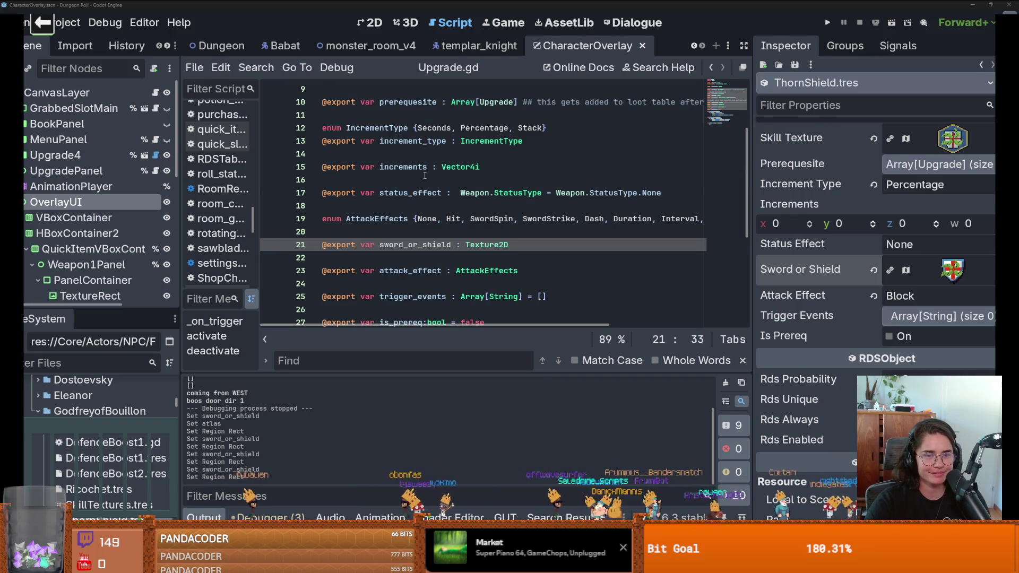
Step: Open Upgradecard.gd from Upgrade4's script icon and scroll through it
click(531, 180)
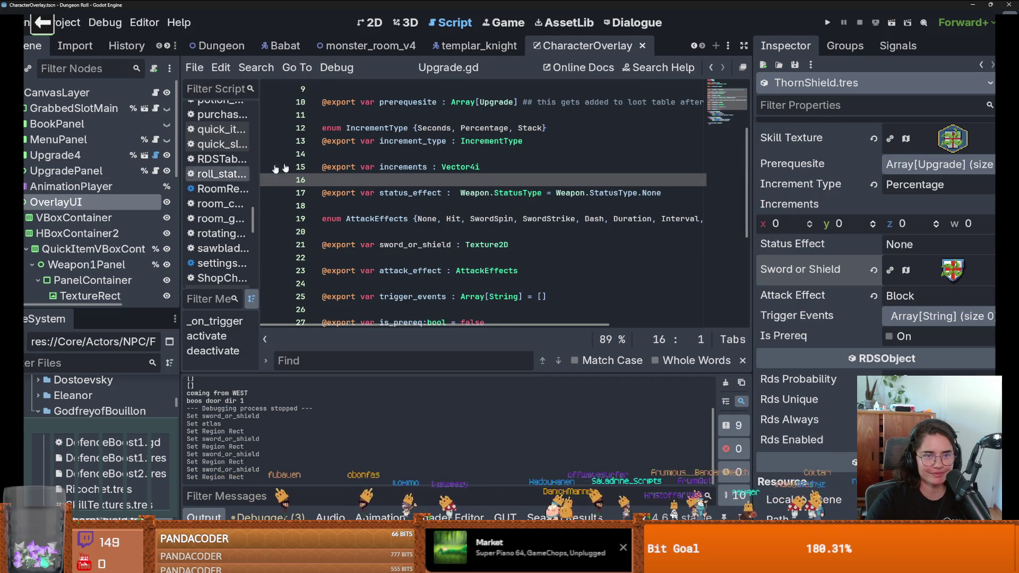
click(155, 155)
scroll(420, 212, up, 4)
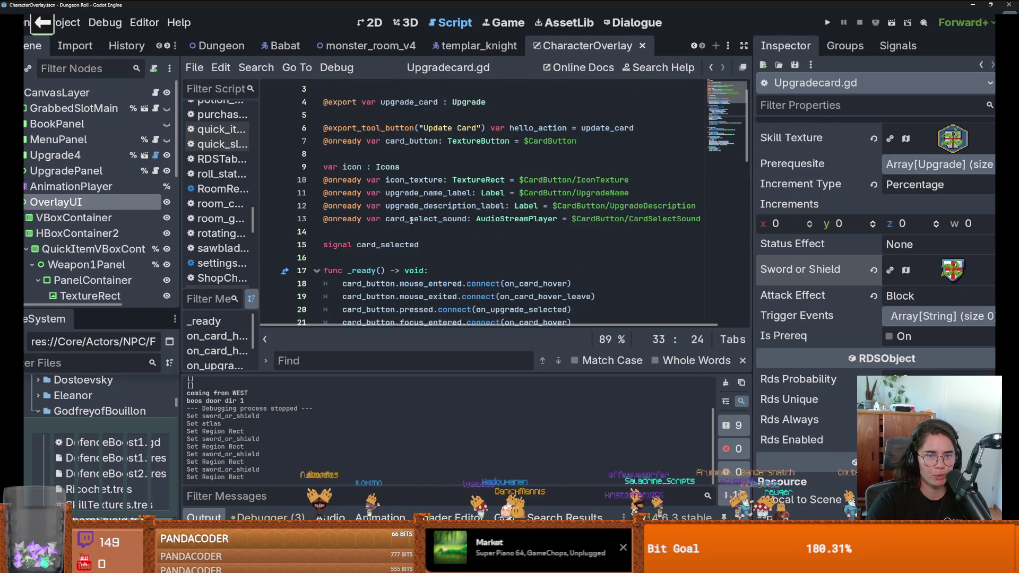
scroll(420, 212, down, 5)
scroll(414, 220, up, 2)
scroll(412, 220, down, 3)
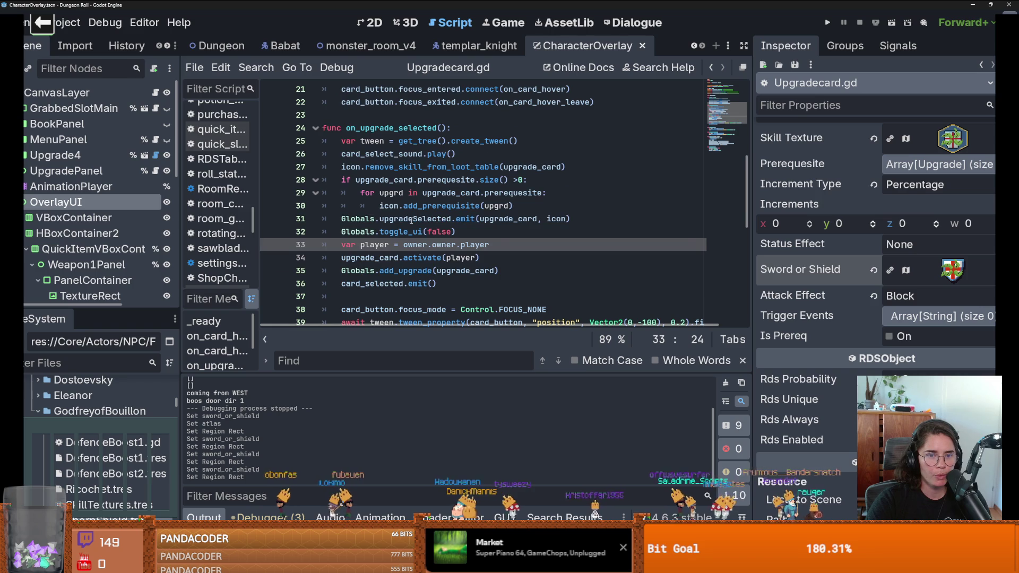
Step: Expand UpgradePanel, open upgrade_panel.gd, and highlight the uses of upgrades_received
click(26, 170)
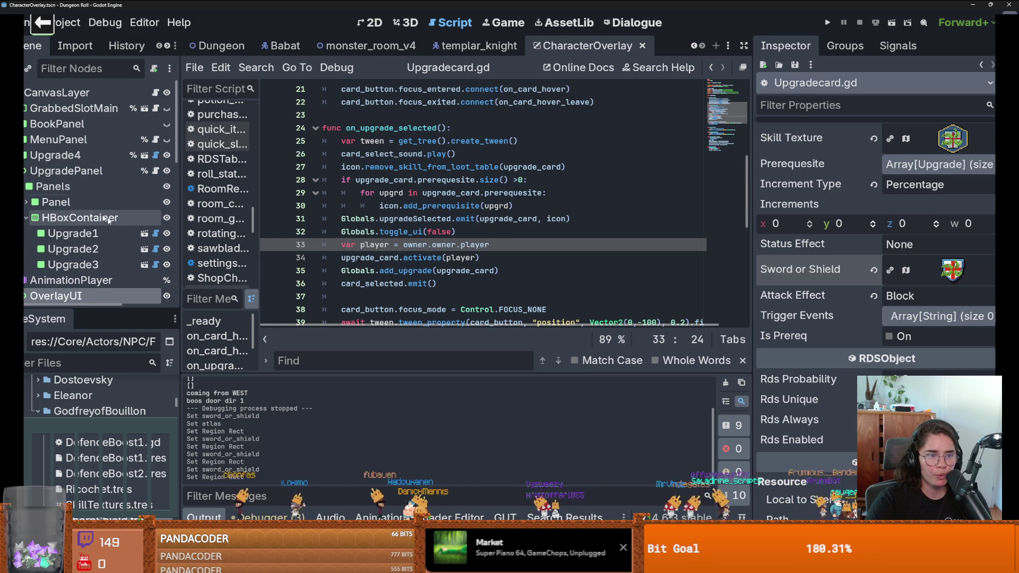
click(155, 171)
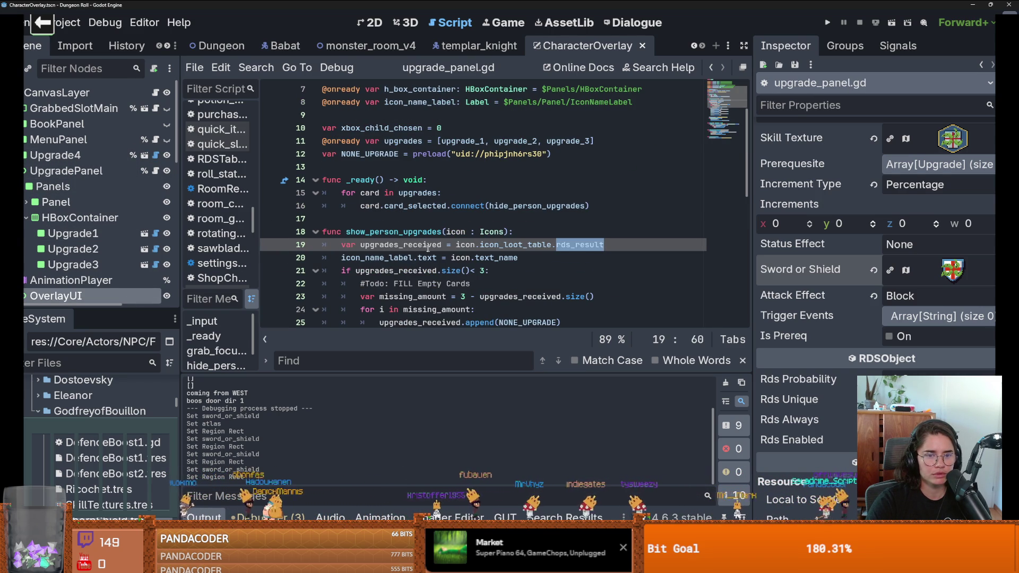
double_click(413, 244)
scroll(413, 243, down, 8)
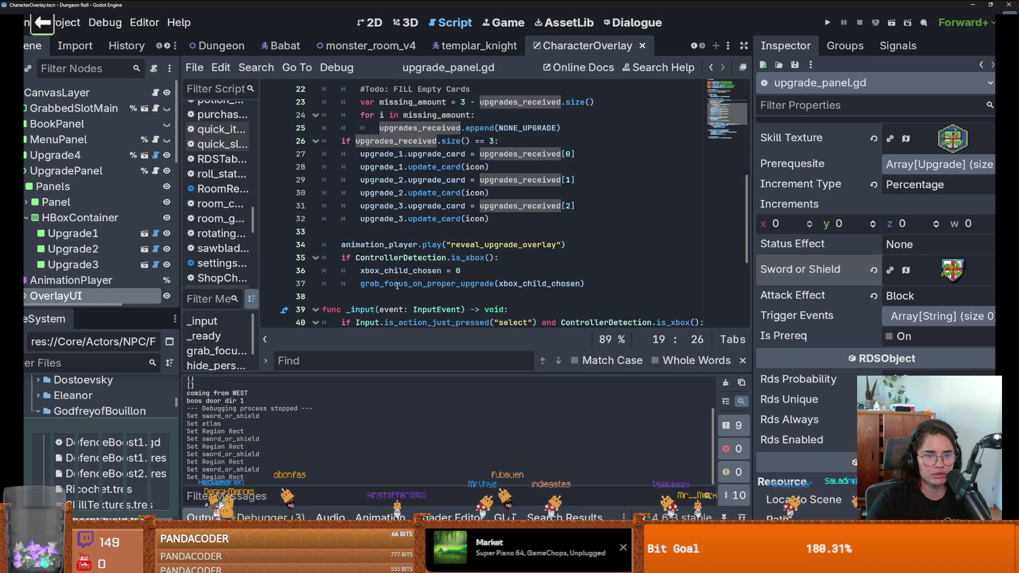
Step: Open character_overlay.gd and scroll through its signal connections and on_open_book
click(155, 93)
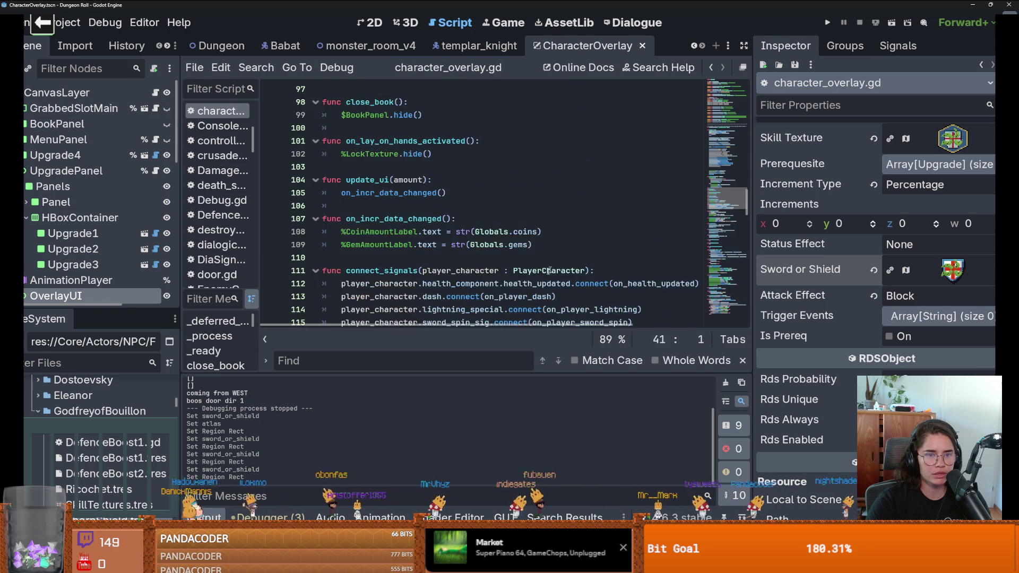
scroll(540, 273, down, 10)
scroll(540, 273, up, 4)
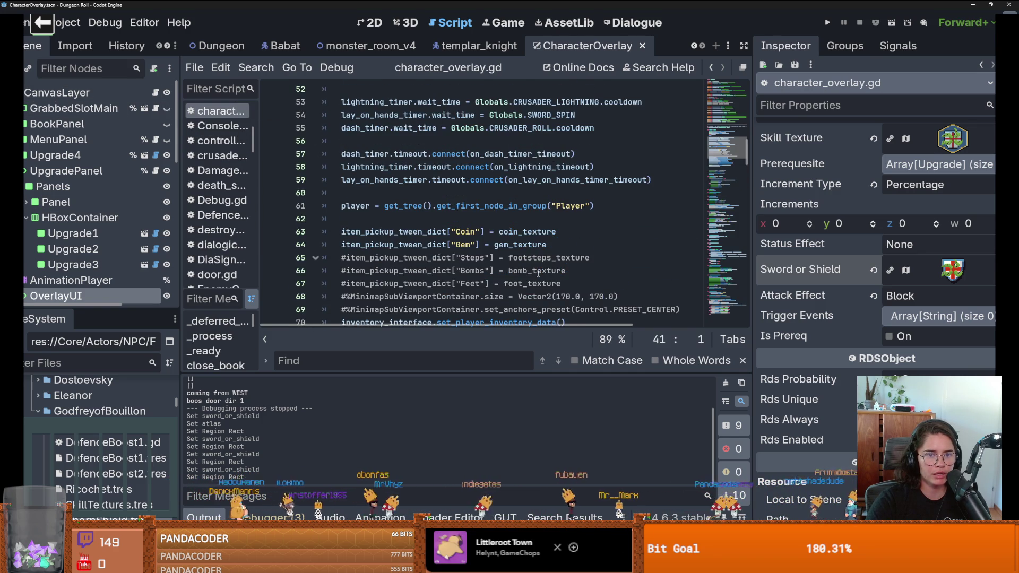
scroll(538, 273, up, 4)
scroll(538, 273, down, 9)
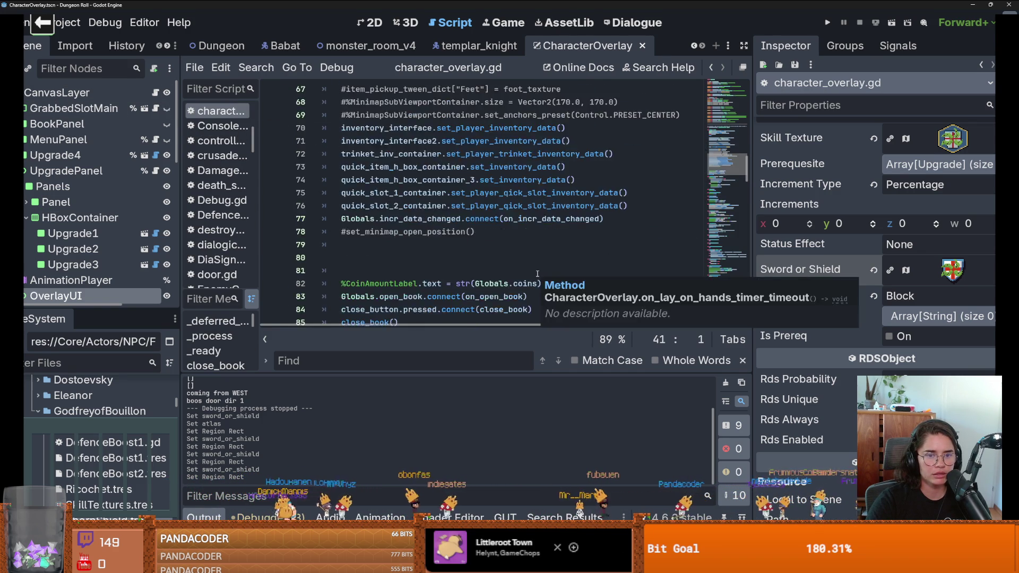
scroll(538, 273, down, 3)
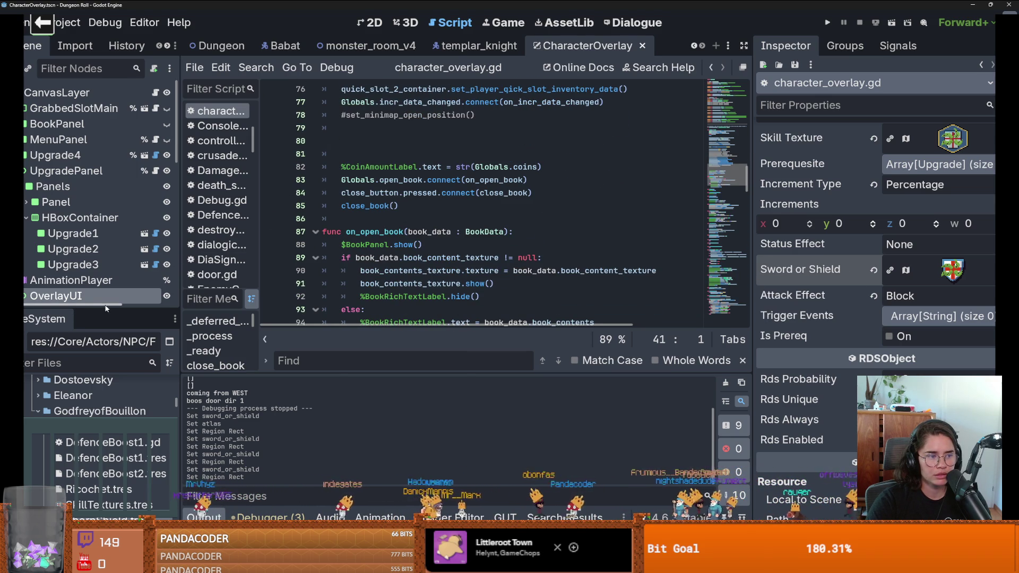
Step: Enlarge the FileSystem dock, filter for 'godfrey', and open Godfrey.tscn
drag(105, 309, 108, 154)
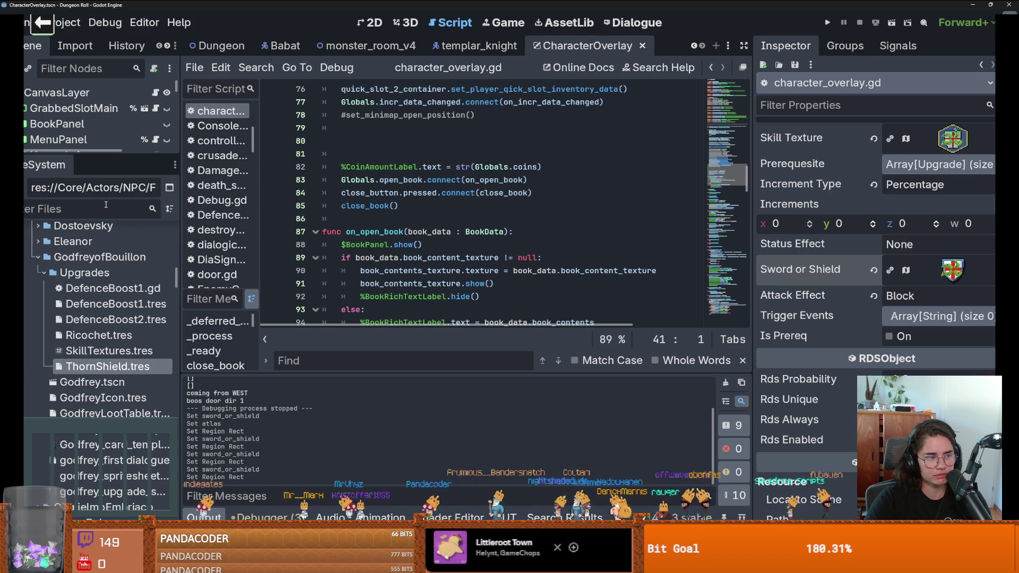
text(godfrey)
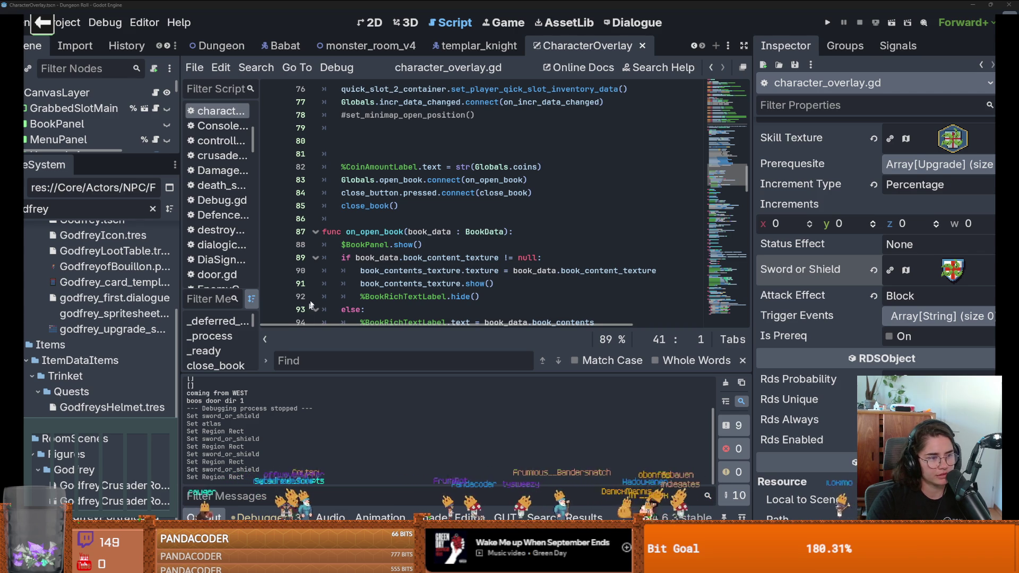
mouse_move(379, 259)
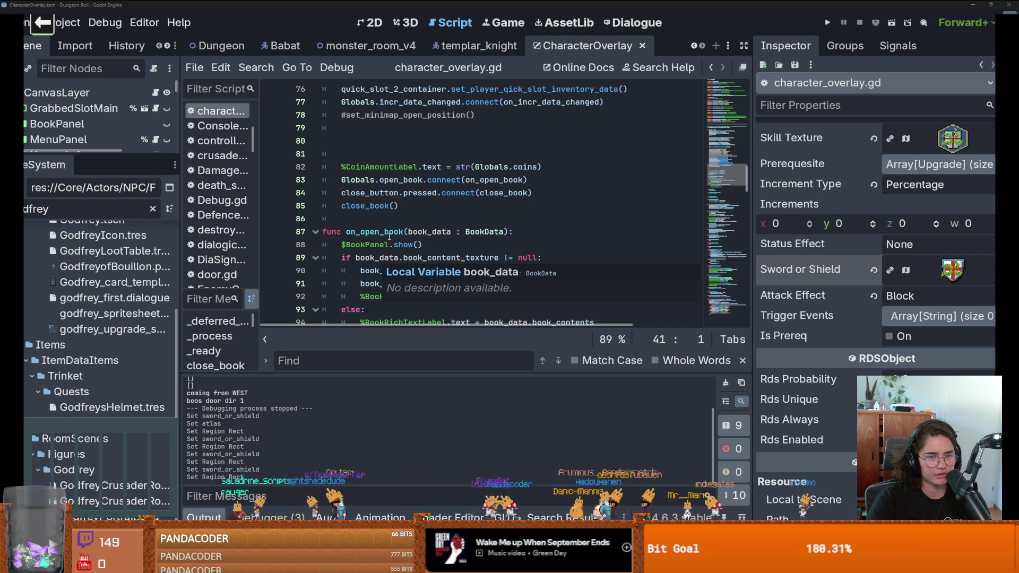
scroll(104, 302, up, 3)
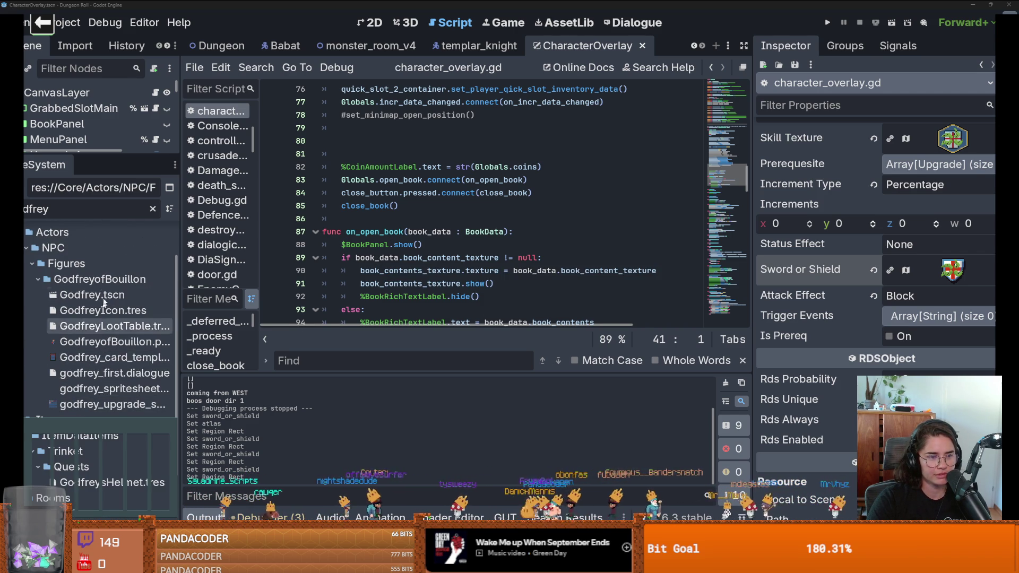
double_click(104, 295)
Step: Select 'upgrade' on line 12 of icon_script.gd and open Find in Files with it
drag(93, 154, 131, 441)
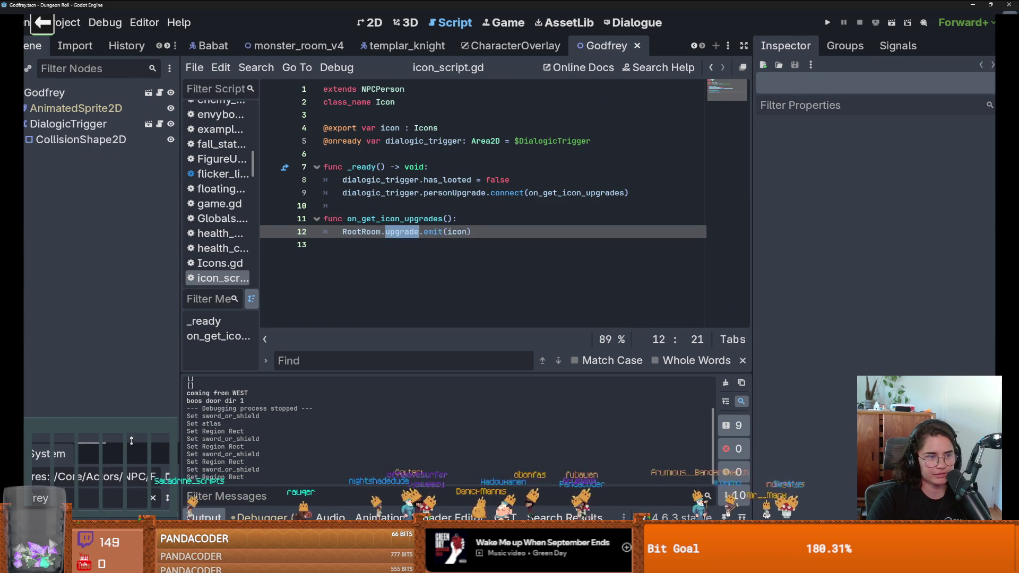
click(159, 92)
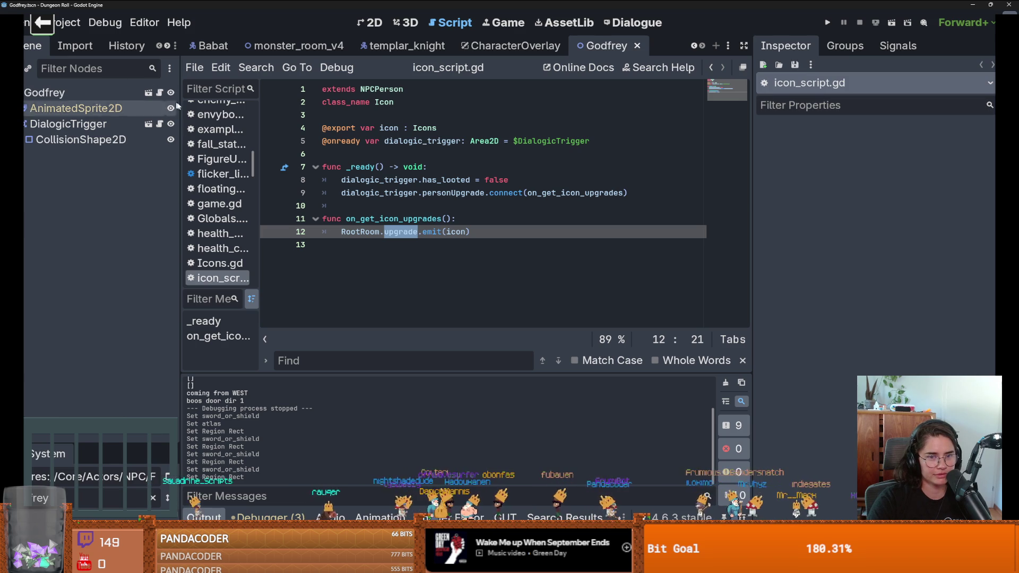
click(370, 232)
text(o)
double_click(401, 232)
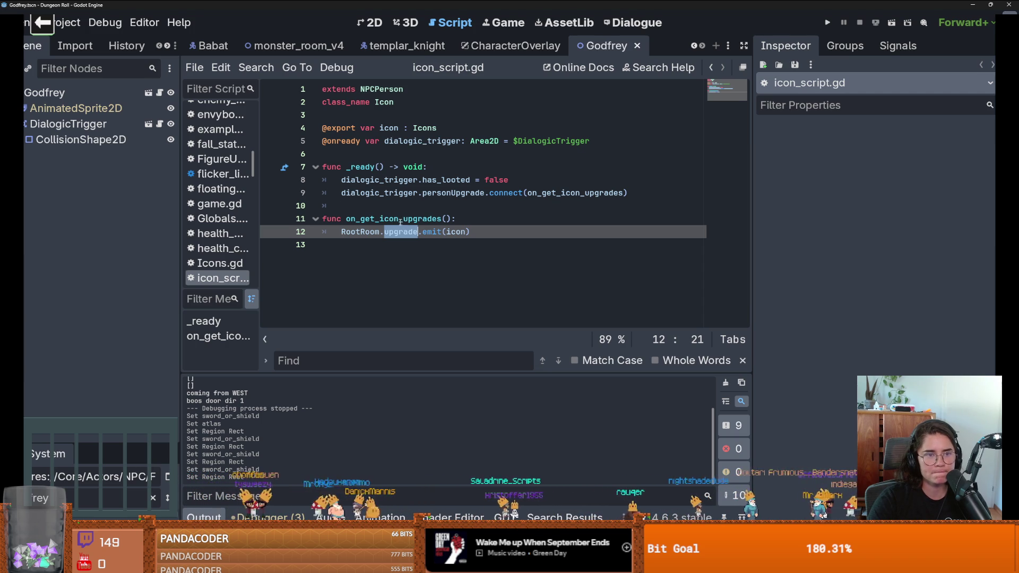
click(257, 68)
click(271, 154)
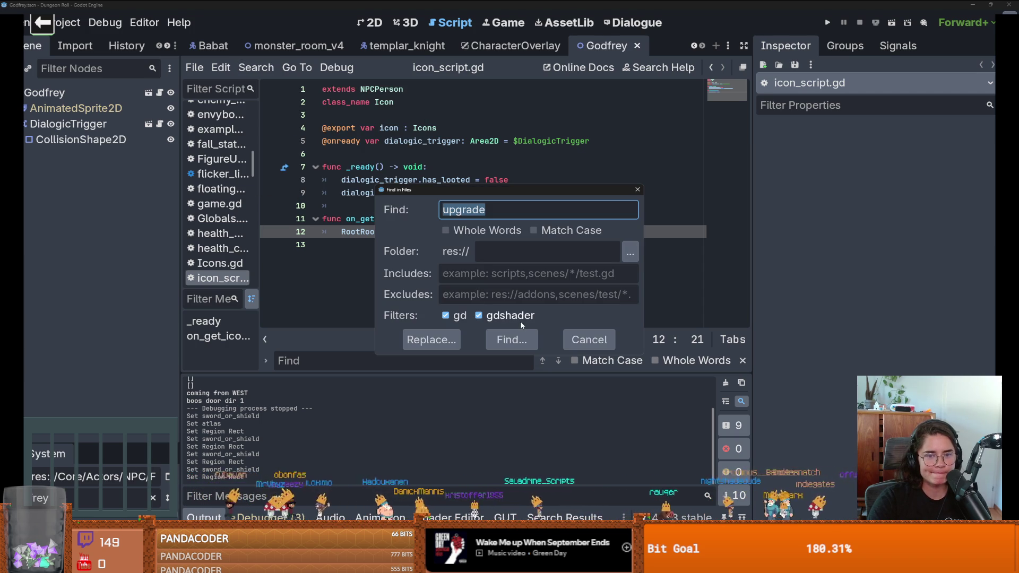
Step: Search the project for 'upgrade.connect' and enlarge the results showing 4 matches in 3 files
key(End)
text(.con)
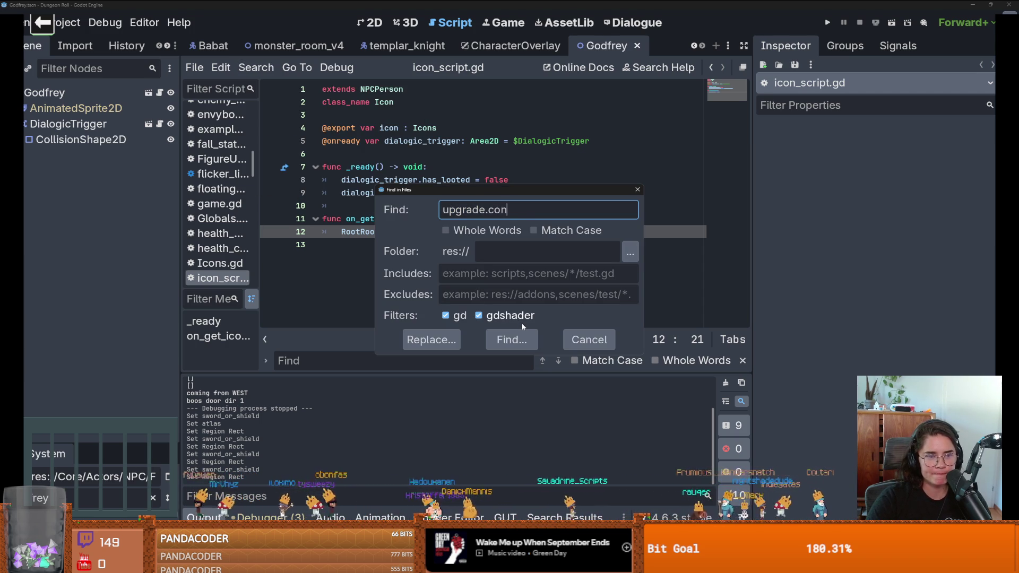
text(nect)
key(Return)
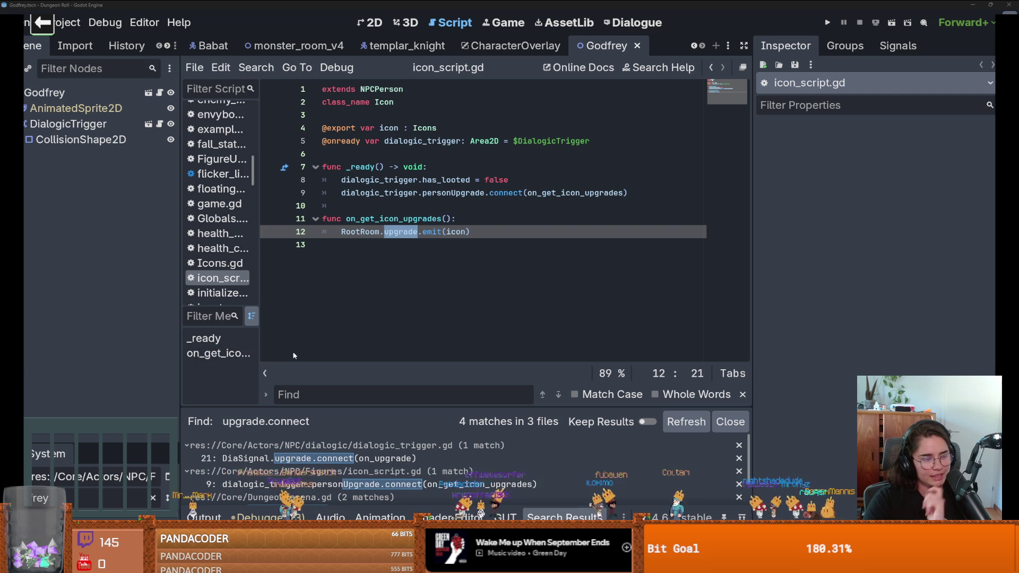
click(396, 239)
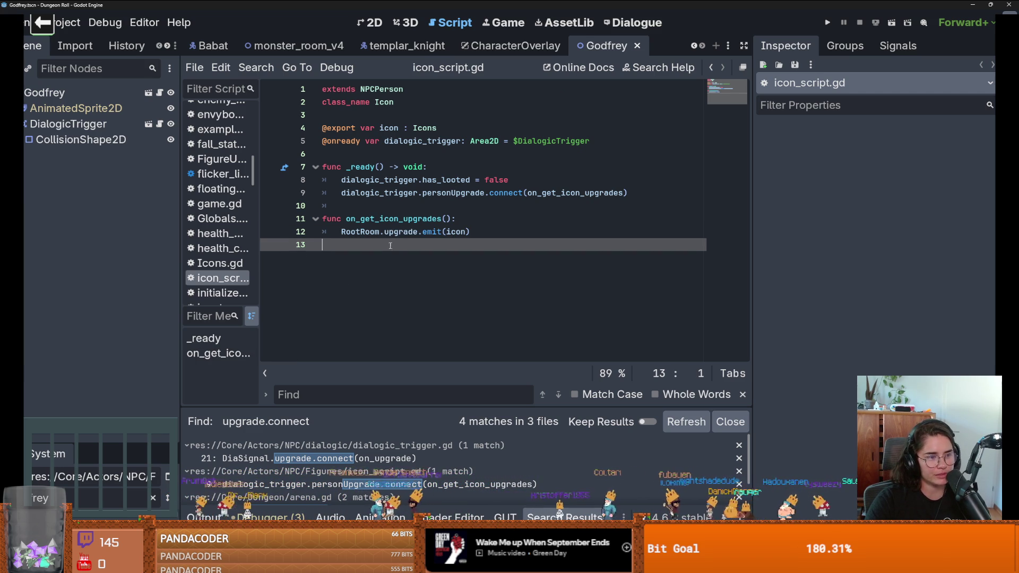
click(395, 232)
double_click(395, 232)
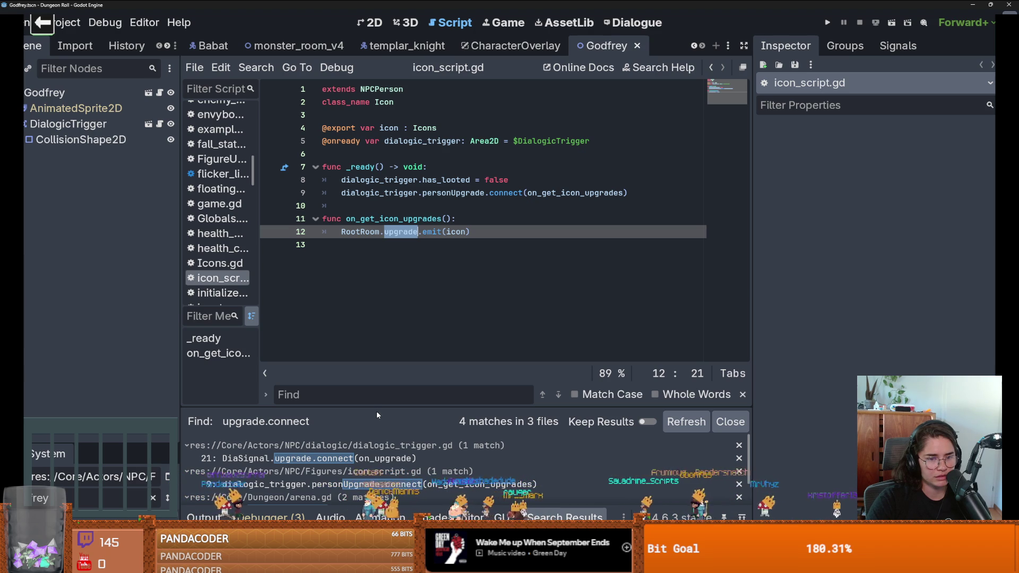
drag(376, 411, 374, 247)
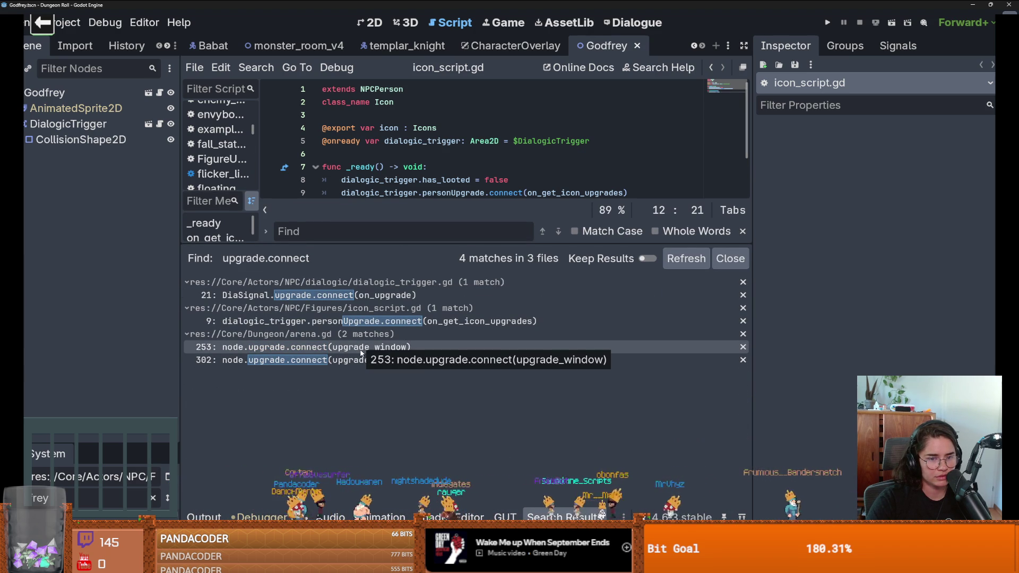
Step: Open the arena.gd match at line 253 and jump to the upgrade_window definition
click(361, 348)
drag(404, 242, 403, 408)
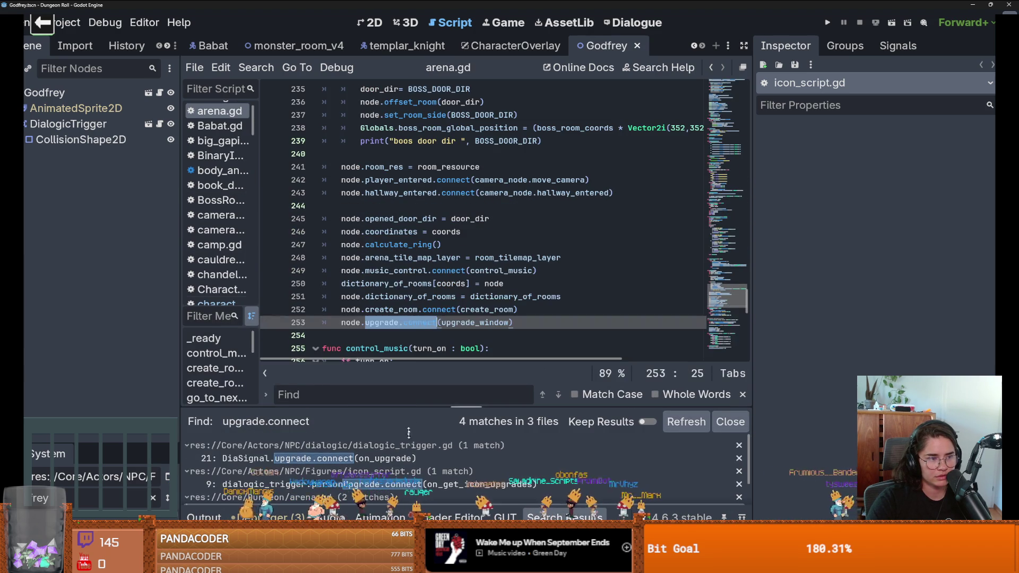
scroll(381, 247, down, 2)
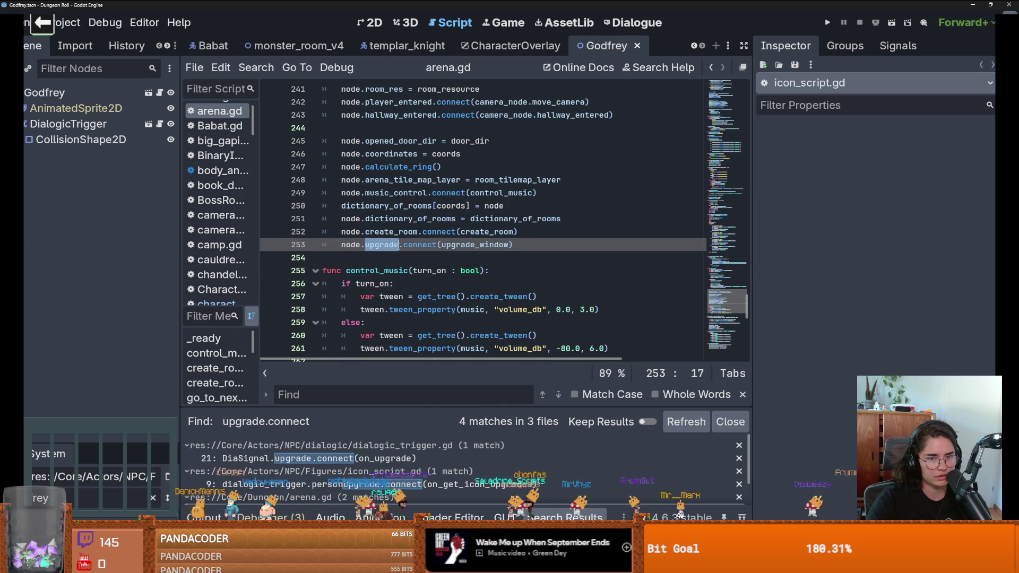
double_click(476, 245)
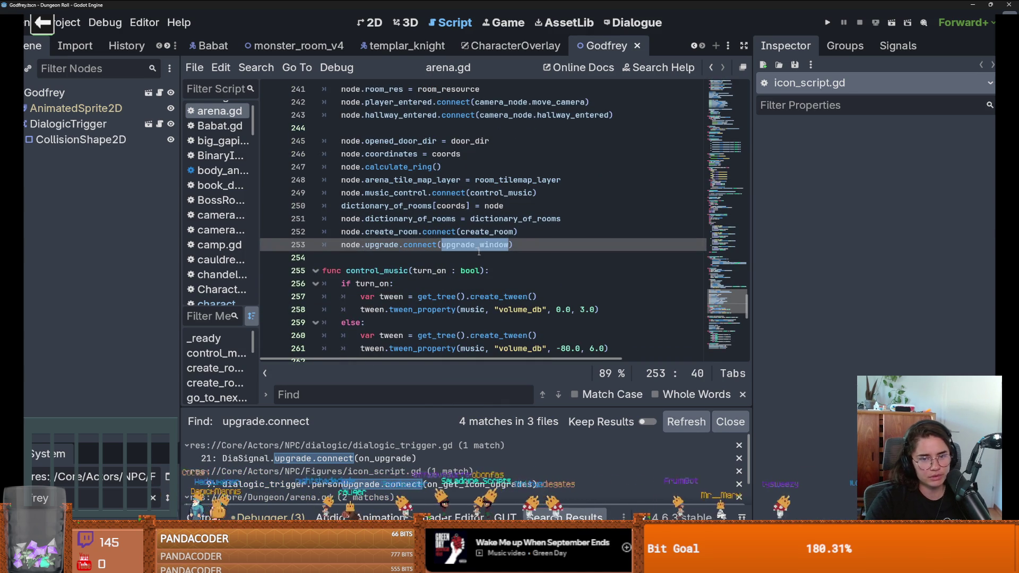
ctrl+click(472, 245)
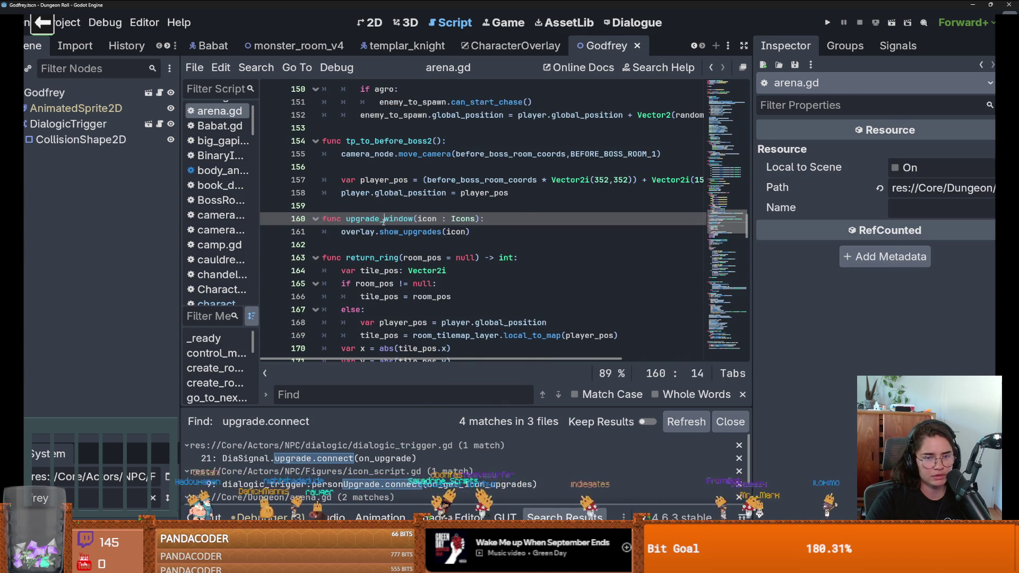
Step: Select show_upgrades on line 161, then switch to the 2D scene view
double_click(371, 232)
double_click(382, 232)
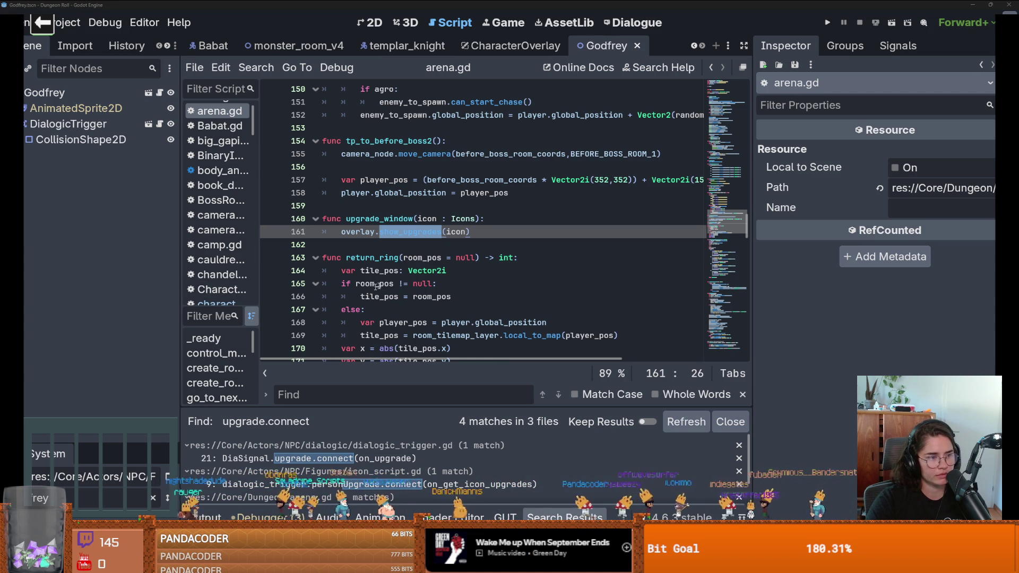
mouse_move(420, 271)
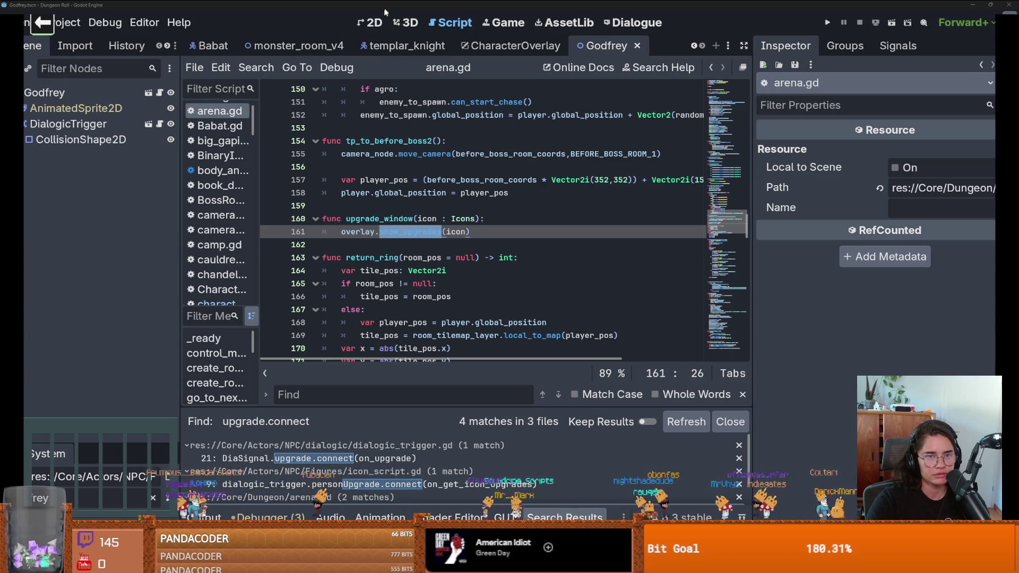
key(ctrl+F1)
scroll(428, 224, down, 7)
Step: Switch to the CharacterOverlay scene and open Upgradecard.gd from Upgrade1's script icon
scroll(381, 232, down, 2)
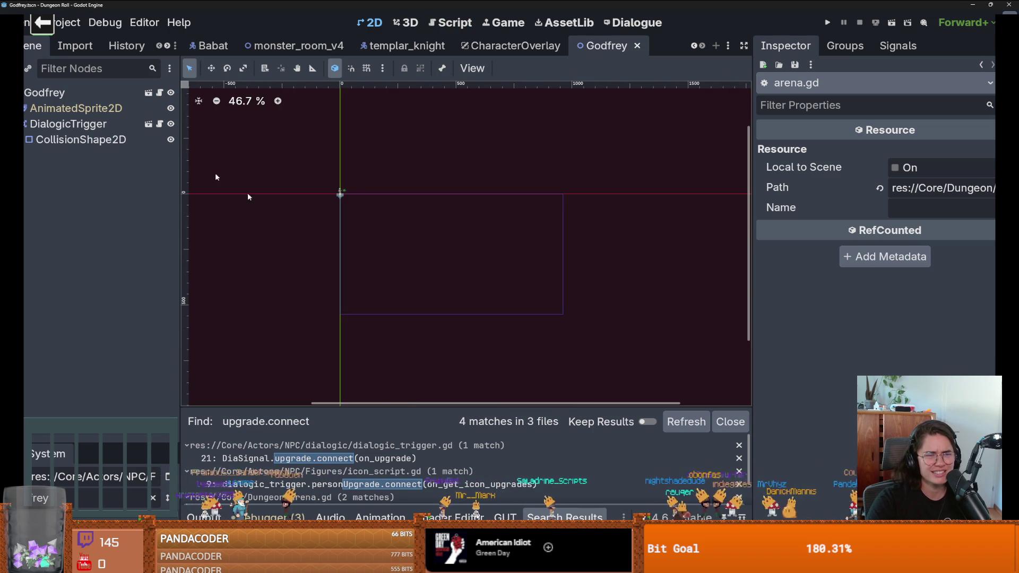
click(493, 46)
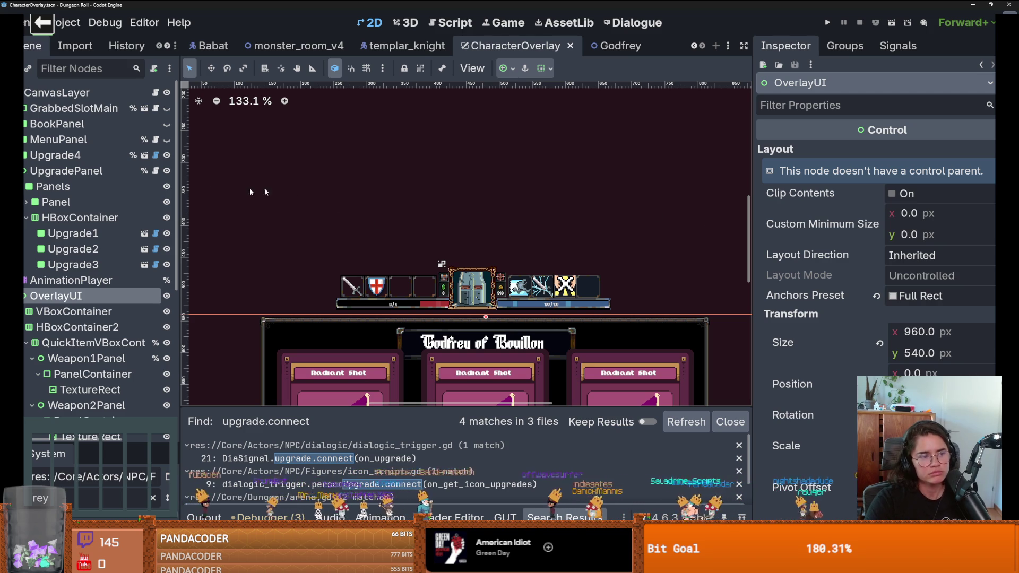
scroll(238, 256, down, 3)
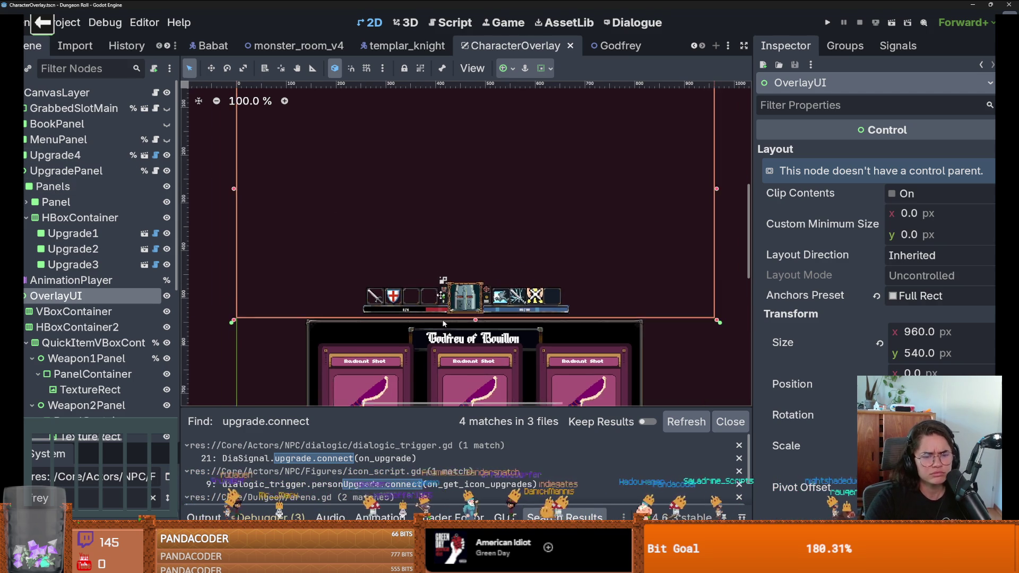
click(351, 316)
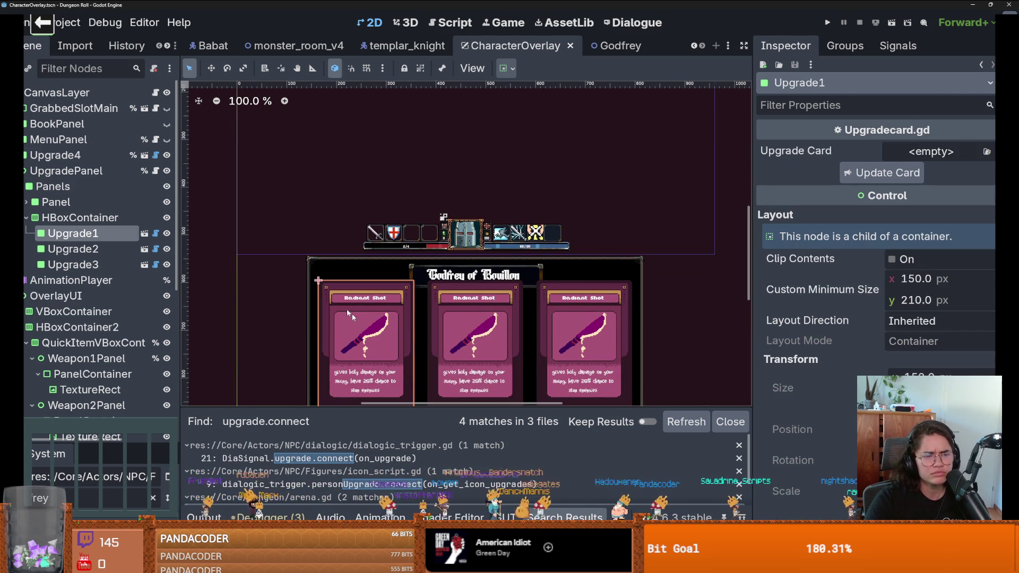
click(155, 234)
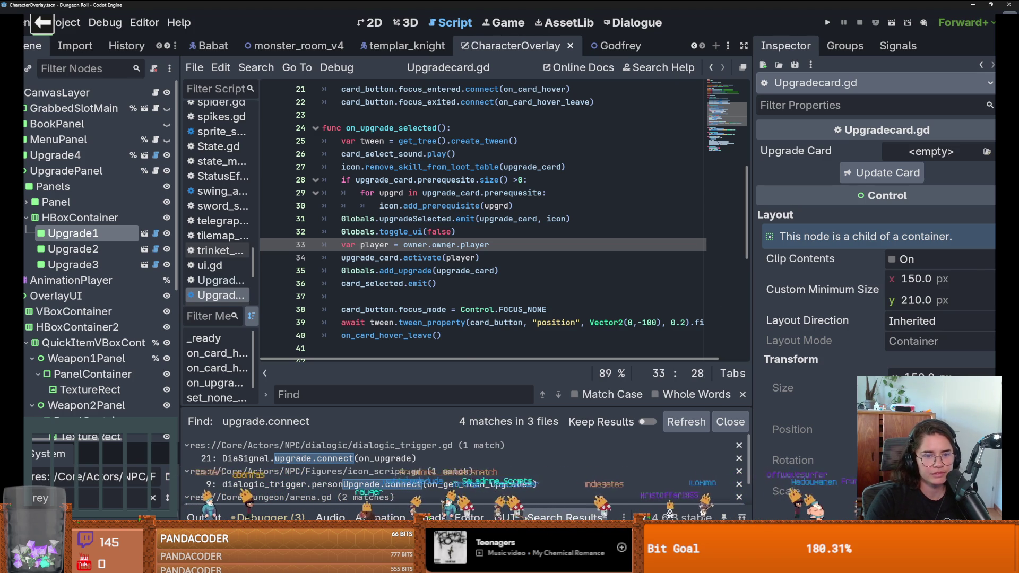
Step: Dismiss the Node.owner popup and review the upgrade_card.activate line in Upgradecard.gd
mouse_move(451, 244)
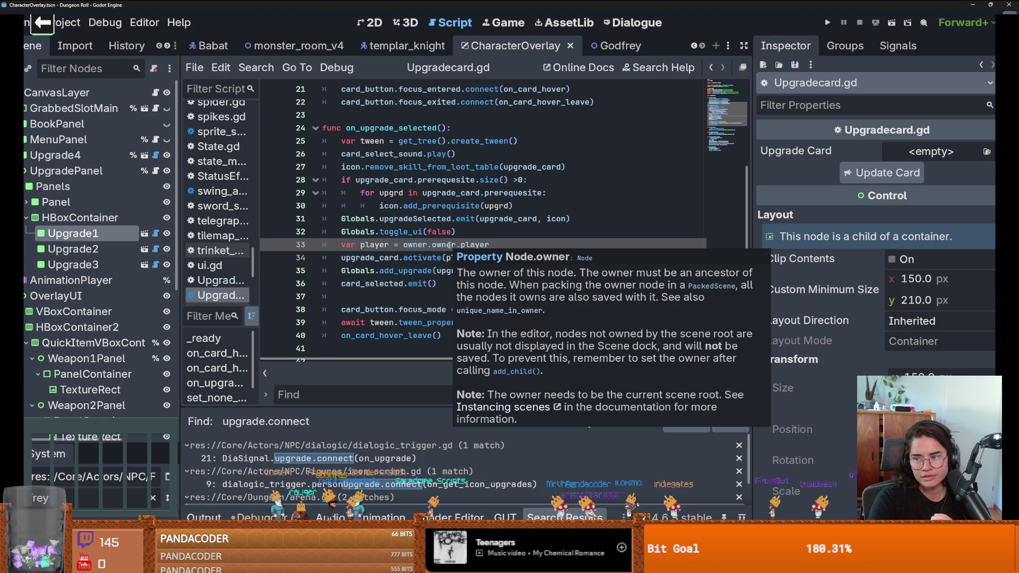
click(453, 245)
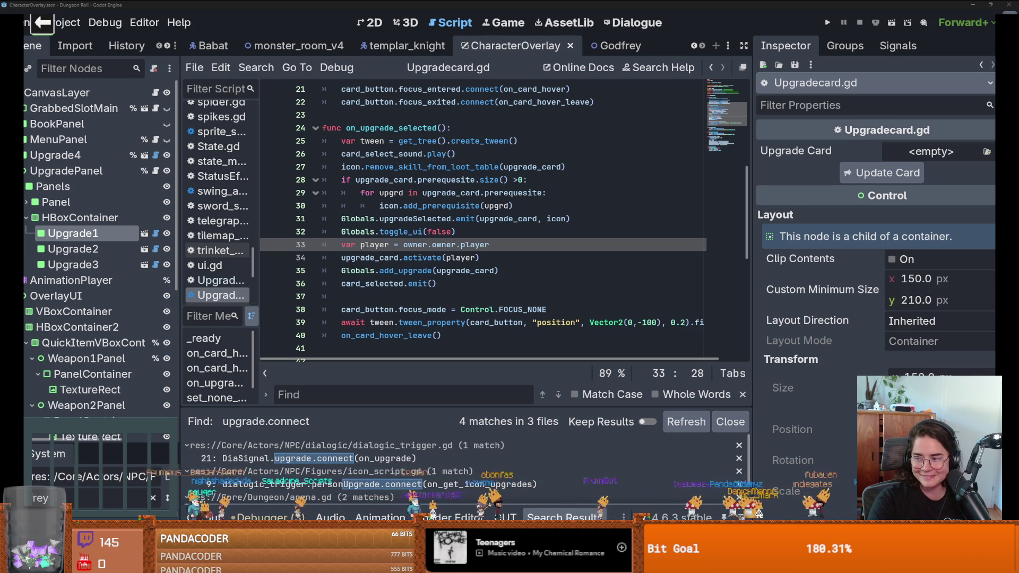
click(451, 262)
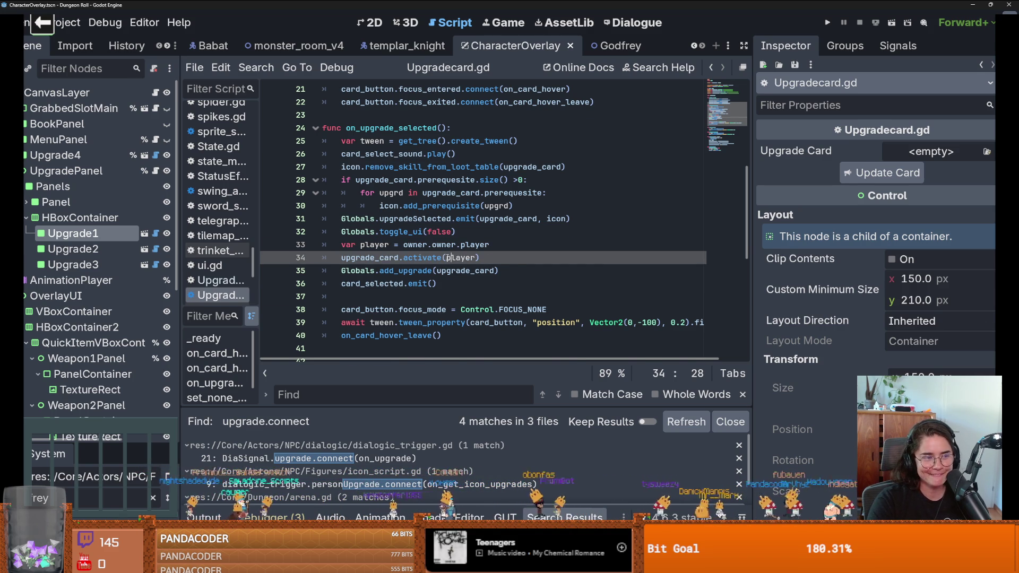
scroll(448, 257, up, 1)
key(Left)
key(Left)
key(Left)
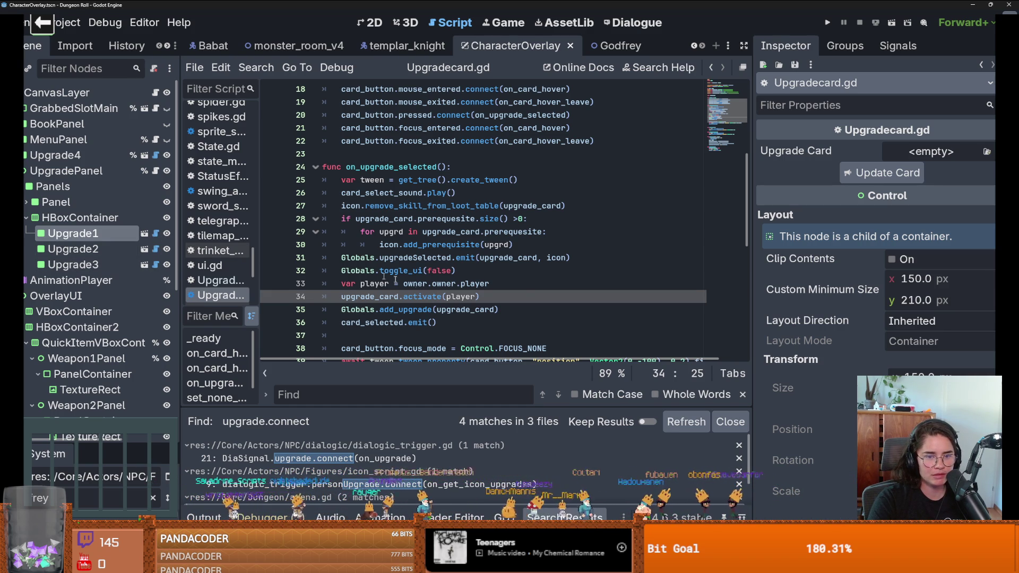
scroll(429, 288, down, 2)
scroll(419, 298, up, 2)
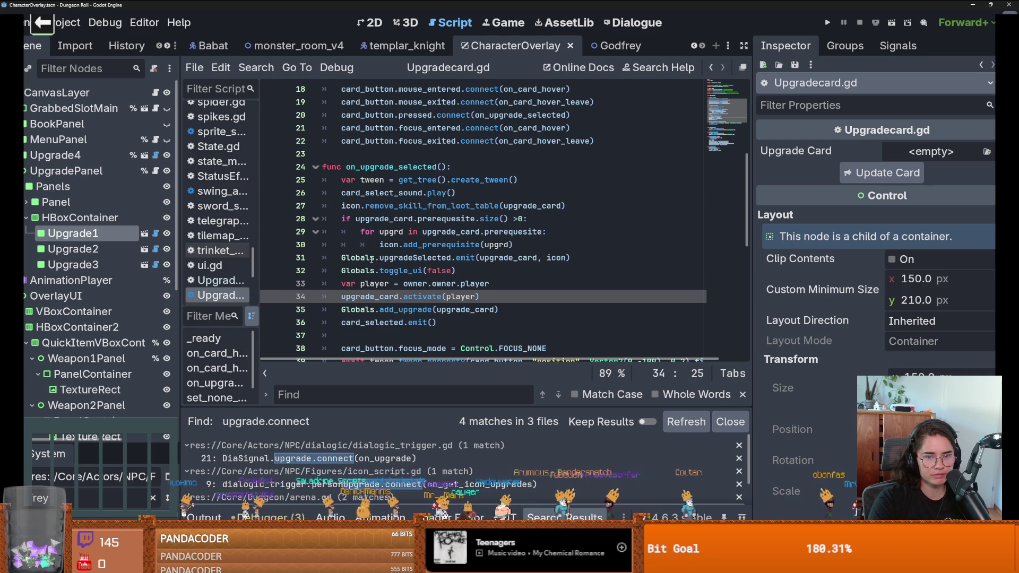
Step: Select upgradeSelected on line 31 and open Find in Files prefilled with it
double_click(413, 258)
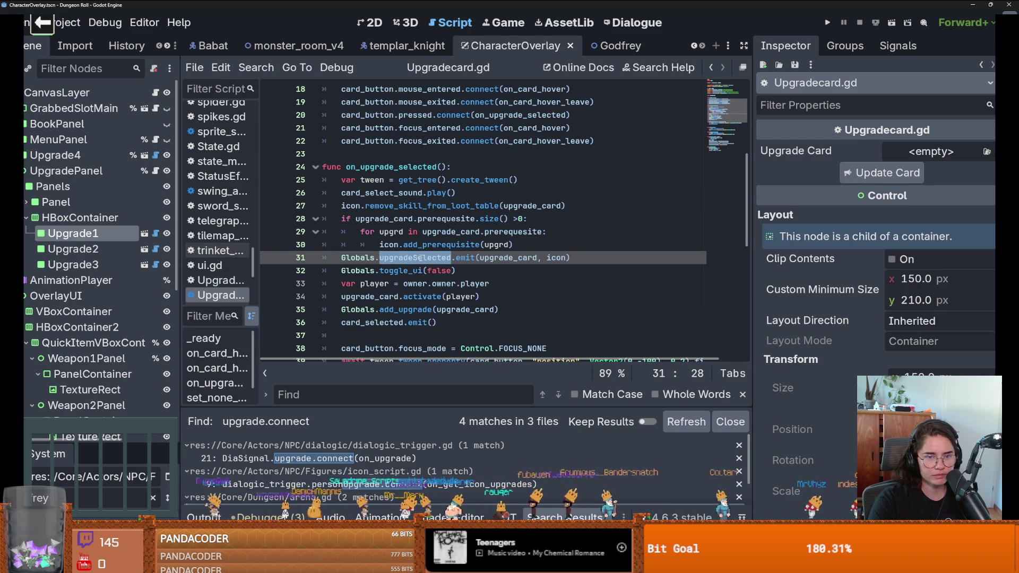
click(422, 258)
key(ctrl+Right)
key(ctrl+shift+Left)
key(ctrl+shift+Left)
key(ctrl+shift+Left)
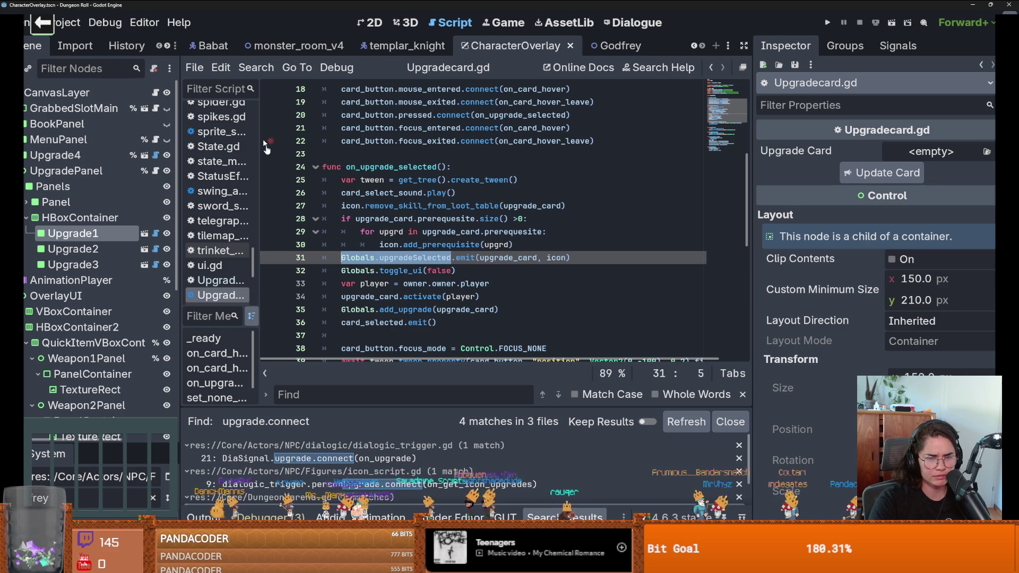
double_click(418, 258)
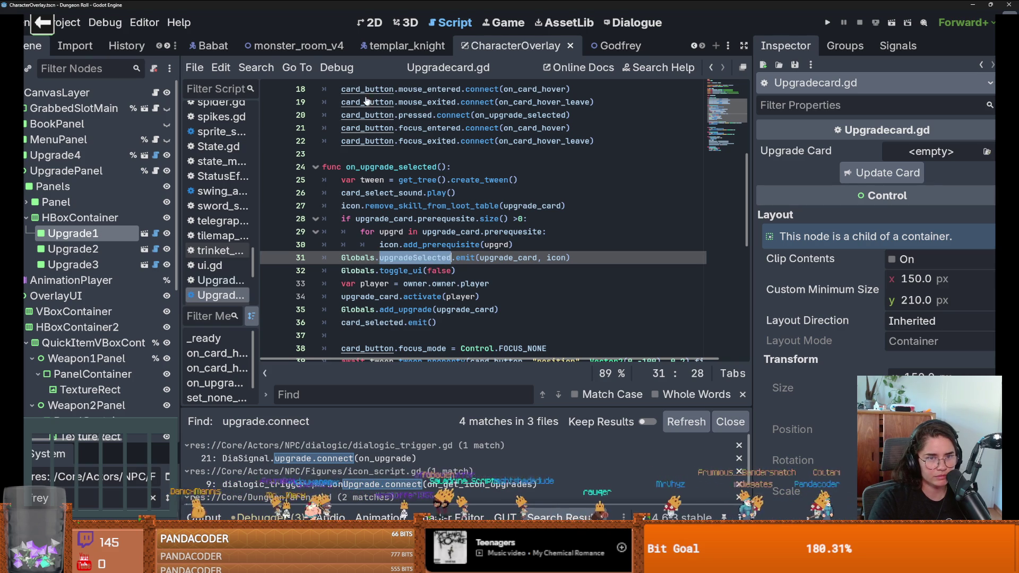
click(256, 67)
click(284, 155)
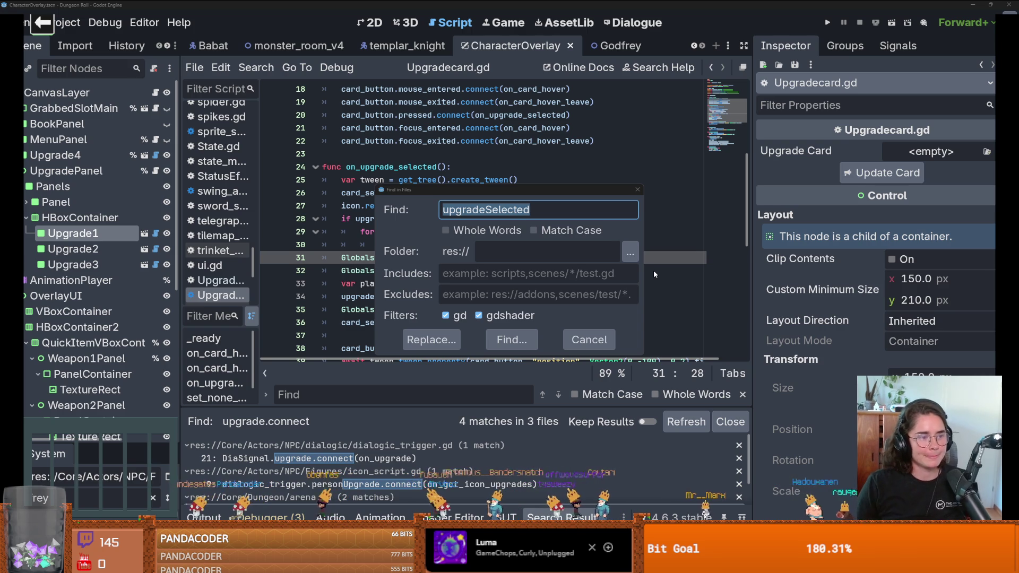
Step: Run the upgradeSelected search (6 matches in 6 files) and open the PlayerCharacter.gd match
click(525, 337)
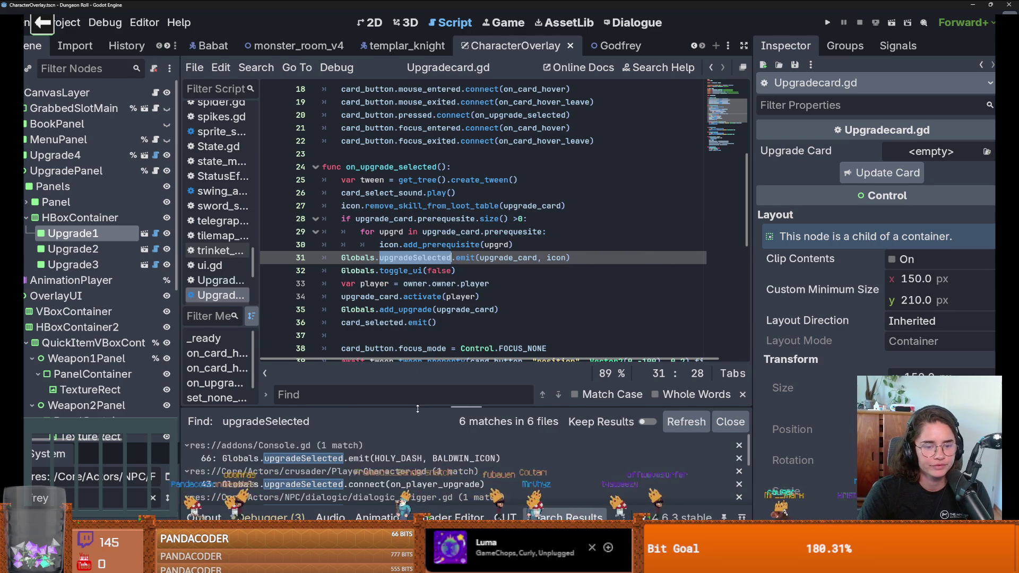
drag(419, 412, 434, 326)
scroll(393, 440, down, 1)
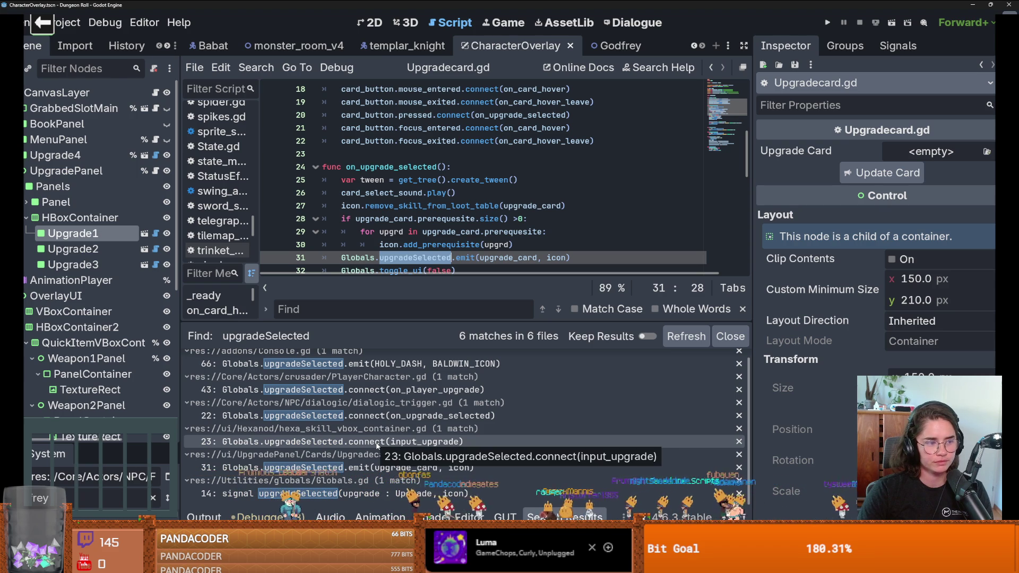
click(378, 468)
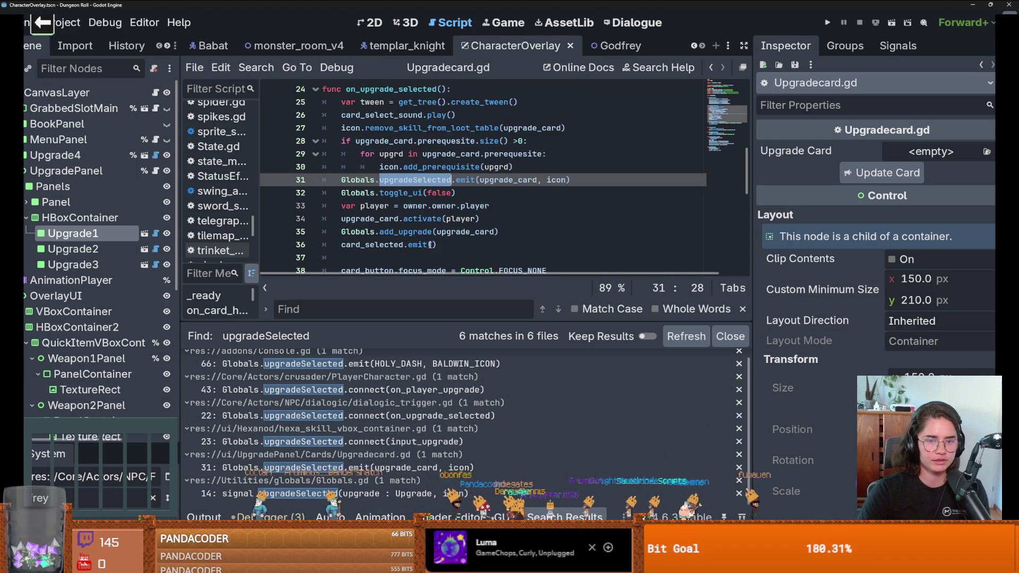
click(378, 390)
Step: Jump to on_player_upgrade in PlayerCharacter.gd and copy its declaration line
ctrl+click(536, 170)
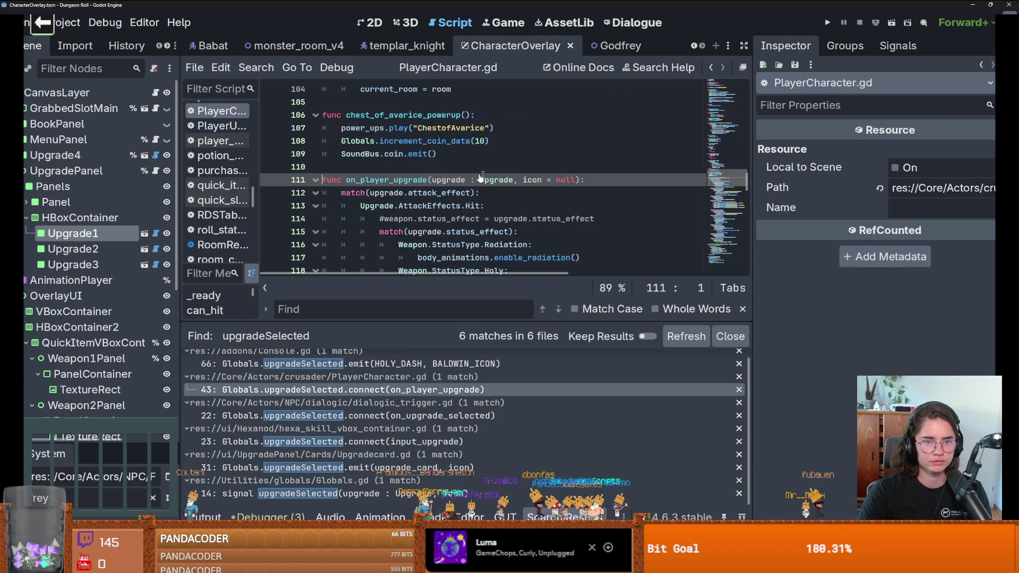
drag(587, 141, 301, 142)
key(ctrl+c)
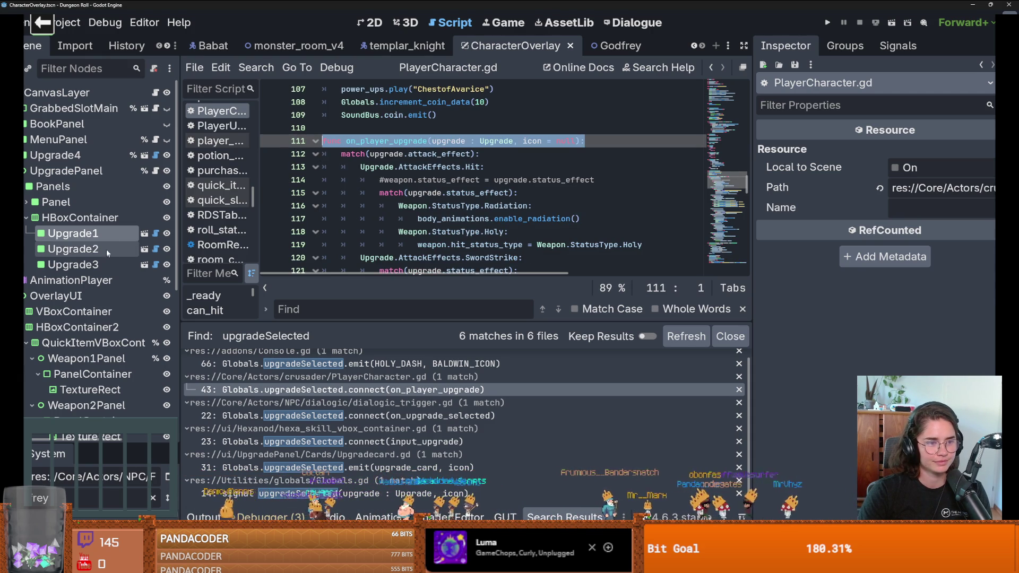
scroll(106, 250, down, 3)
scroll(116, 270, down, 5)
scroll(118, 268, down, 3)
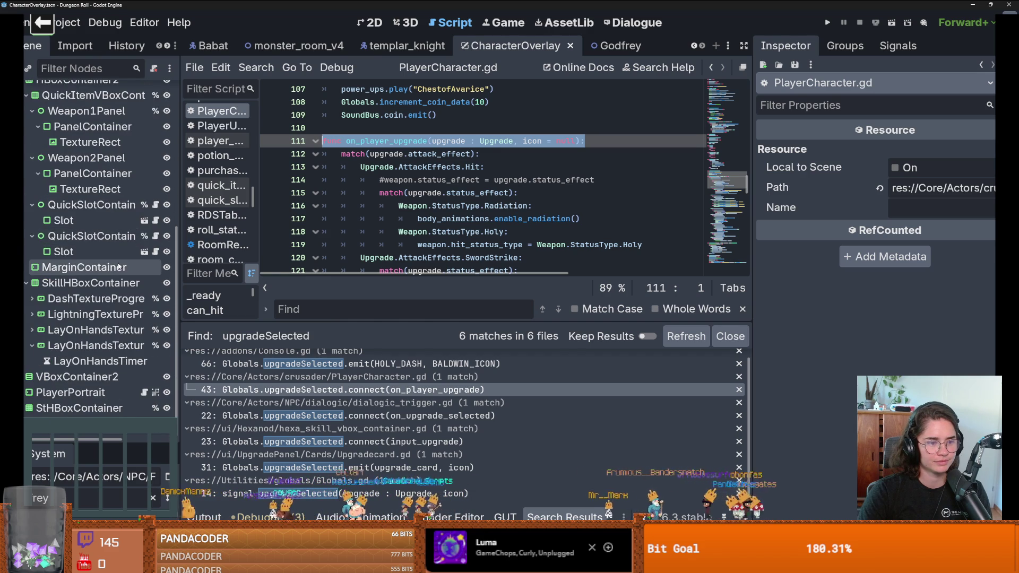
scroll(120, 267, up, 3)
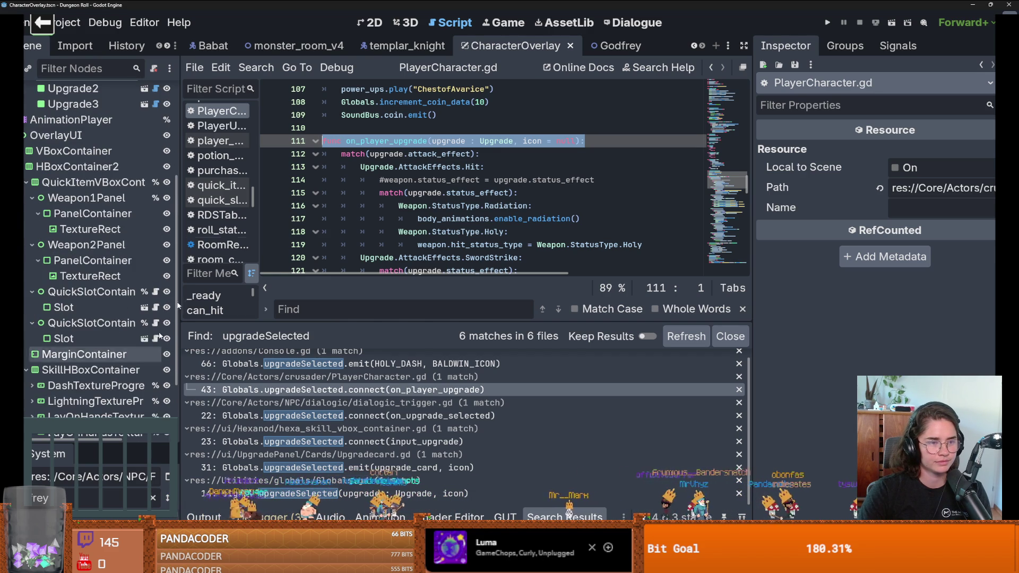
key(ctrl+F1)
Step: Select Weapon1Panel in the CharacterOverlay scene tree
scroll(90, 281, down, 4)
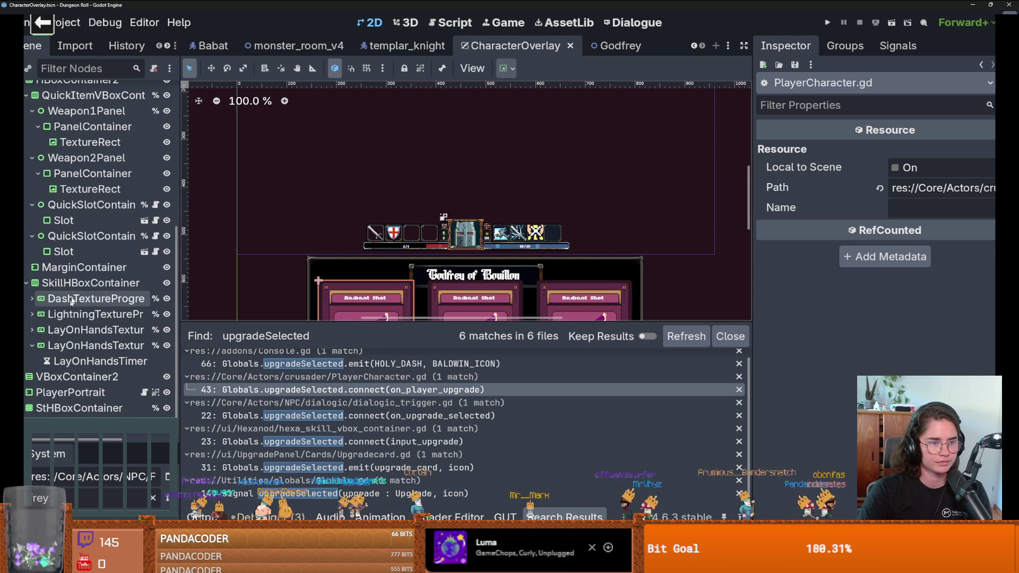
scroll(91, 318, up, 2)
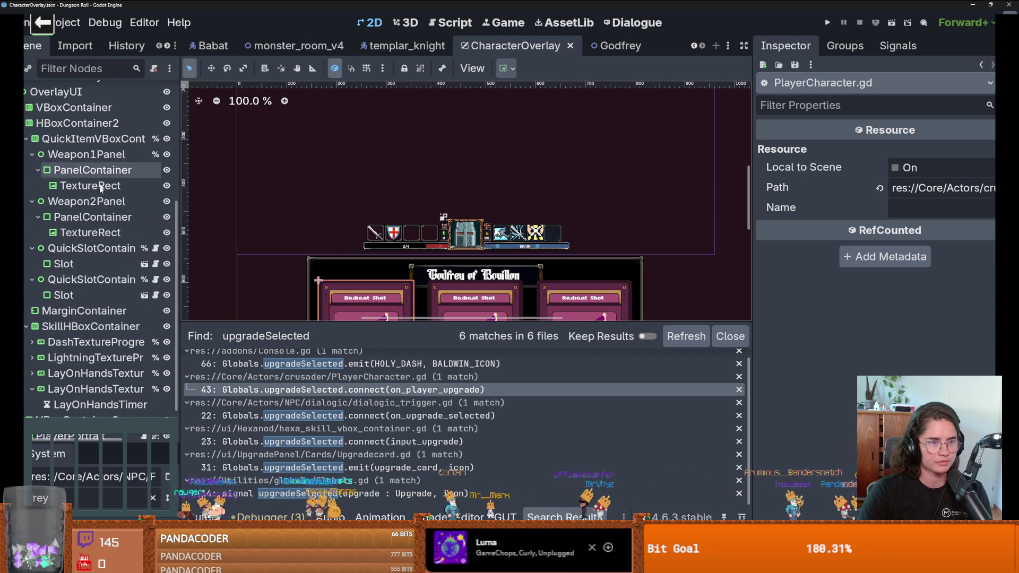
scroll(100, 188, up, 2)
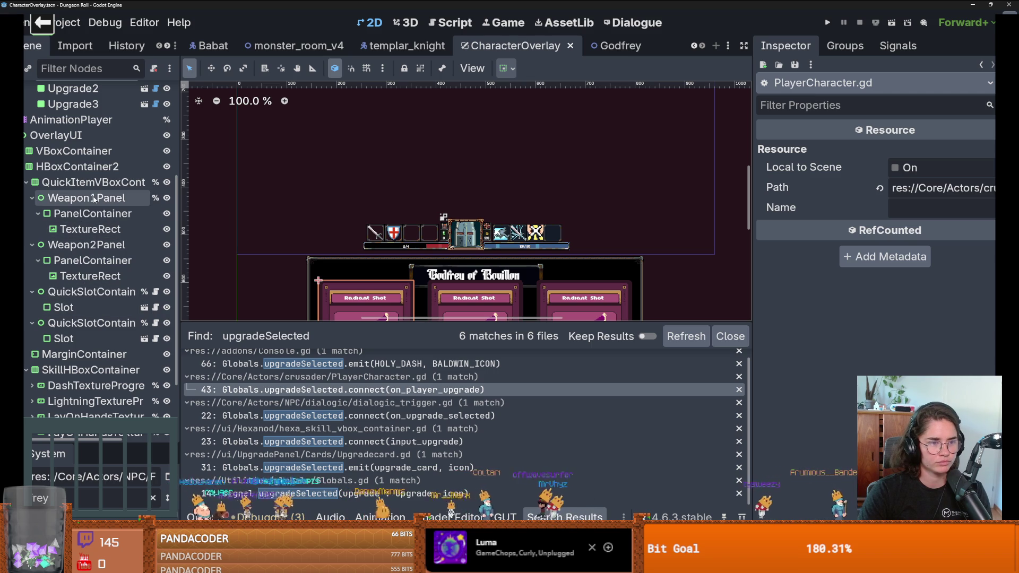
click(94, 199)
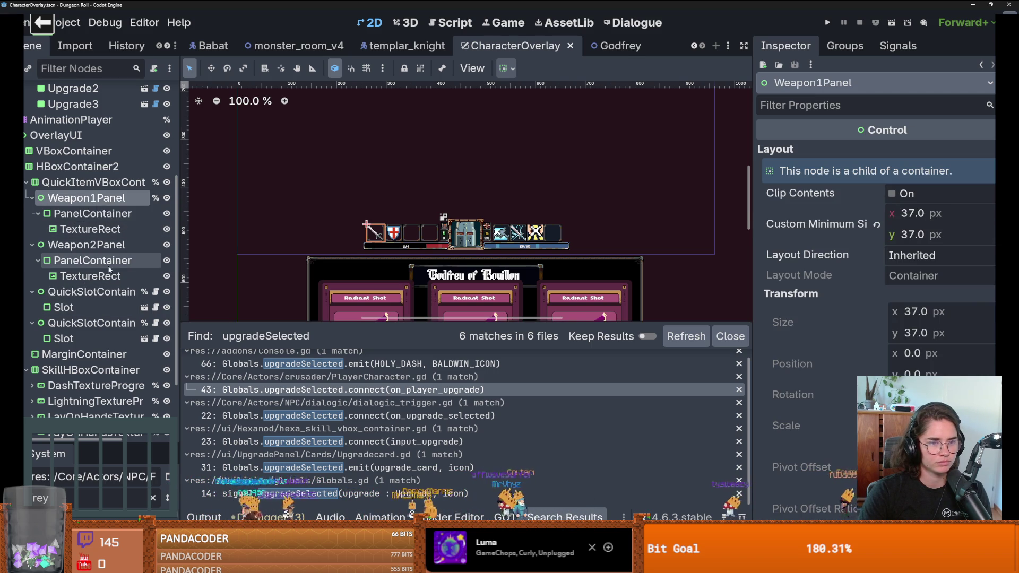
scroll(110, 270, up, 5)
Step: In character_overlay.gd, paste the on_player_upgrade declaration on line 98 with a pass body
click(156, 93)
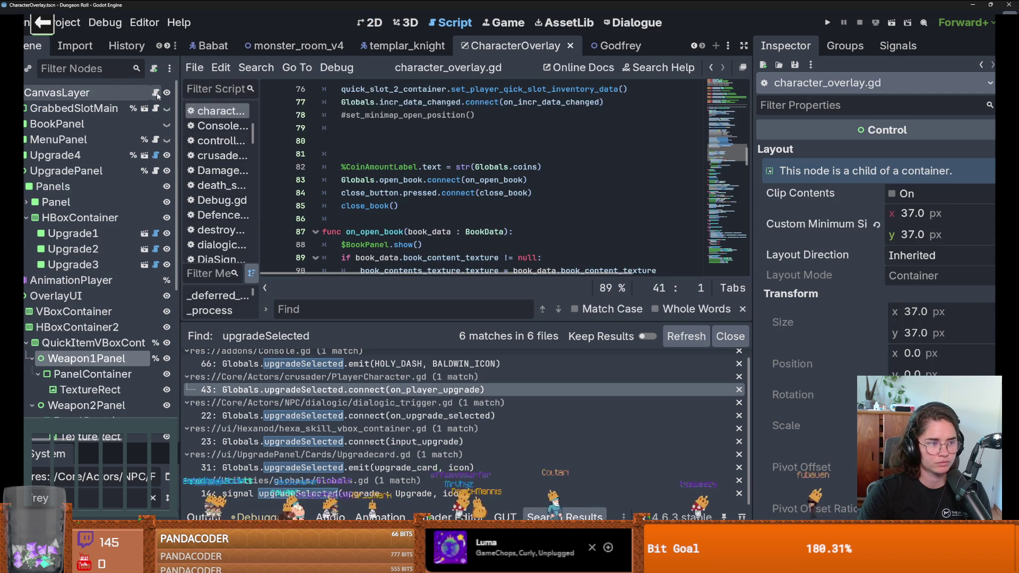
scroll(418, 212, up, 4)
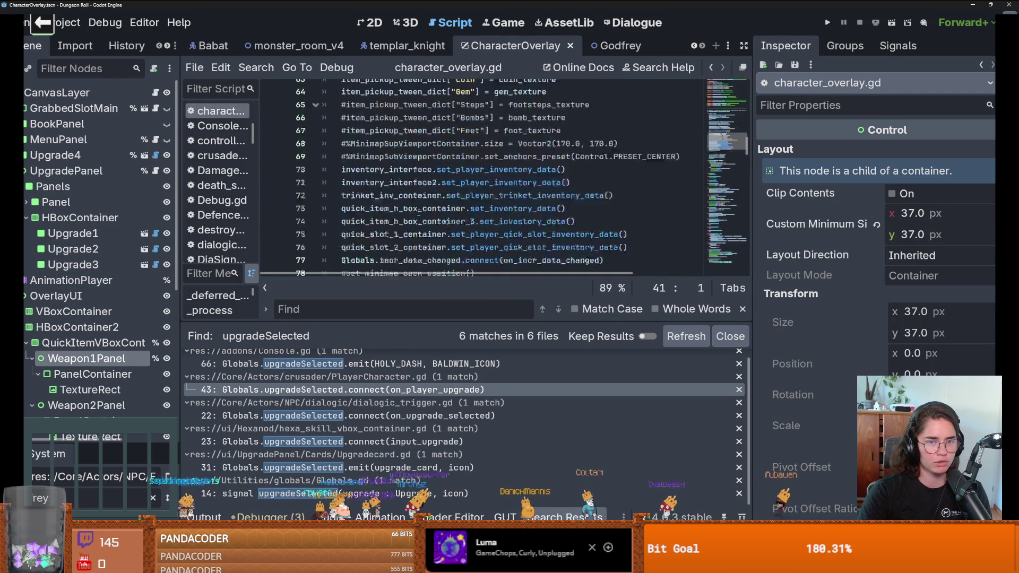
scroll(418, 212, down, 9)
click(337, 182)
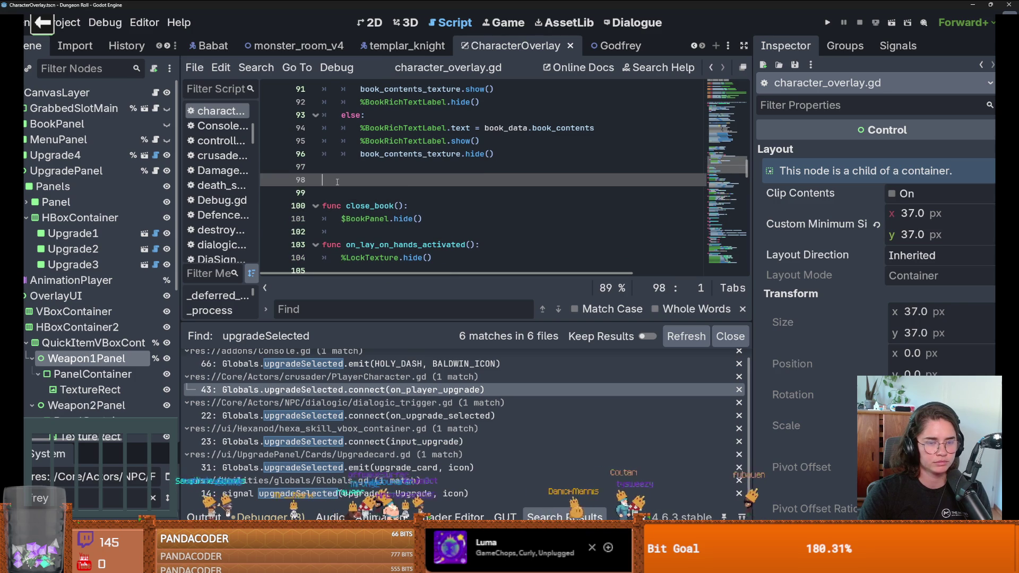
key(ctrl+v)
key(Return)
text(pass)
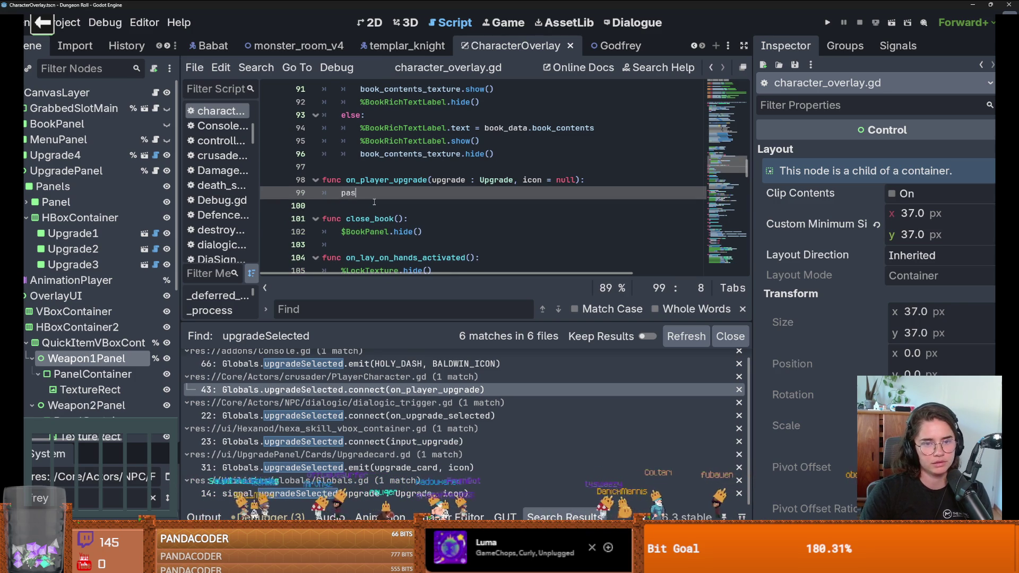
Step: Copy PlayerCharacter.gd's upgradeSelected connect line and paste it onto line 97
click(506, 159)
key(Return)
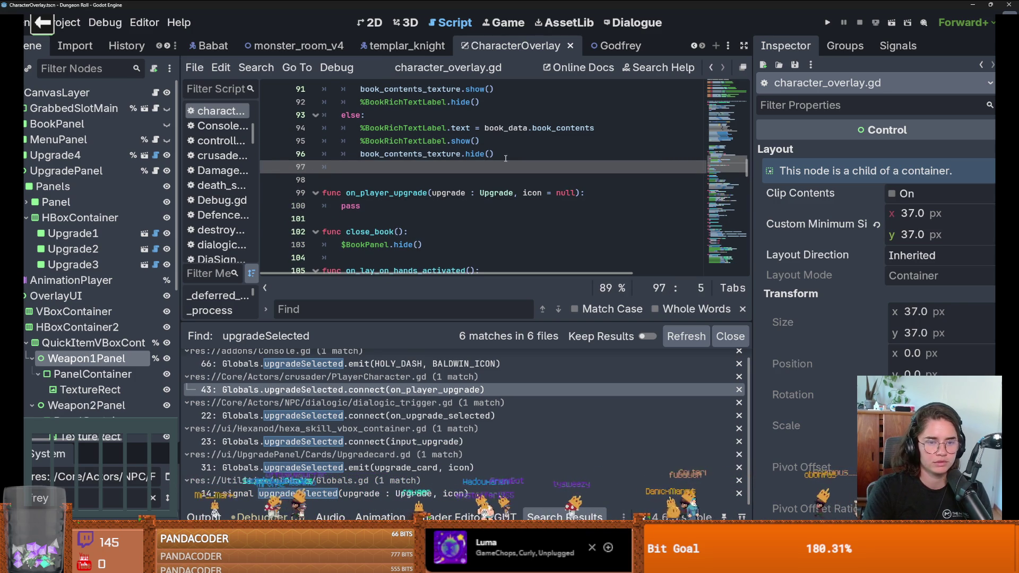
text(Globals.)
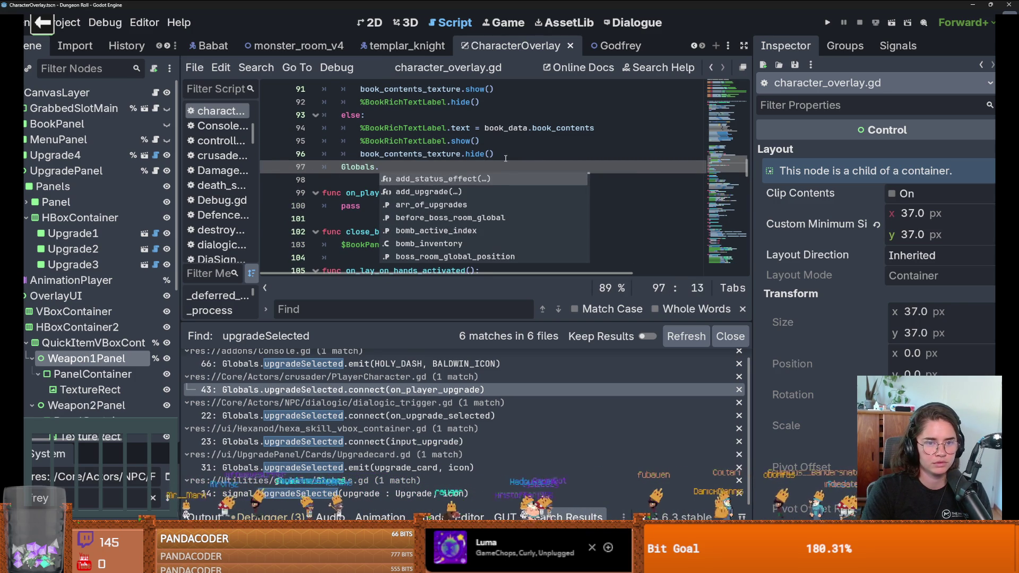
text(on_player)
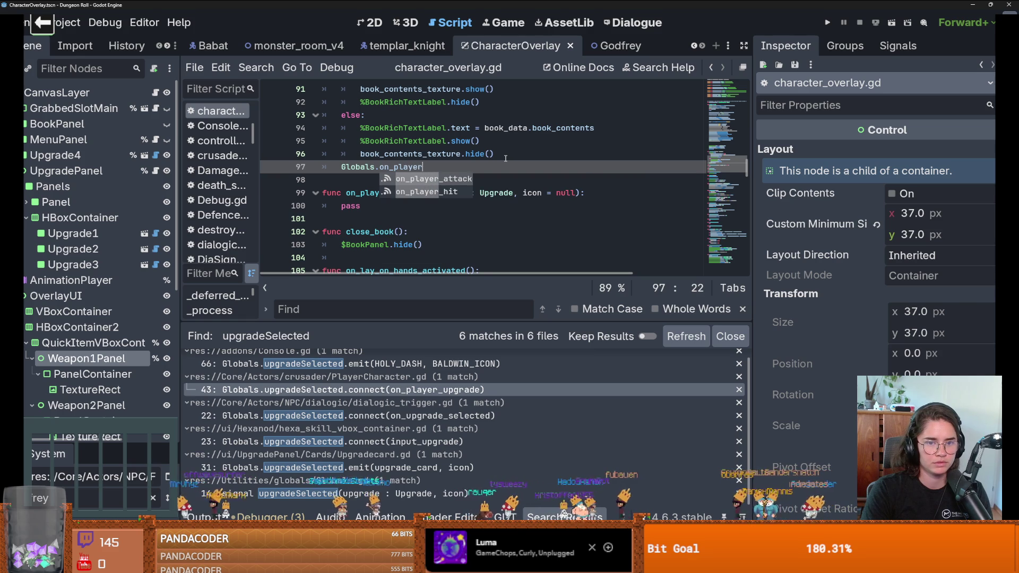
key(BackSpace)
key(BackSpace)
key(BackSpace)
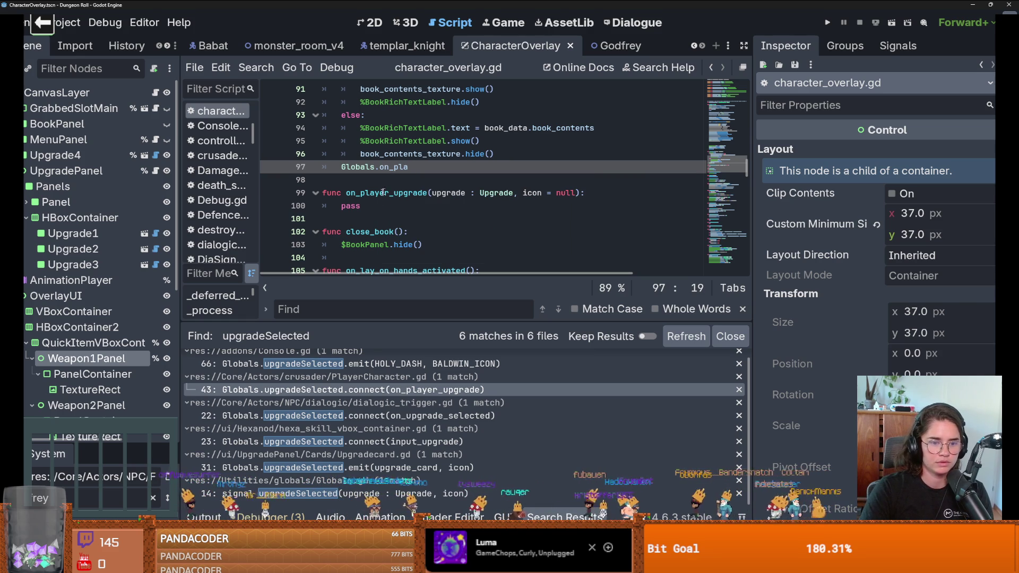
click(334, 391)
click(453, 89)
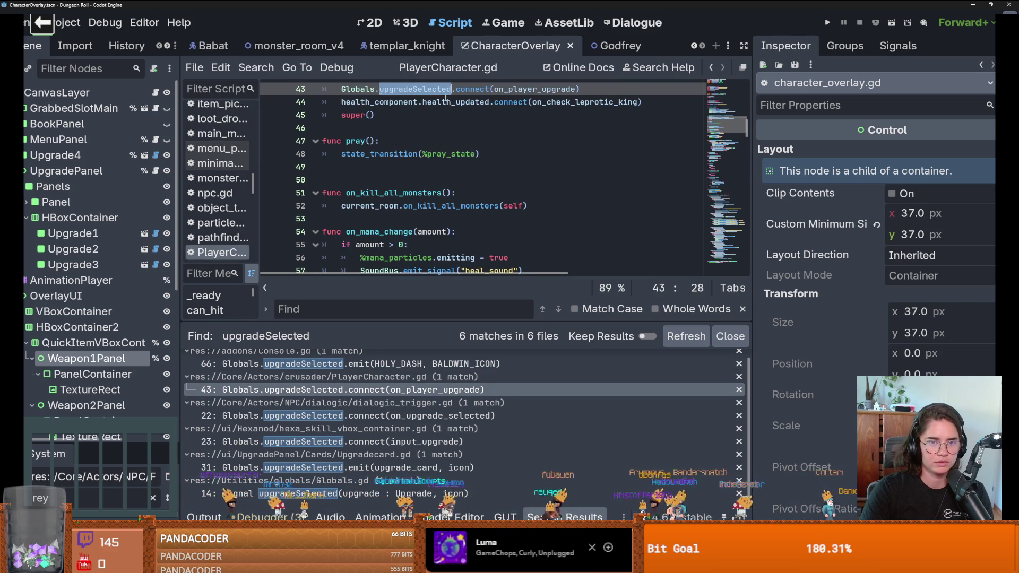
key(Down)
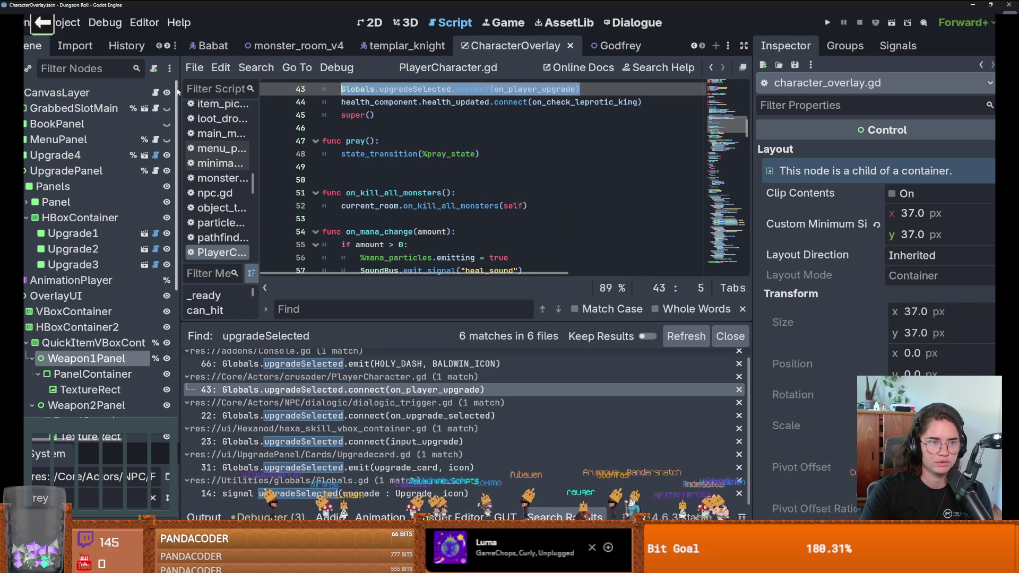
click(155, 93)
key(shift+Home)
text(Globals.upgradeSelected.connect(on_player_upgrade))
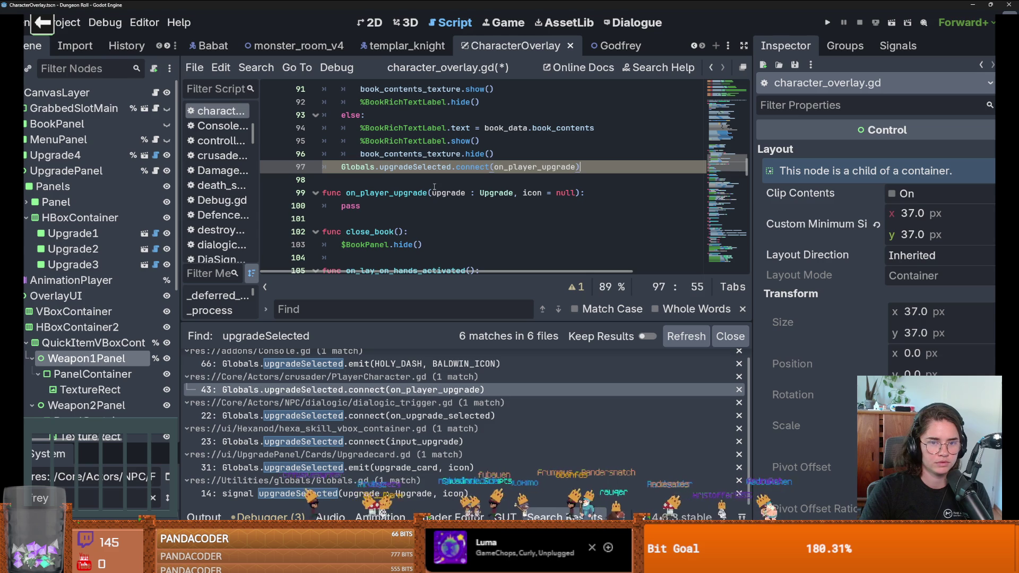
Step: Replace the function's pass with the start of a condition, 'if Upgrade.has'
double_click(448, 193)
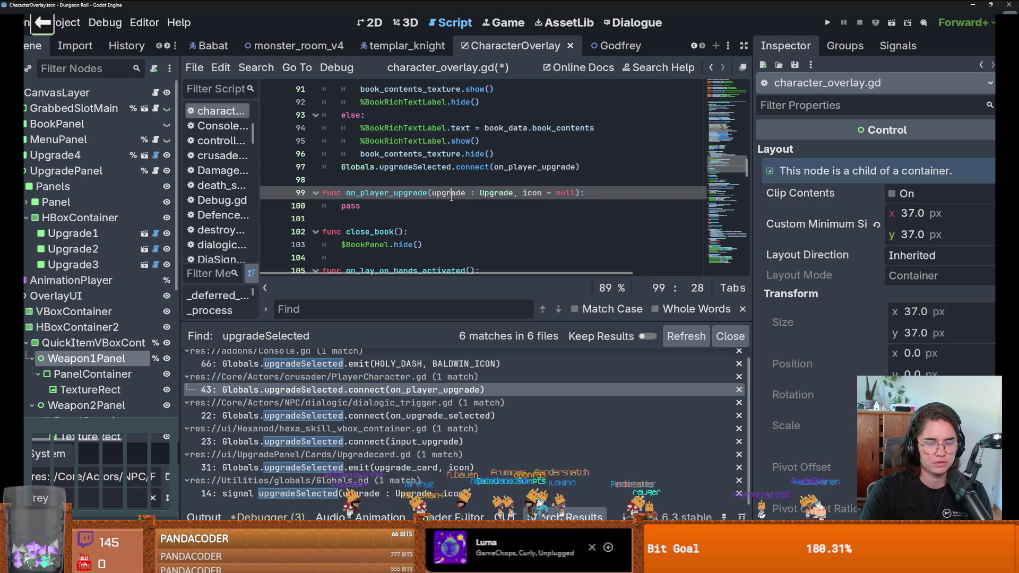
double_click(427, 213)
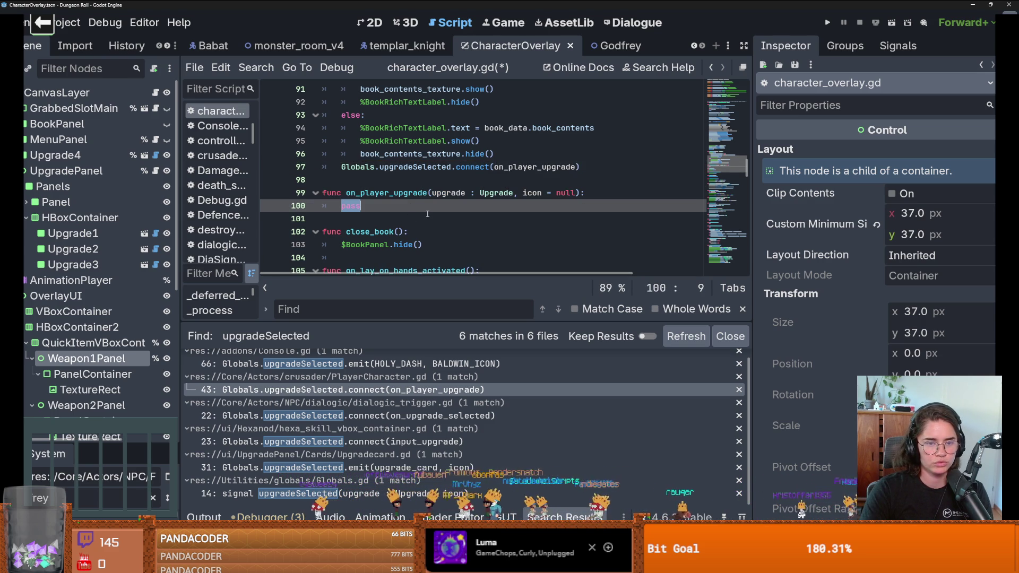
text(if up)
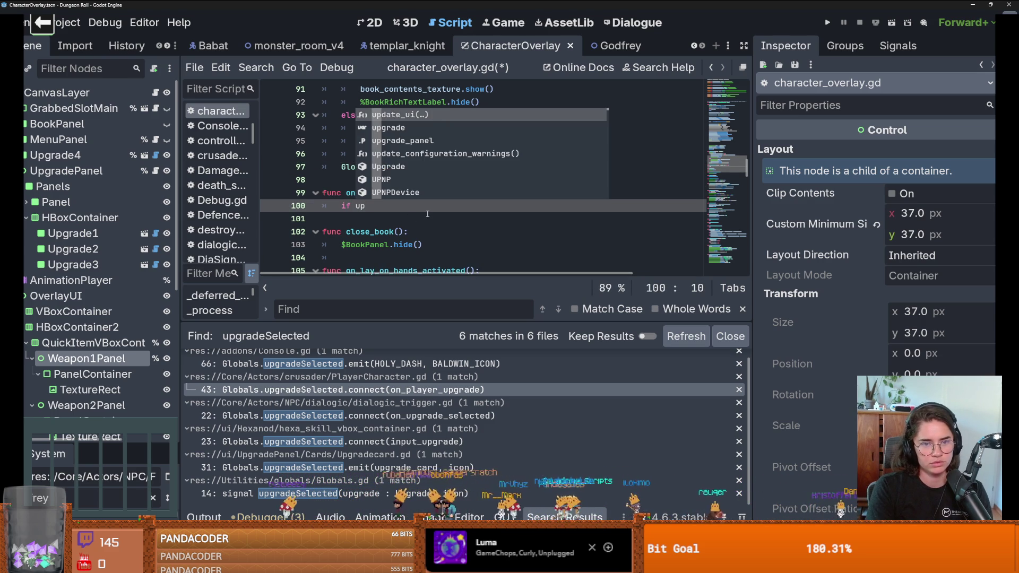
key(Down)
key(Down)
key(Down)
key(Return)
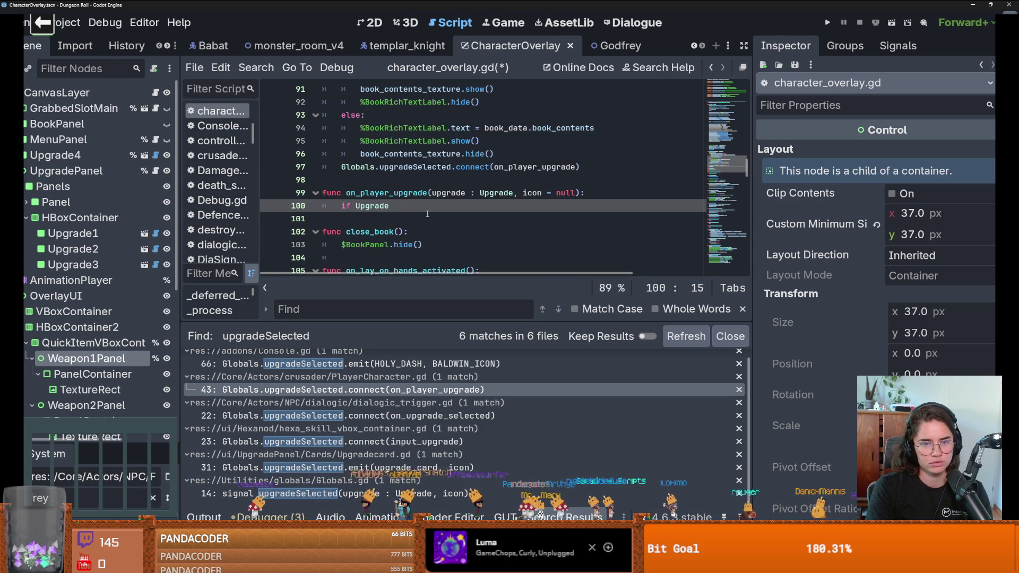
text(.)
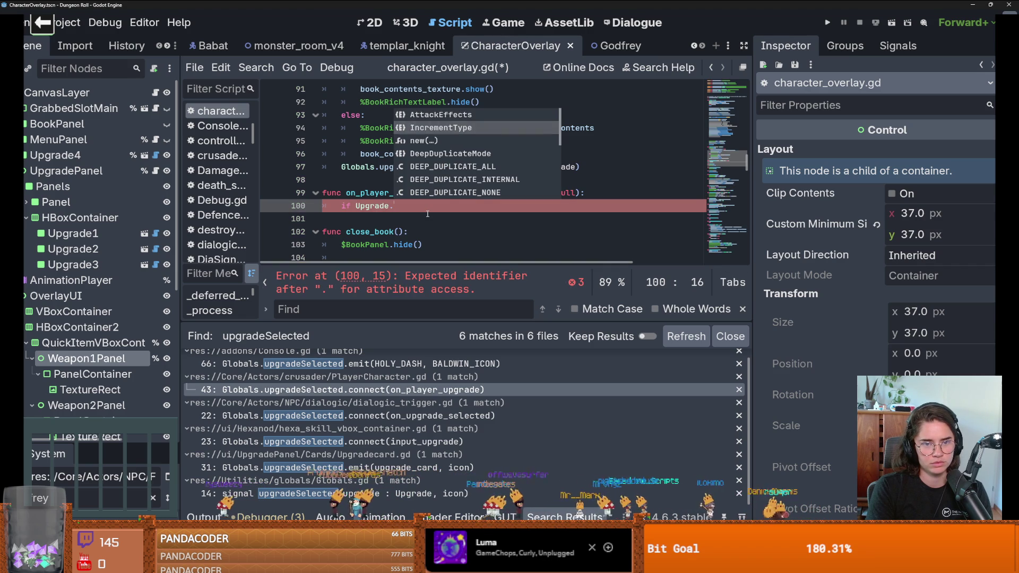
text(has)
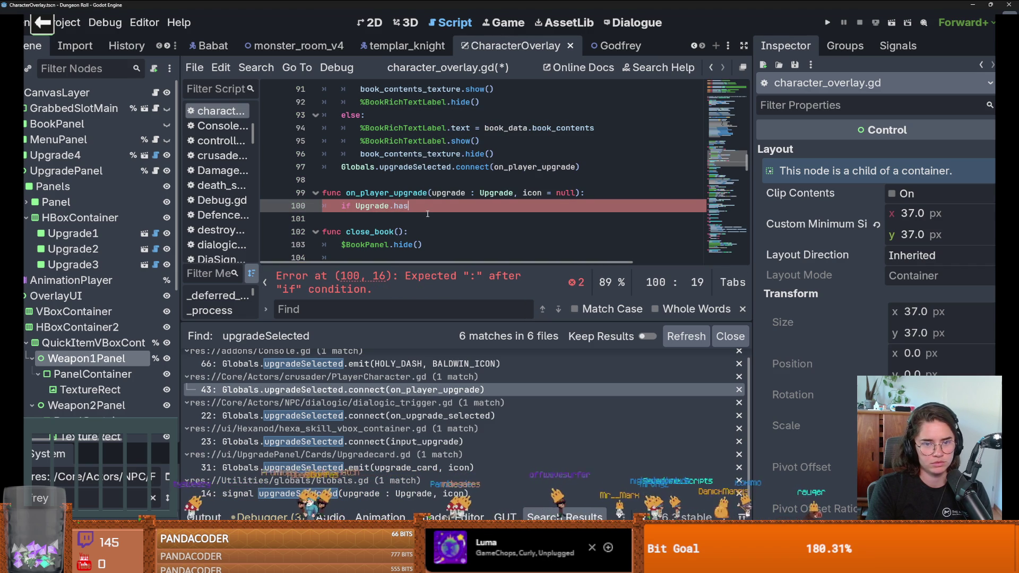
Step: Copy sword_or_shield from the Upgrade script and replace the line-100 placeholder with 'sword_or_shield !='
ctrl+click(374, 206)
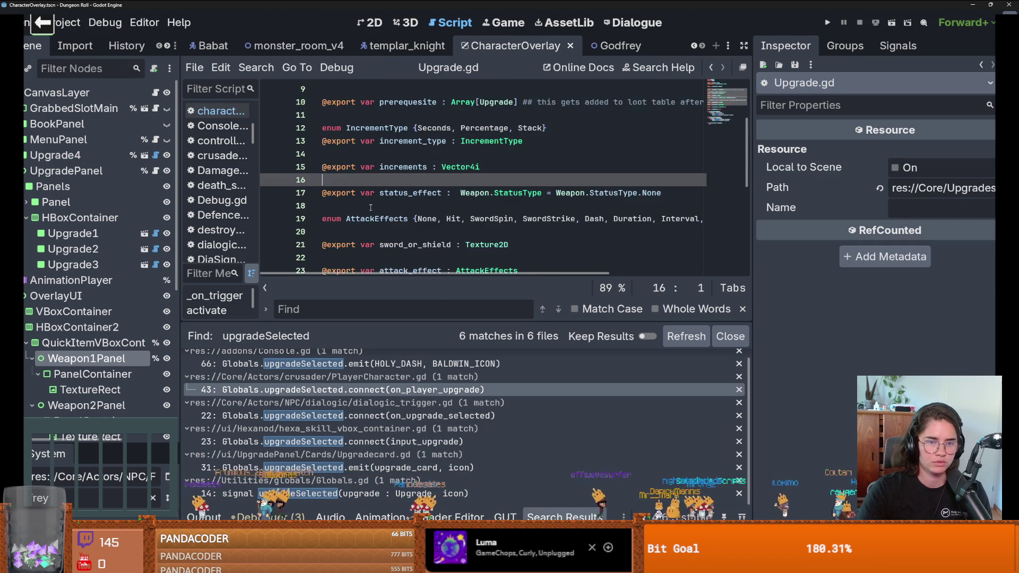
scroll(413, 210, up, 1)
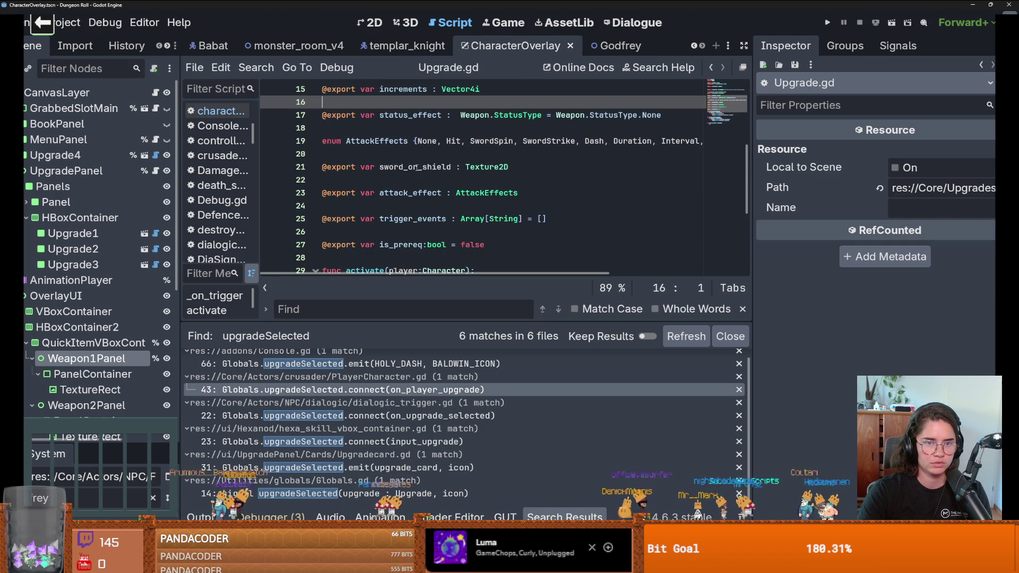
double_click(414, 166)
key(ctrl+c)
key(alt+Left)
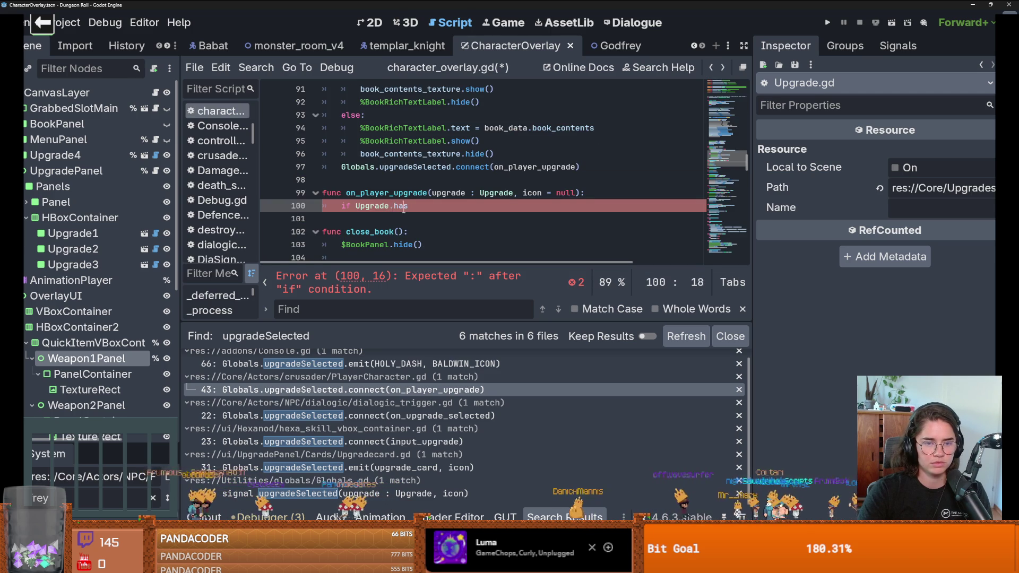
double_click(400, 205)
key(ctrl+v)
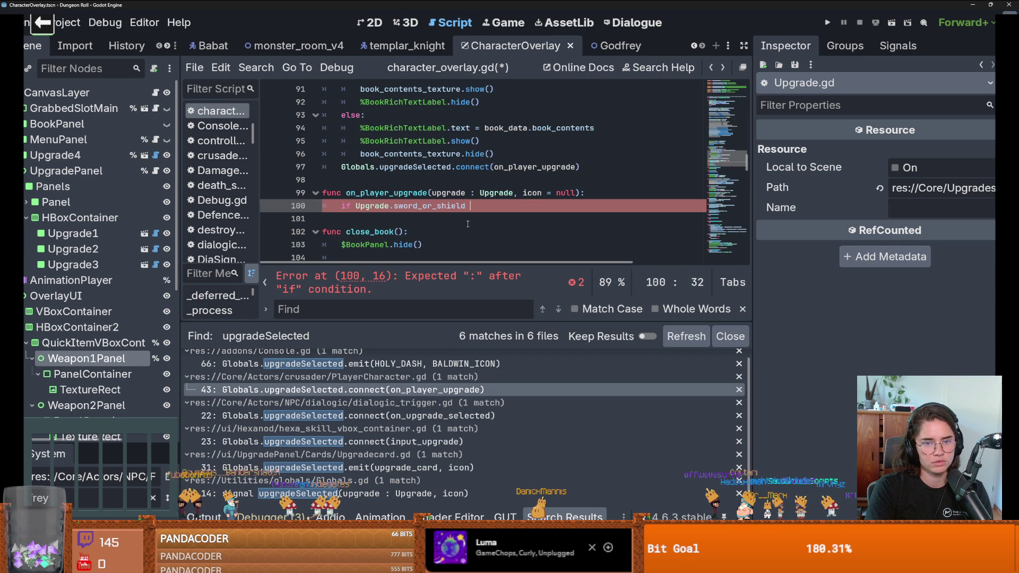
text(!=)
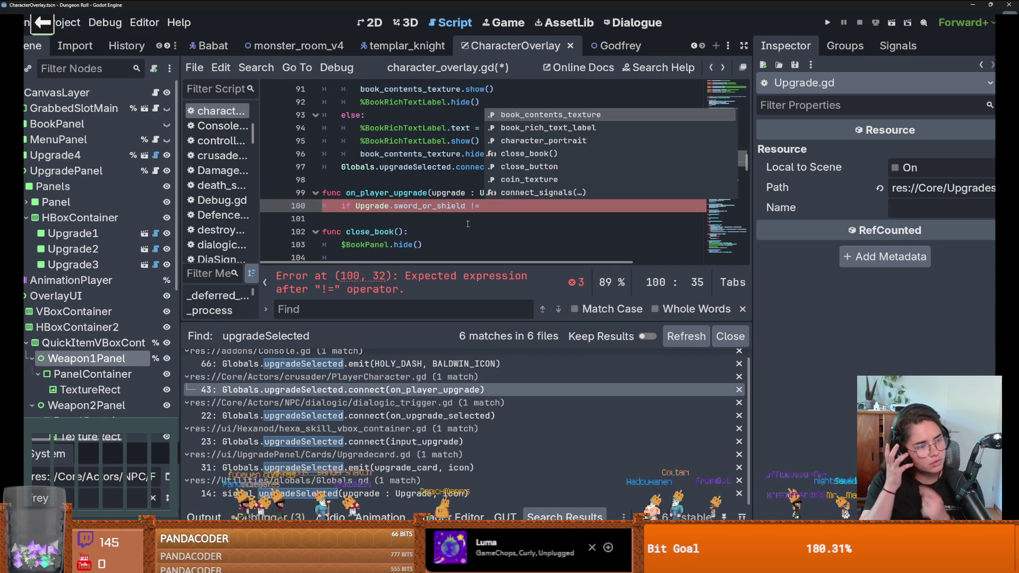
Step: Change the condition to 'attack_effect == Upgrade.AttackEffects.Block' after checking the AttackEffects enum
ctrl+click(372, 210)
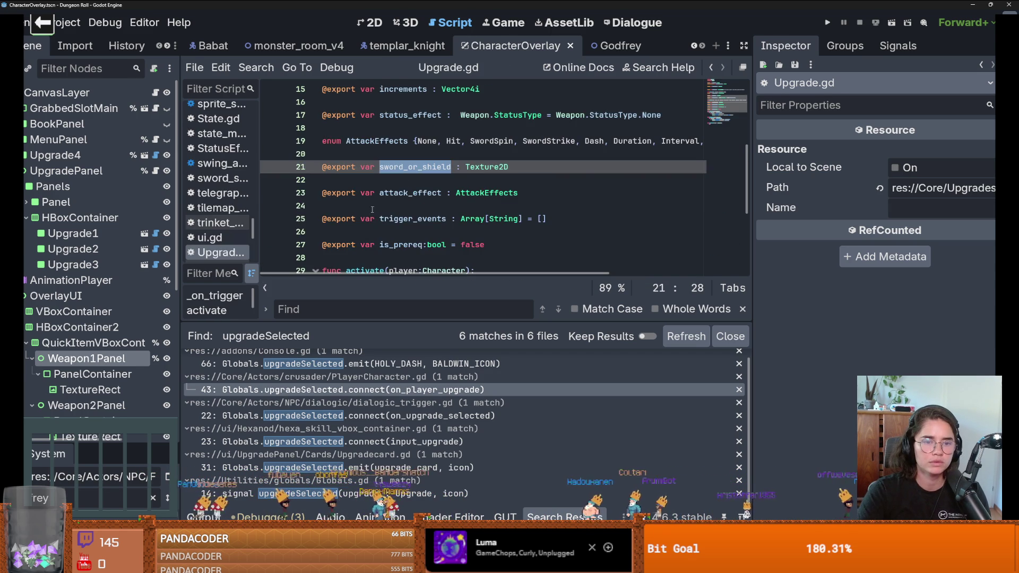
scroll(414, 188, up, 1)
click(392, 181)
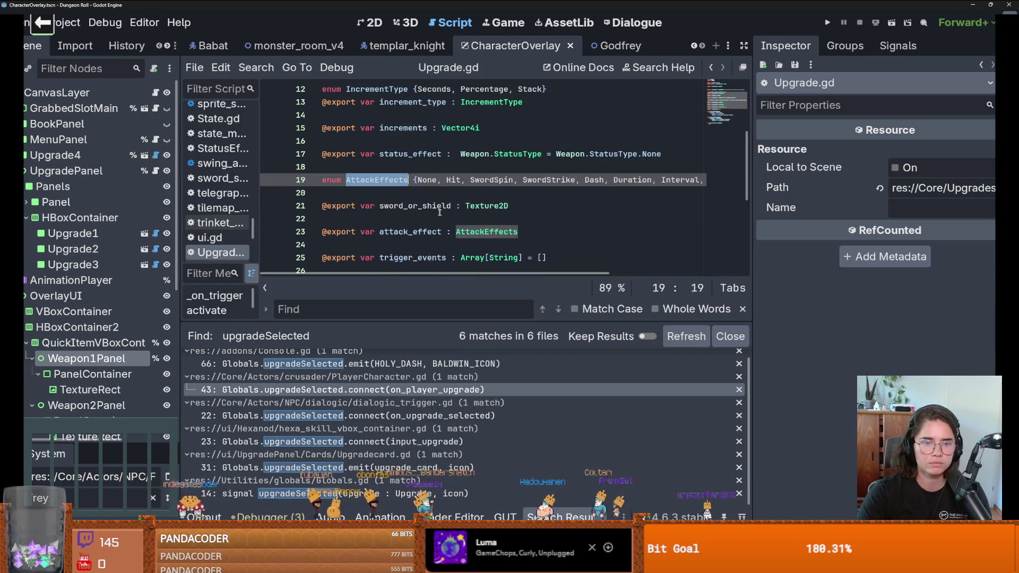
scroll(403, 181, down, 1)
double_click(411, 193)
key(ctrl+c)
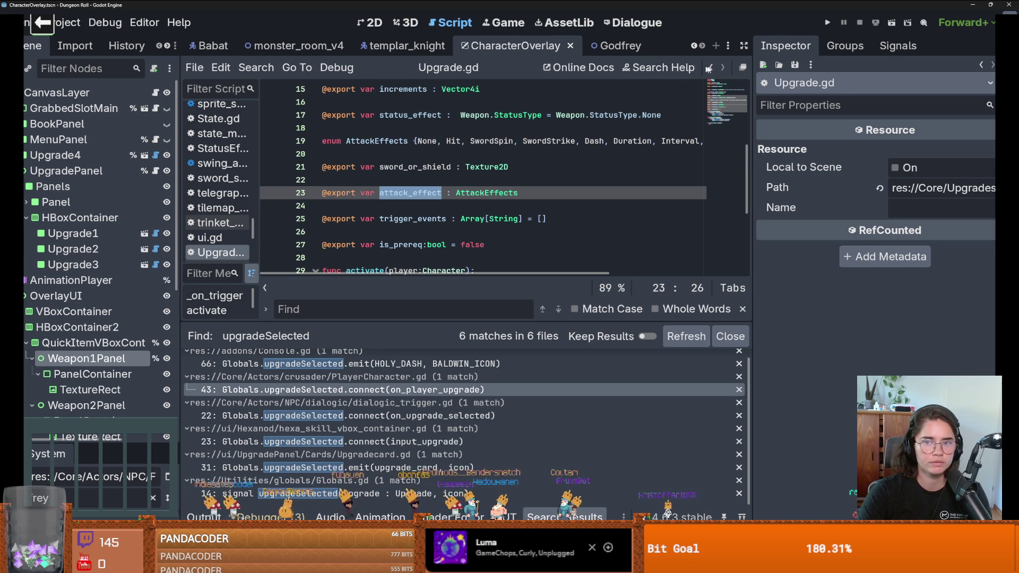
click(711, 67)
drag(475, 214, 393, 207)
key(ctrl+v)
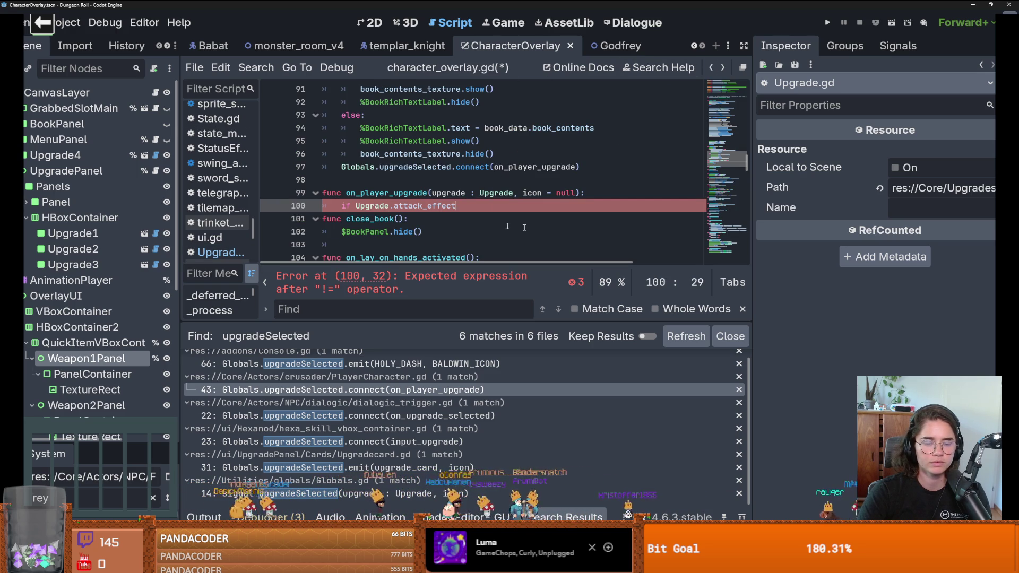
text( =)
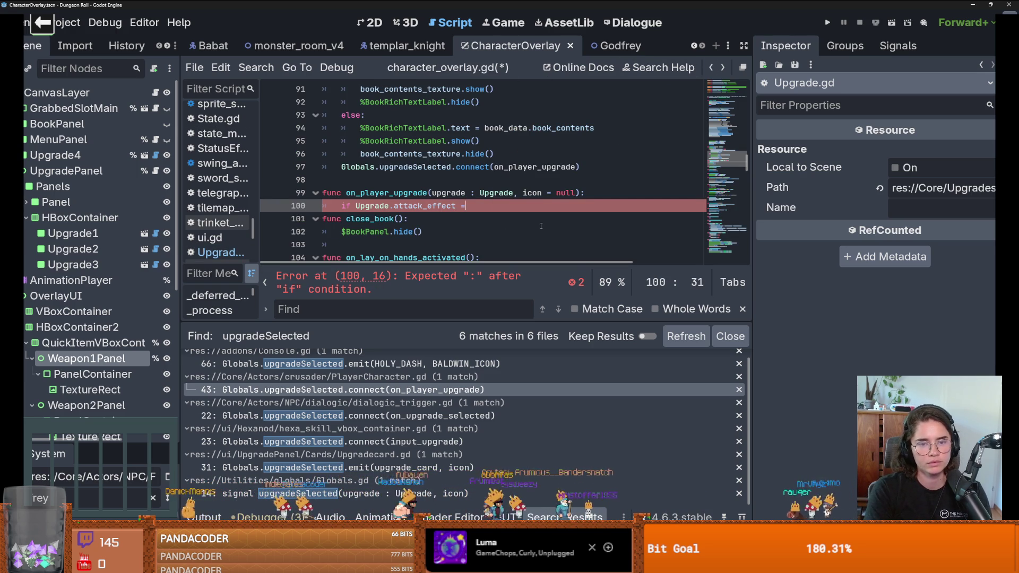
text(= Upgrade.A)
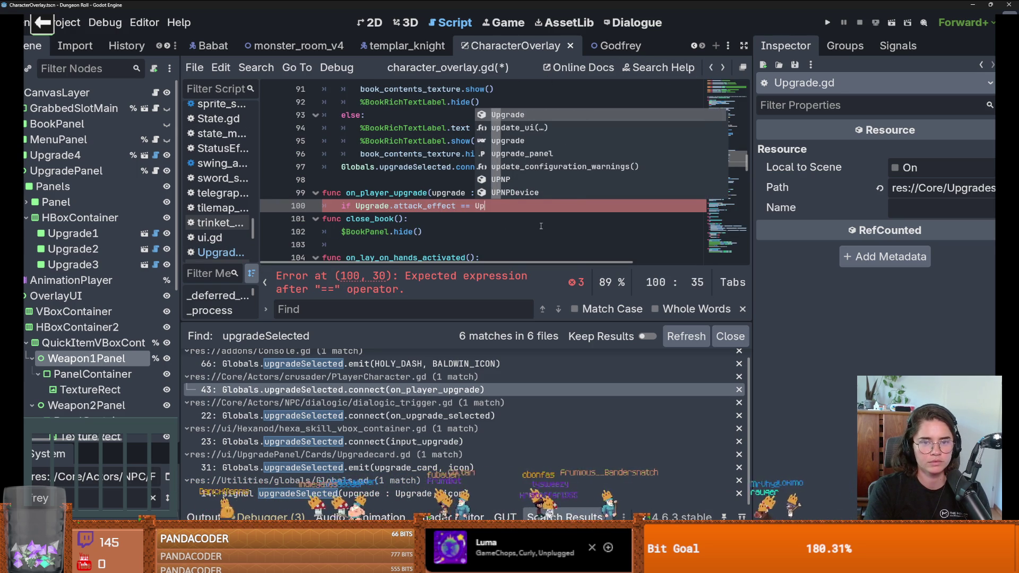
key(Return)
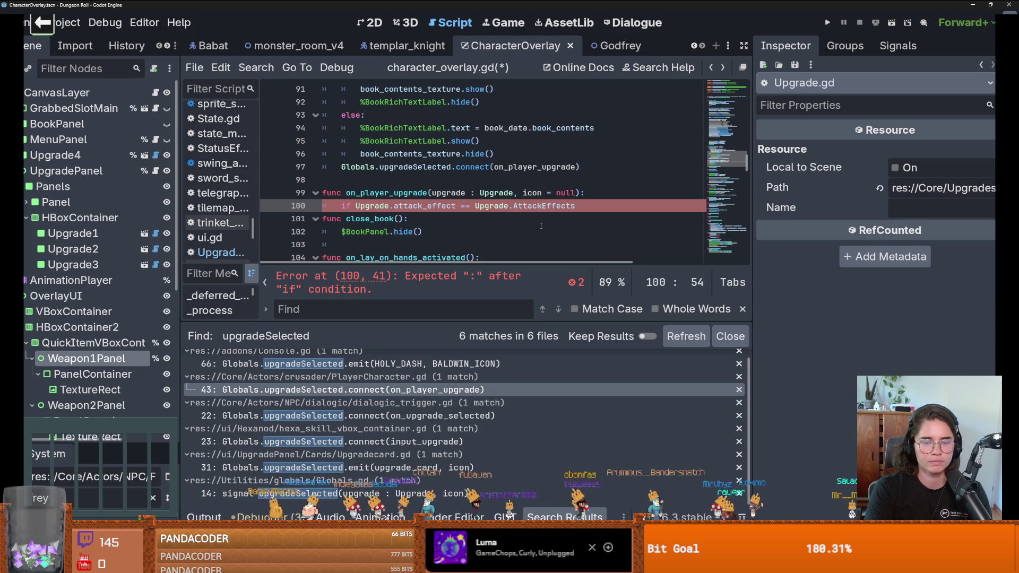
text(.B)
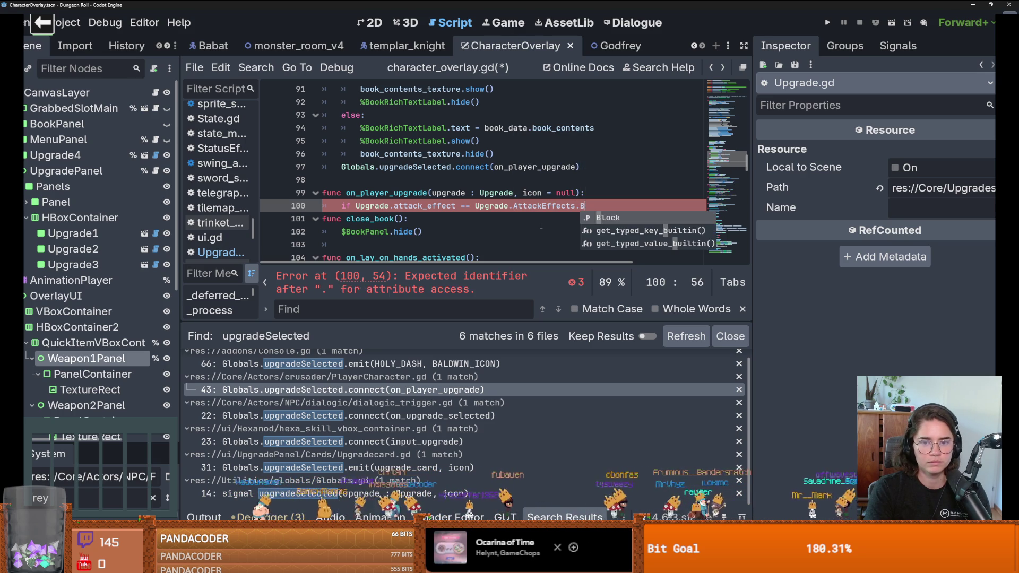
key(Return)
key(Return)
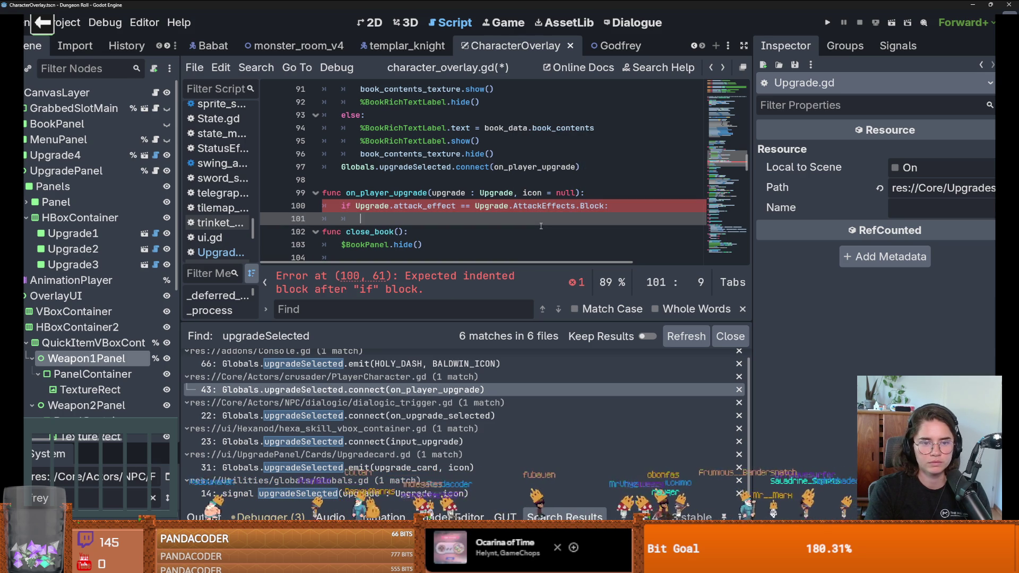
Step: Fix the reference to 'upgrade' and add 'if upgrade.sword_or_shield != null:' with autocomplete
text(if Upgrade.s)
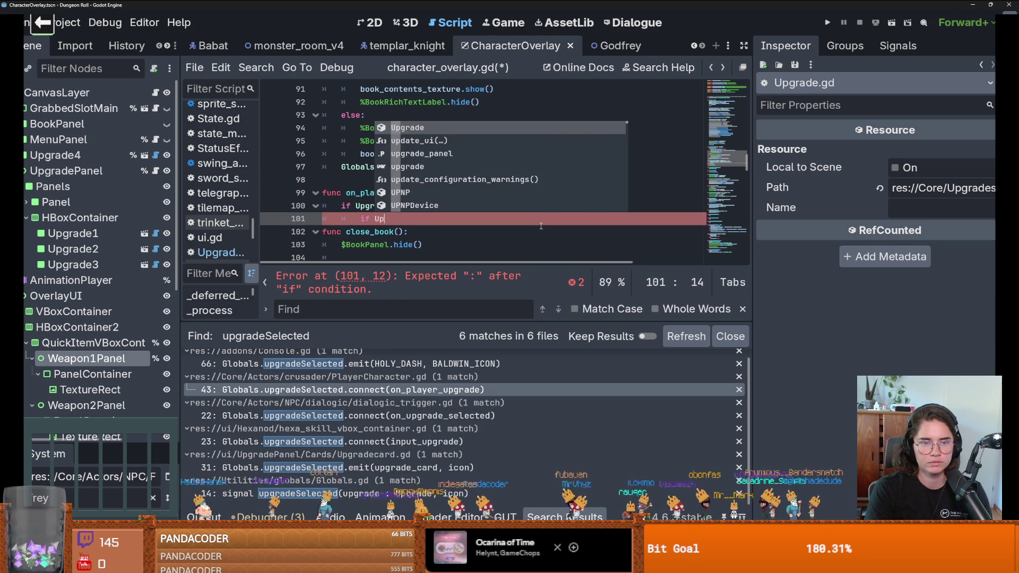
text(w)
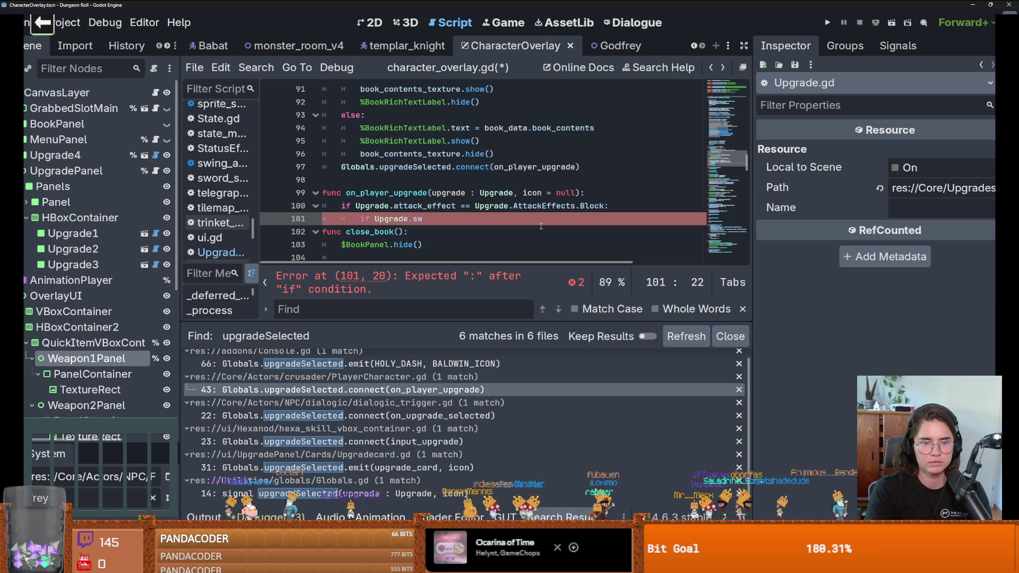
key(BackSpace)
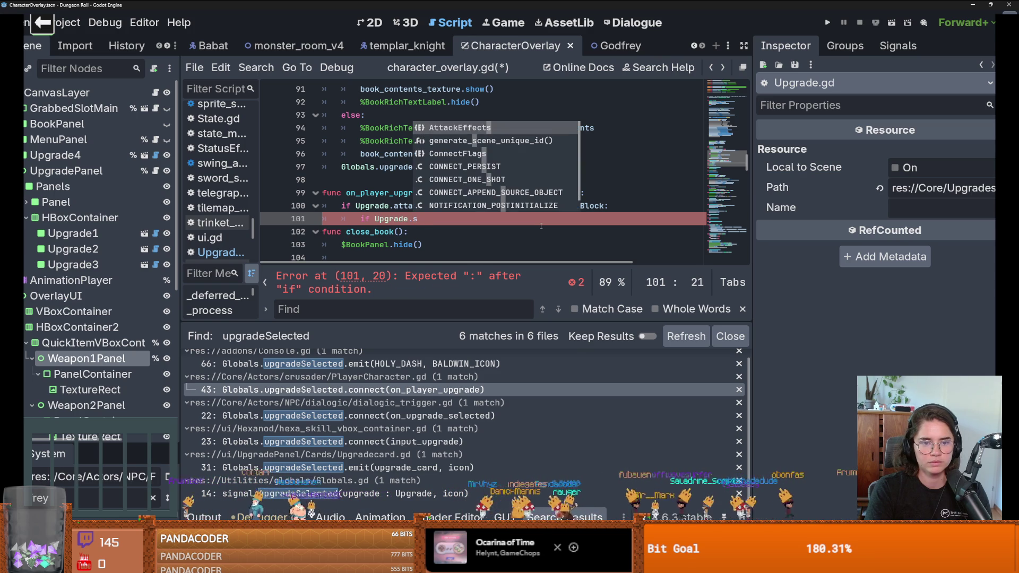
key(BackSpace)
key(BackSpace)
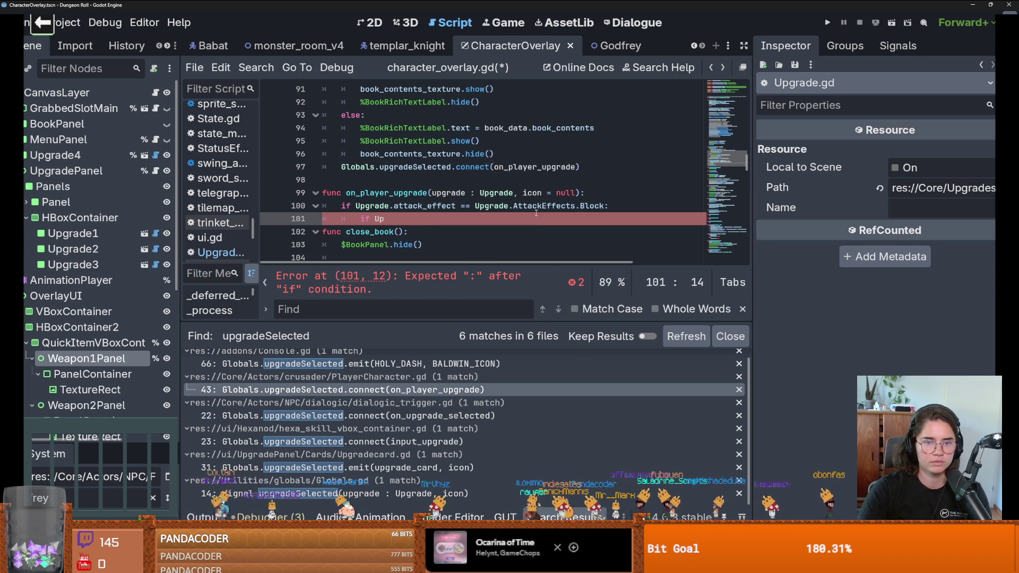
double_click(372, 206)
text(upgrade)
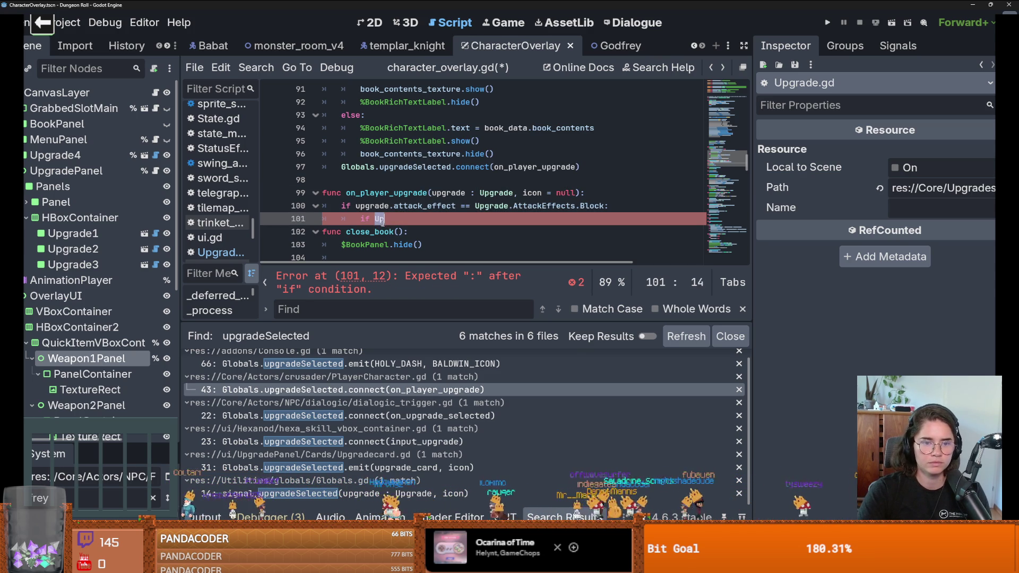
click(409, 219)
key(BackSpace)
key(BackSpace)
text(upgrade.s)
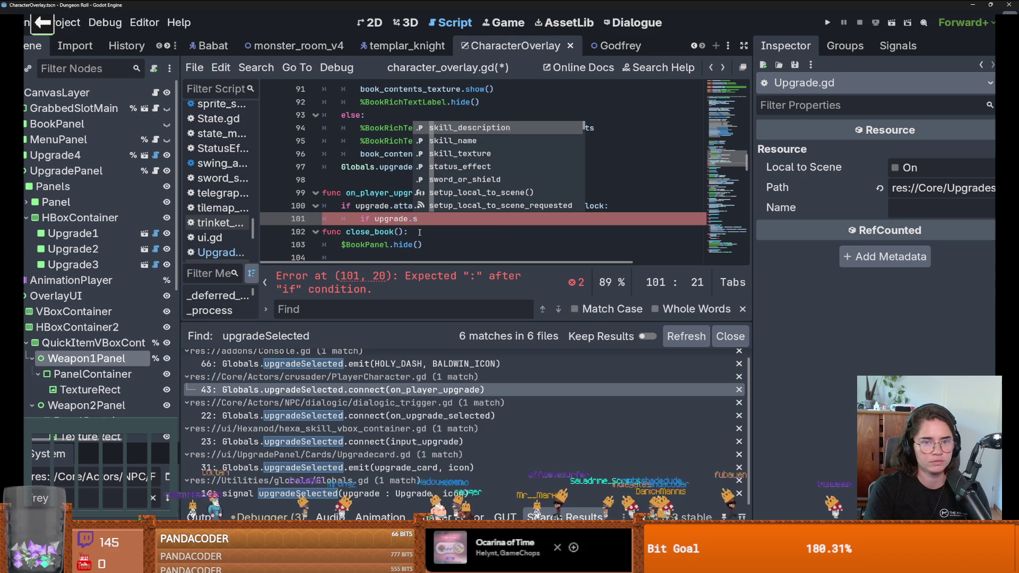
text(w)
key(Return)
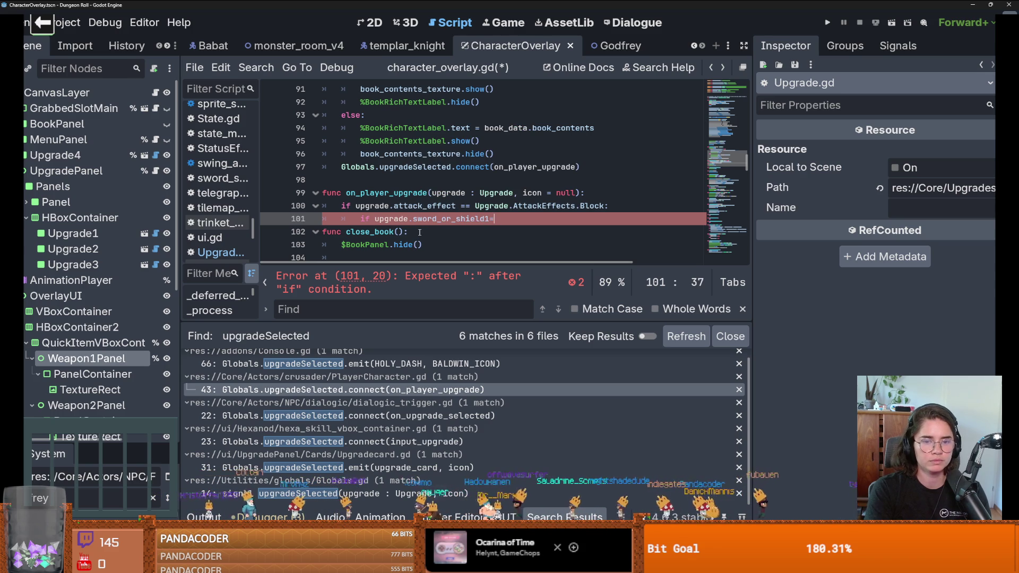
key(BackSpace)
key(BackSpace)
text(= null:)
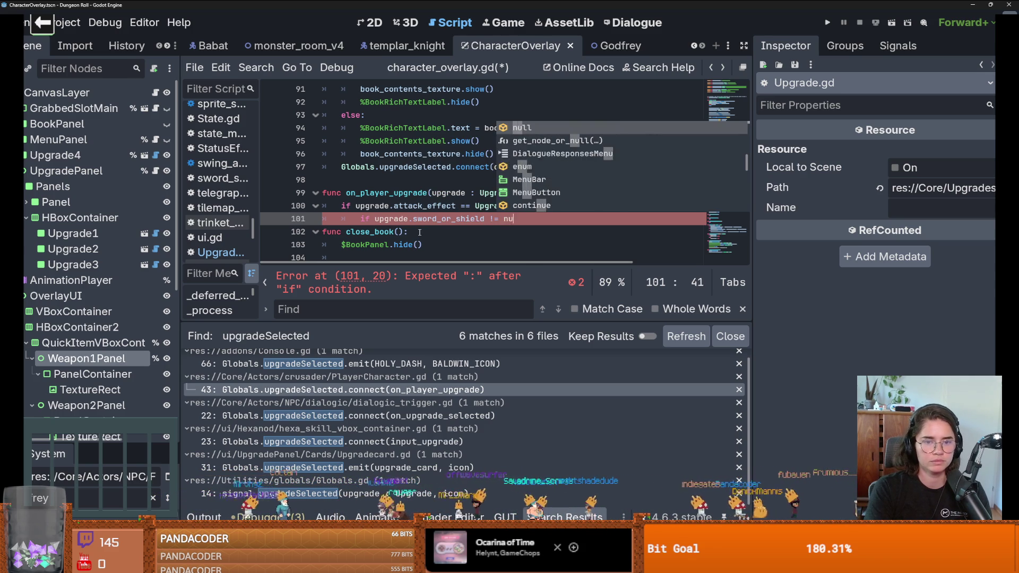
key(Return)
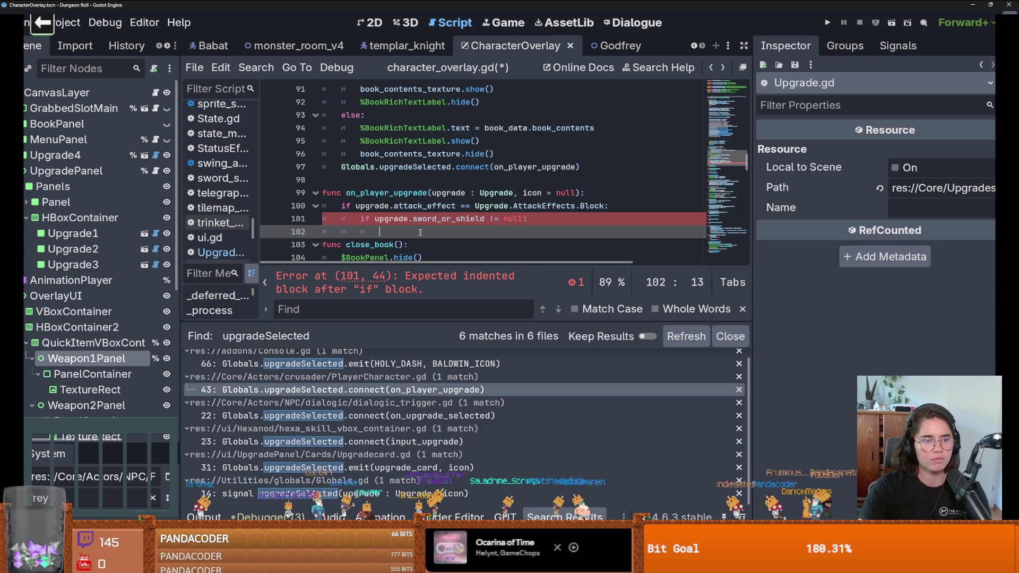
click(109, 393)
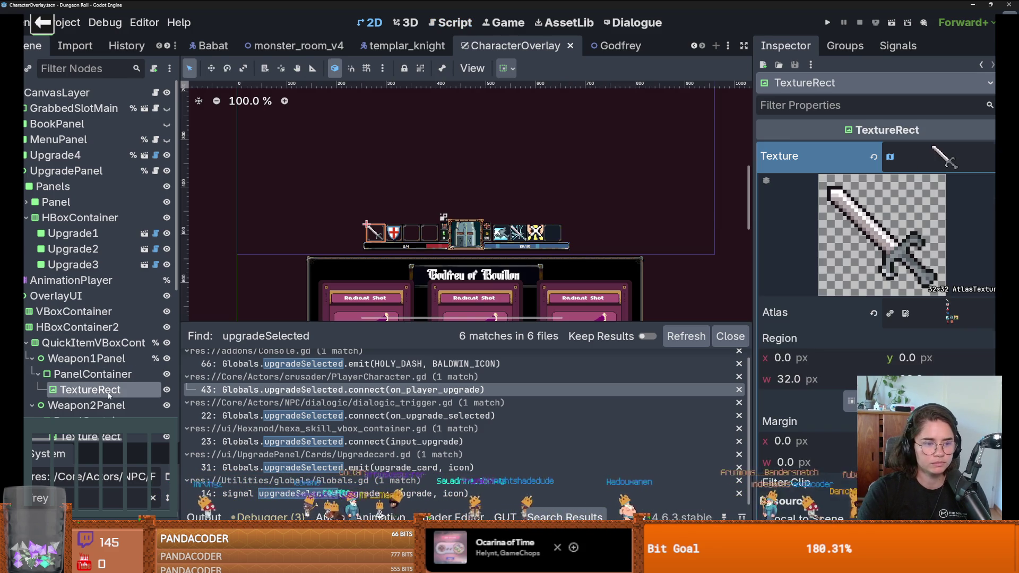
Step: Rename Weapon1Panel's texture node to SwordTexture and make it accessible as a unique name
click(109, 395)
text(W)
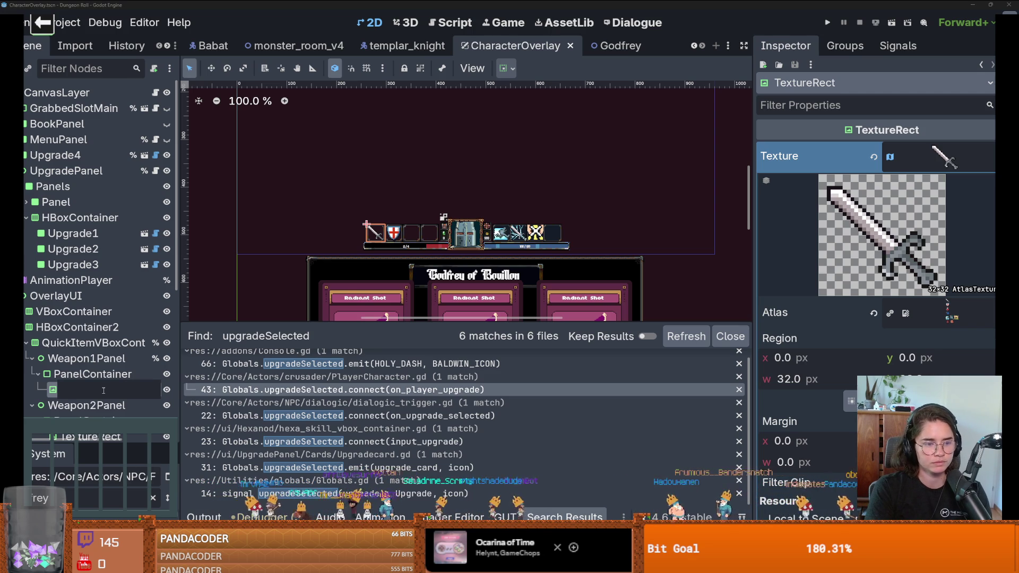
text(SwordTe)
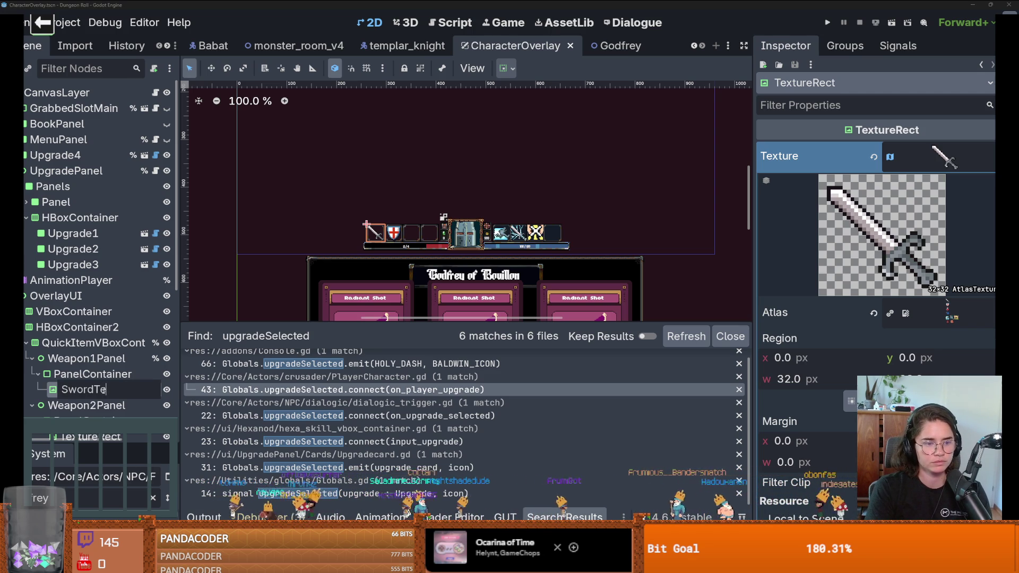
text(xture)
key(Return)
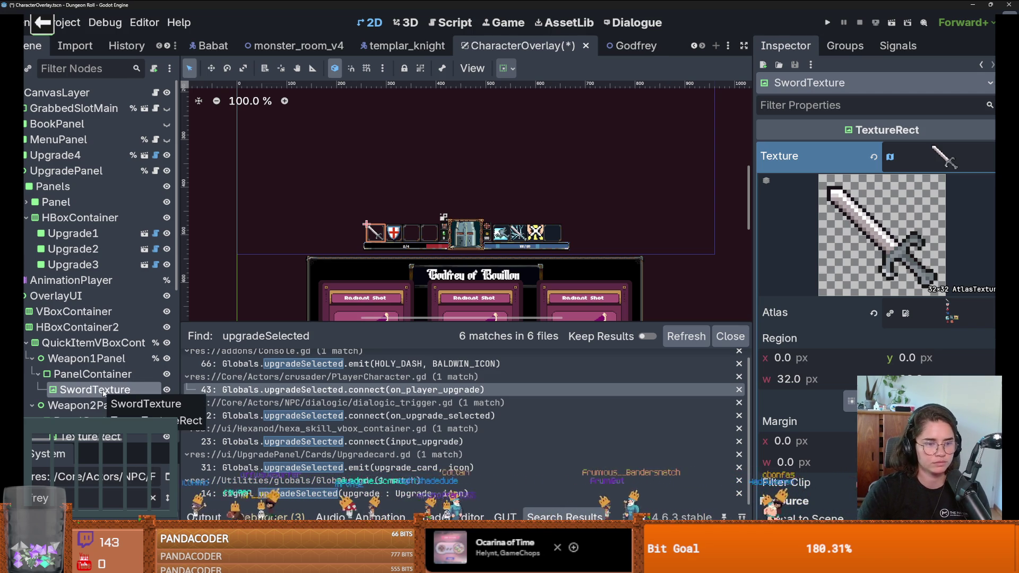
right_click(52, 393)
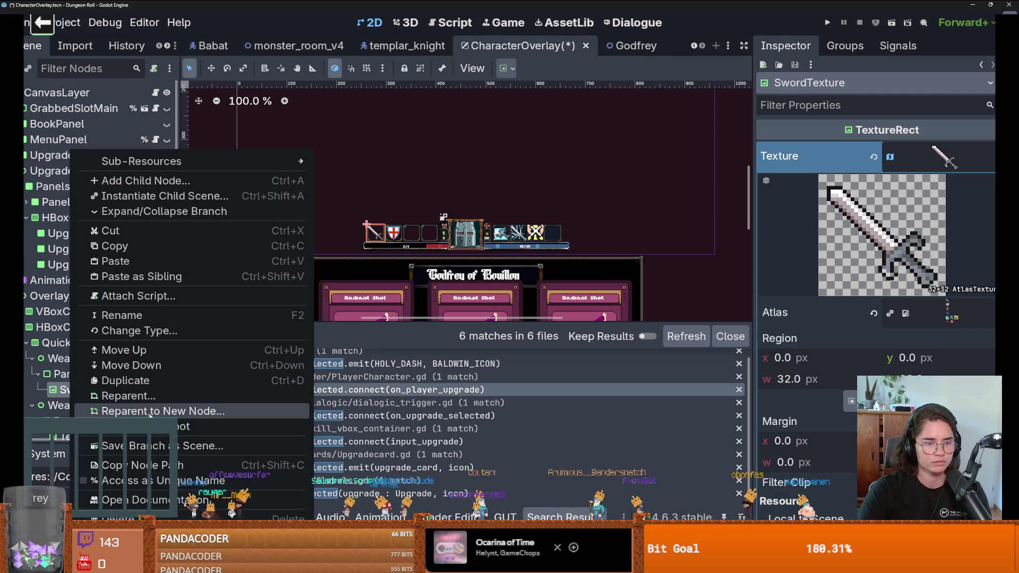
click(133, 480)
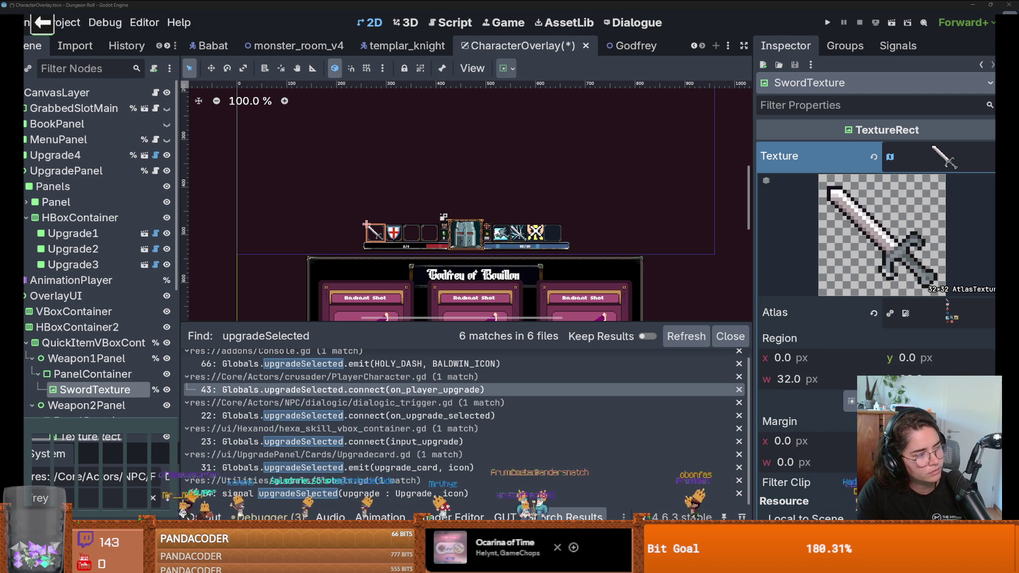
Step: Rename Weapon2Panel's texture node to ShieldTexture, make it unique, and save the scene
scroll(93, 340, down, 2)
double_click(92, 350)
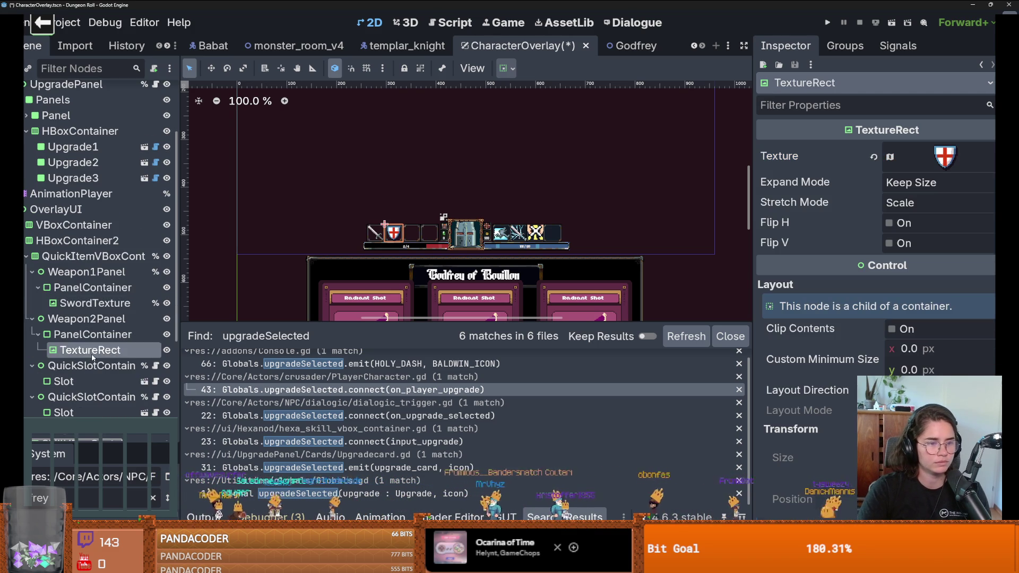
text(Shield)
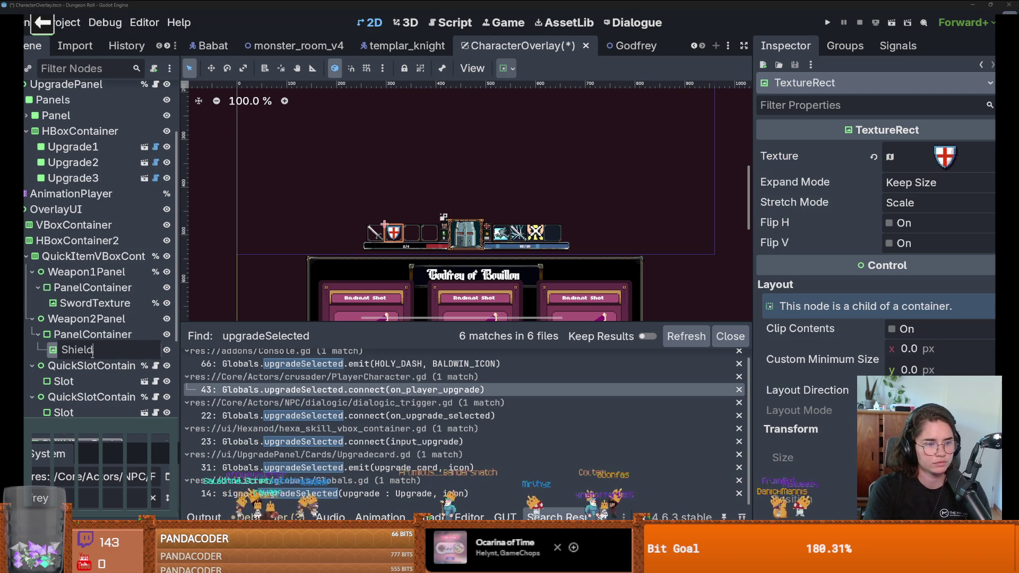
text(Texture)
key(Return)
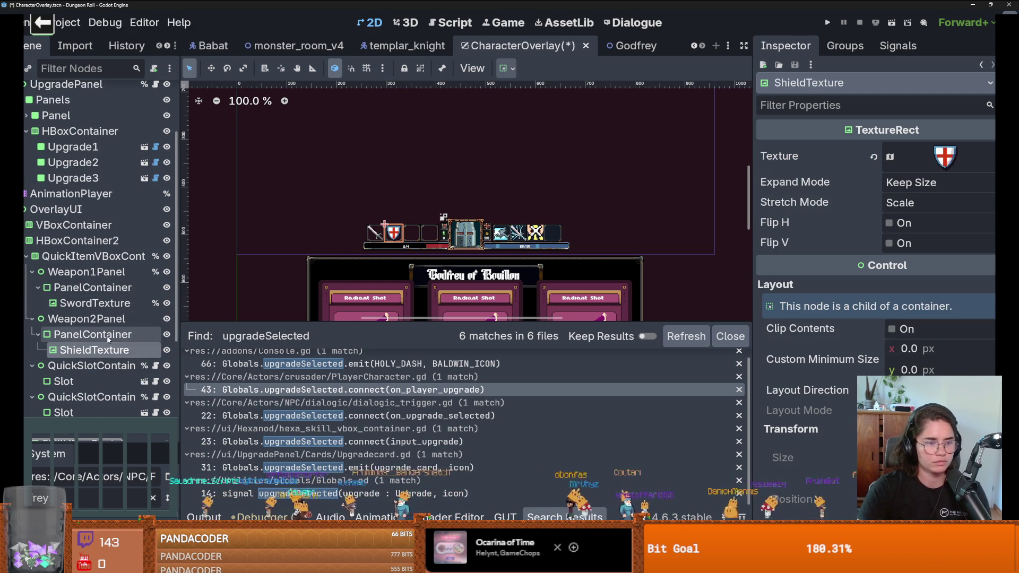
right_click(110, 350)
click(159, 480)
key(ctrl+s)
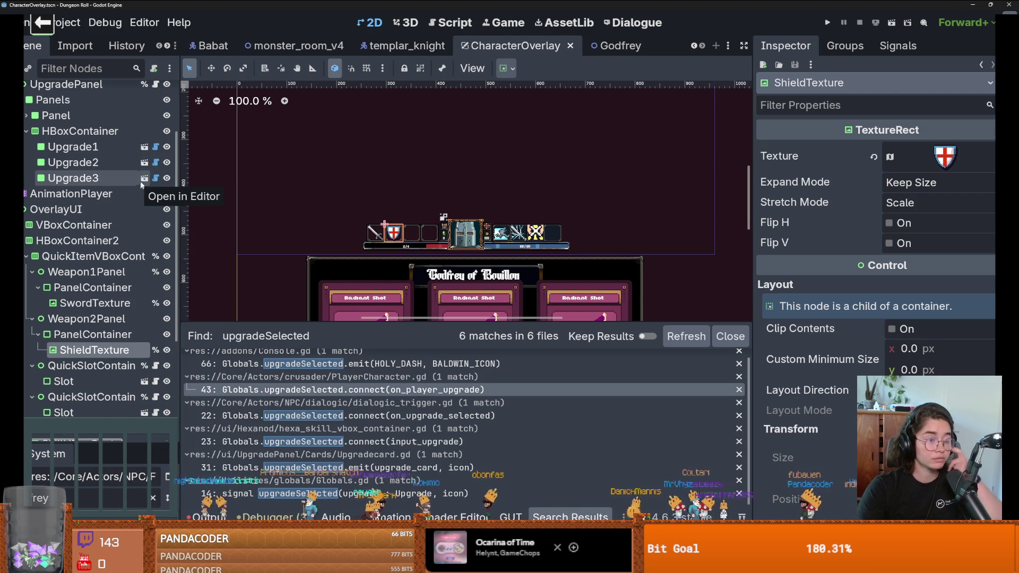
scroll(151, 160, up, 3)
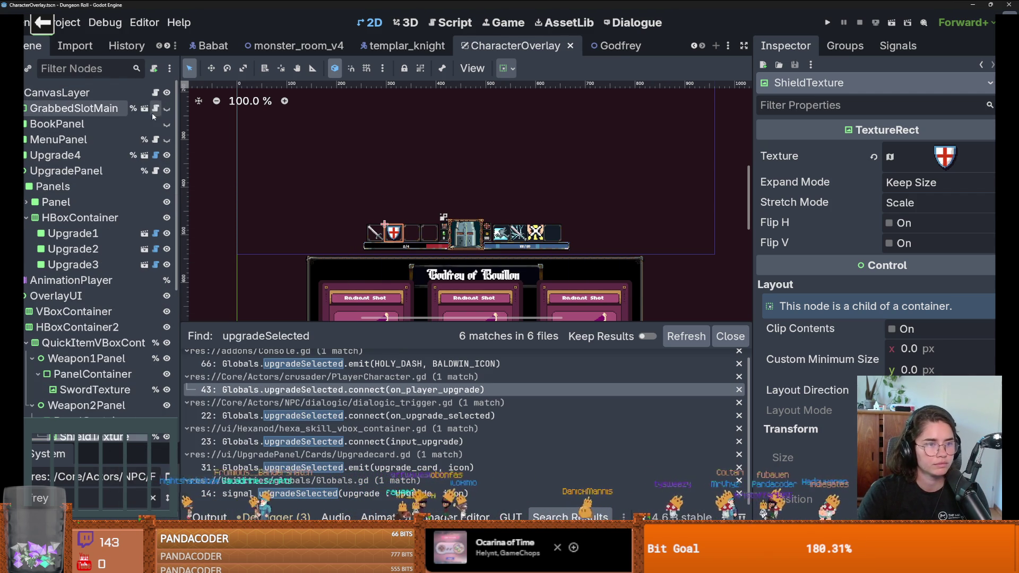
click(156, 93)
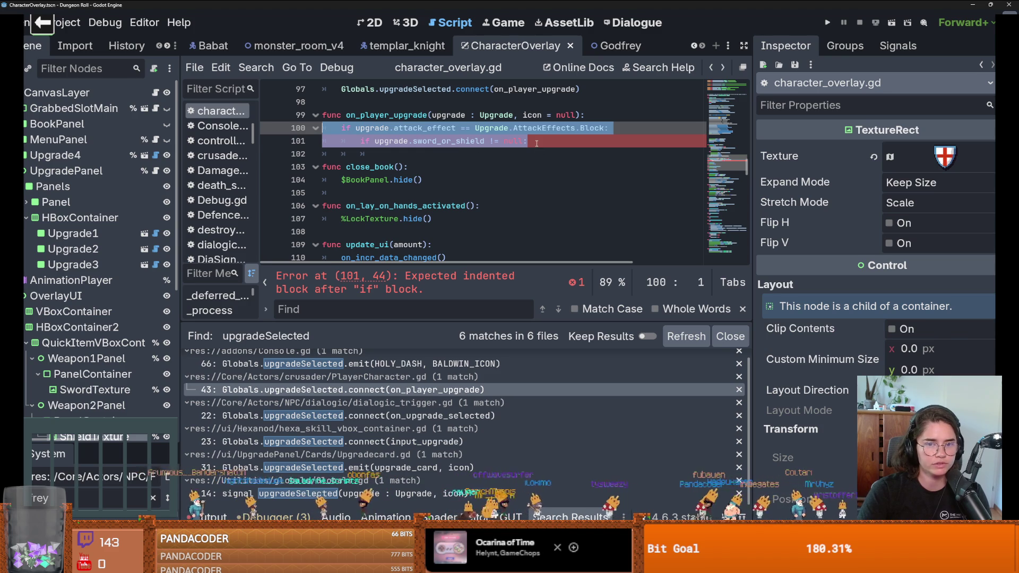
Step: Move the sword_or_shield null check above the Block check, nest it, and stub it with pass
key(Return)
drag(534, 142, 358, 141)
key(ctrl+c)
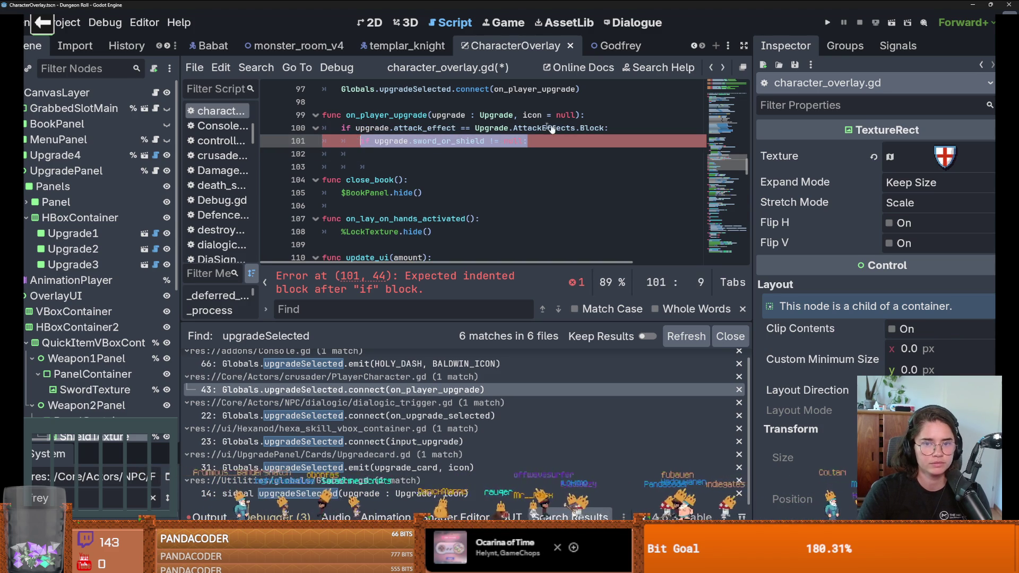
key(BackSpace)
click(592, 114)
key(Return)
key(ctrl+v)
key(Down)
key(Home)
key(Tab)
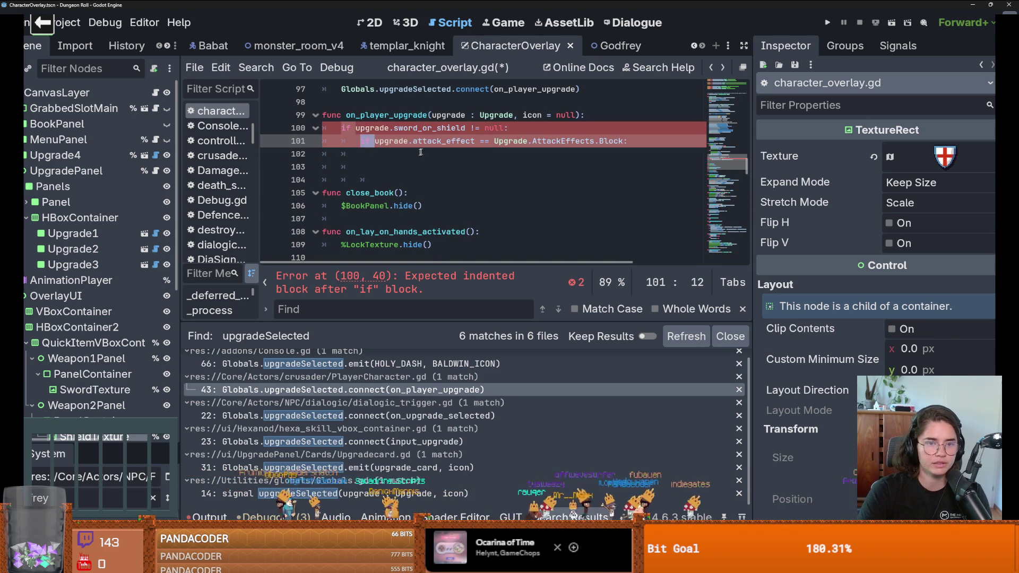
click(413, 156)
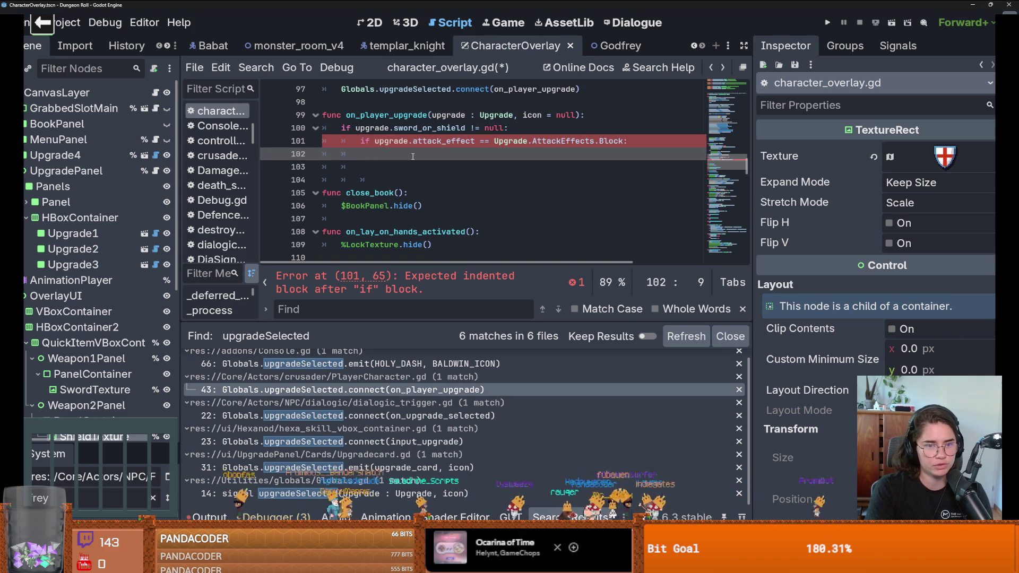
key(Delete)
text(a)
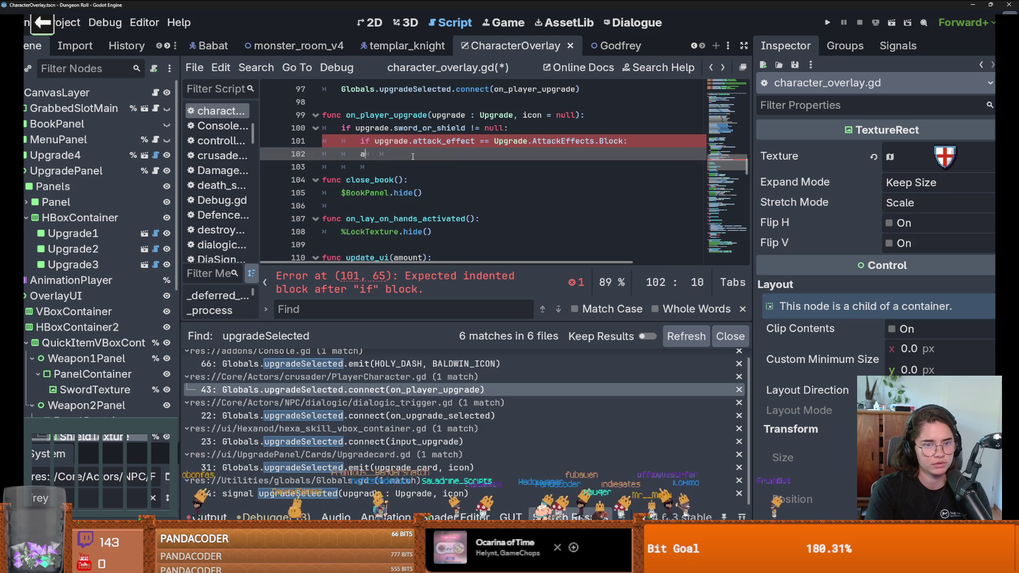
key(BackSpace)
text(pass)
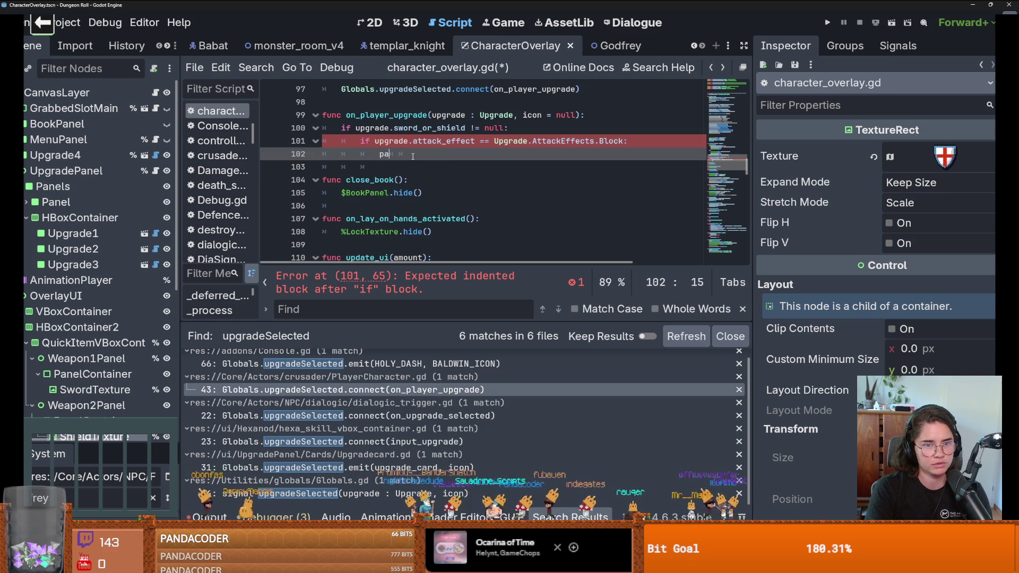
Step: Duplicate the Block if/pass block as a second effect check and view the AttackEffects enum
key(shift+Up)
key(ctrl+c)
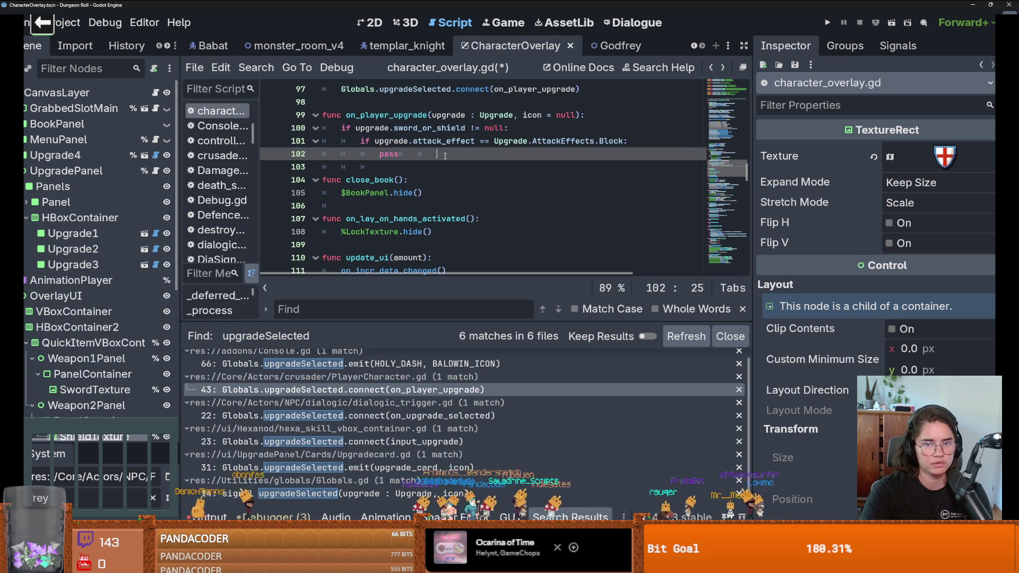
key(ctrl+v)
double_click(610, 168)
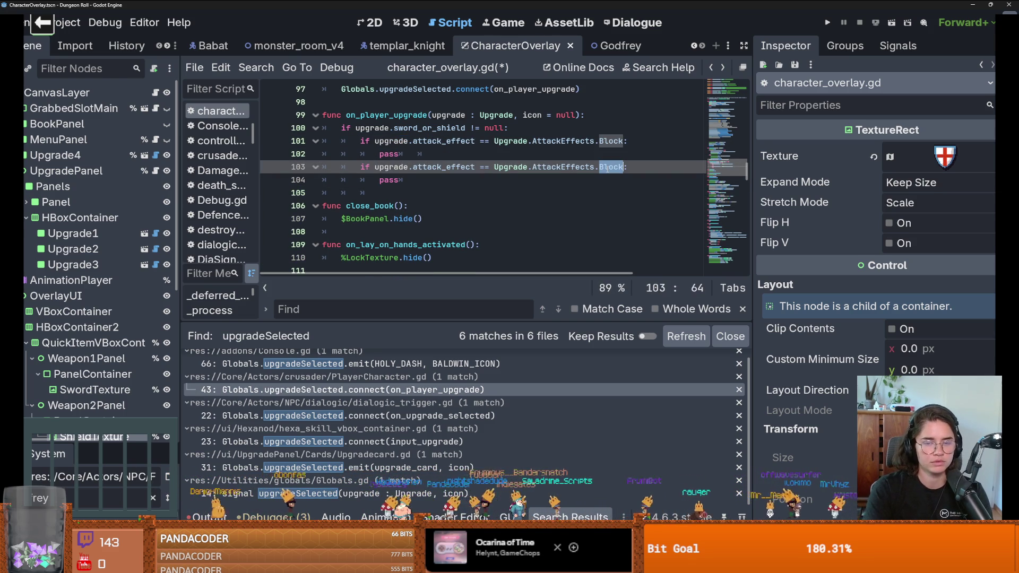
text(S)
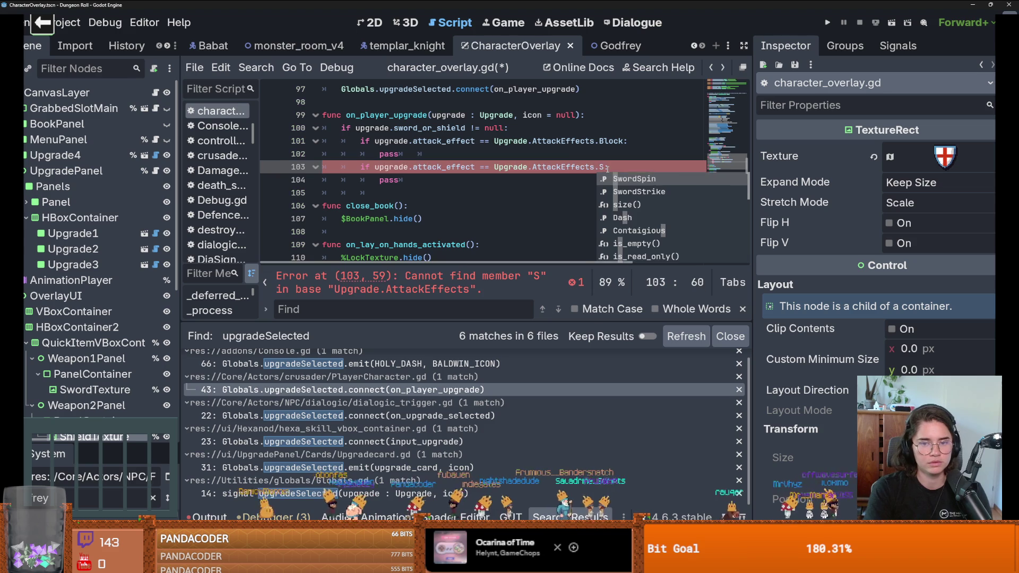
ctrl+click(557, 168)
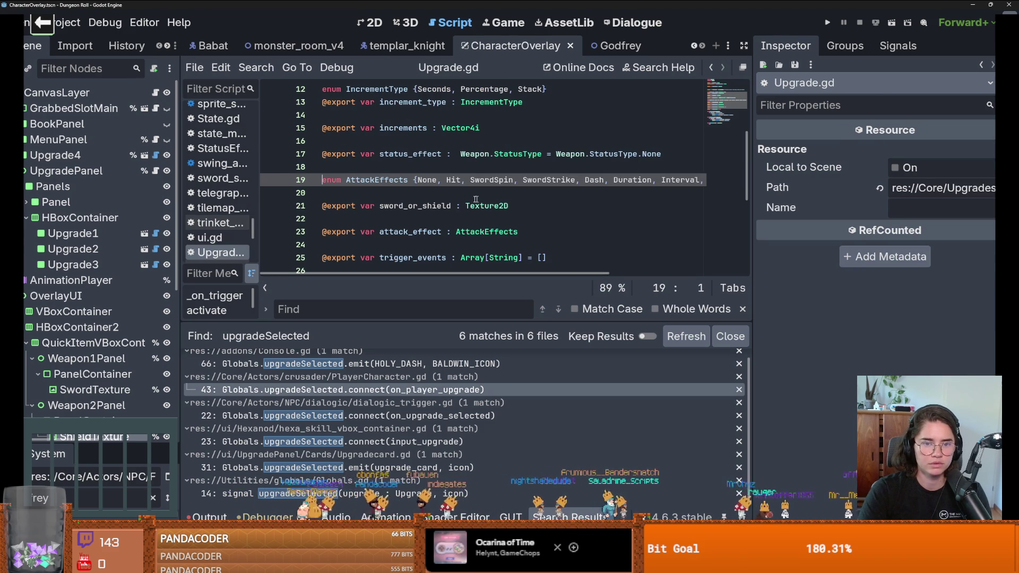
Step: Copy Hit from the AttackEffects enum into line 103's second check, then select line 102's pass
double_click(460, 183)
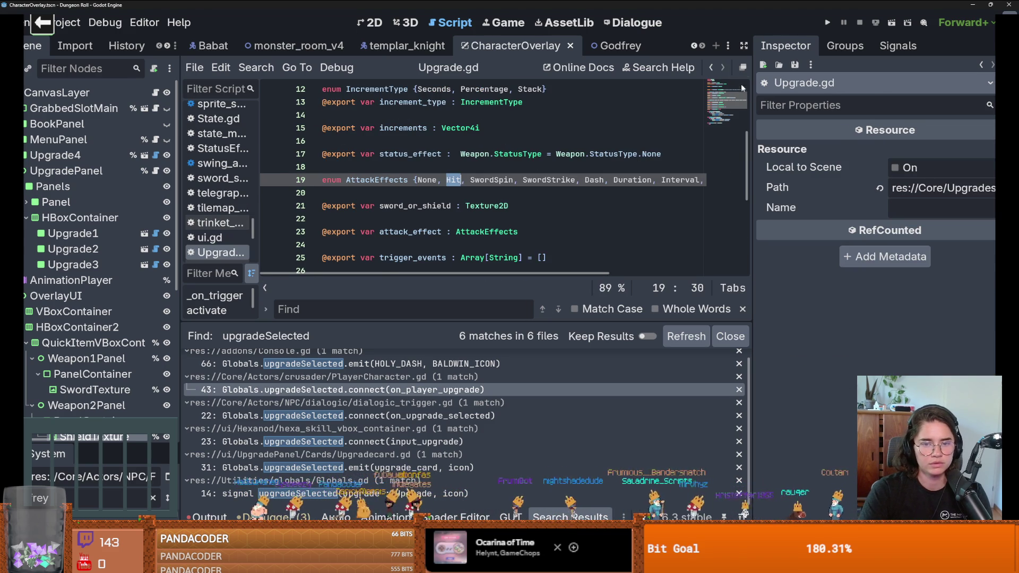
click(713, 68)
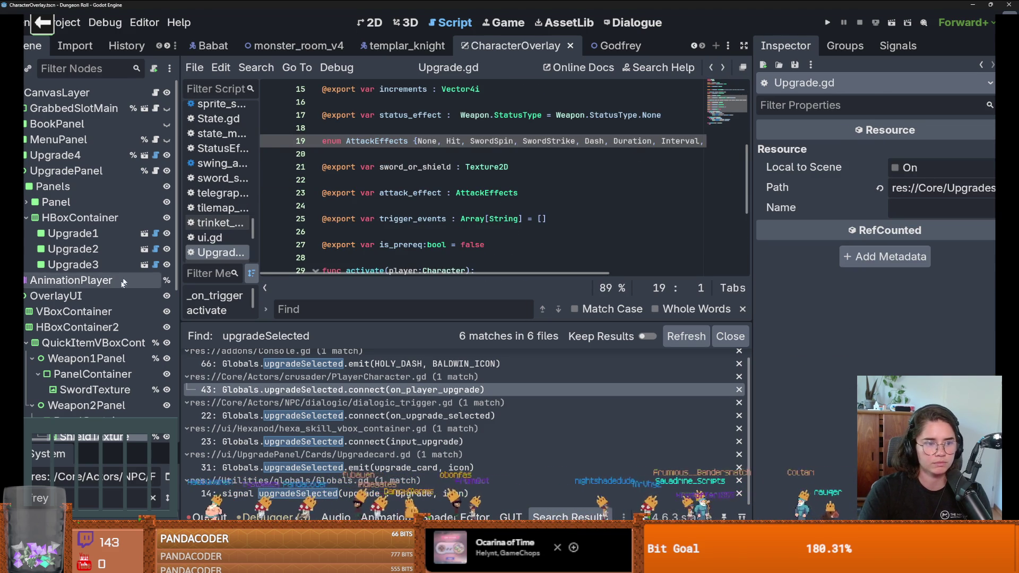
key(alt+Left)
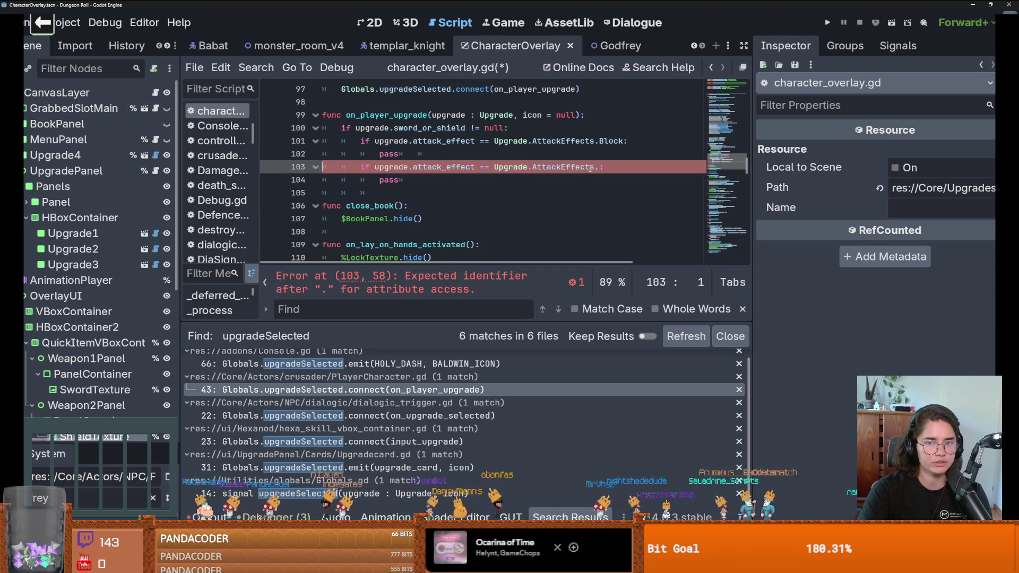
click(597, 168)
key(ctrl+v)
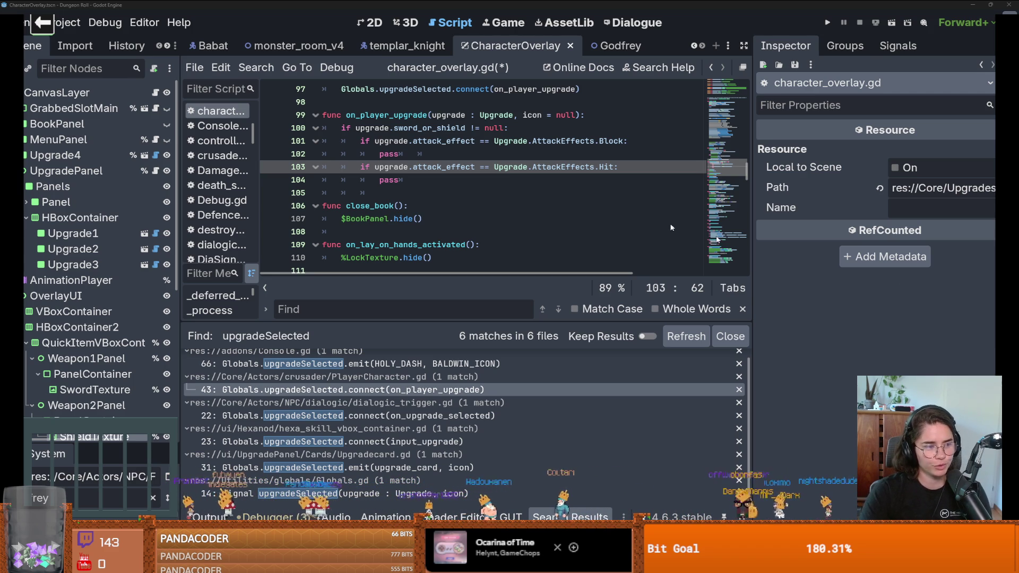
double_click(389, 154)
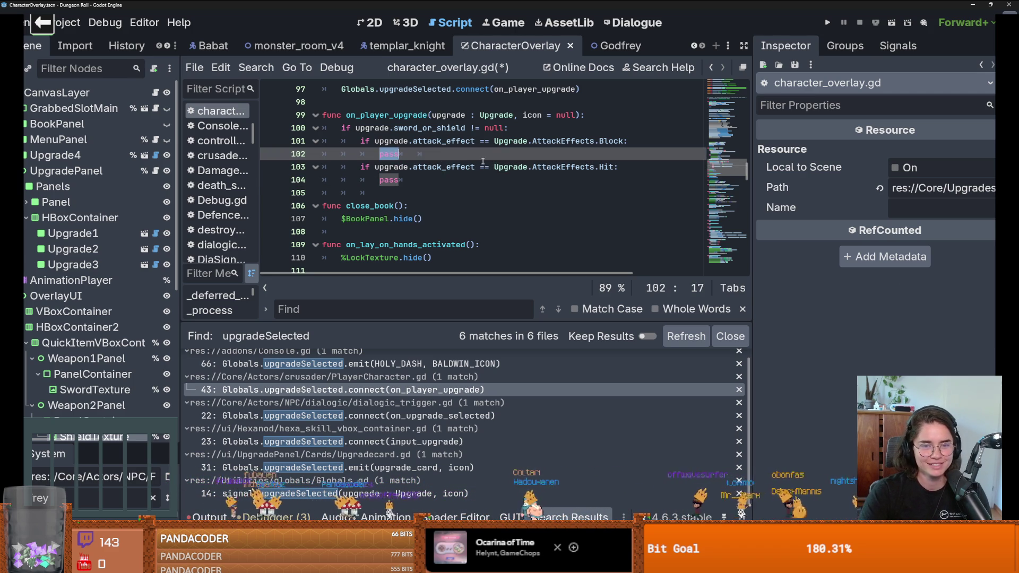
scroll(428, 174, up, 1)
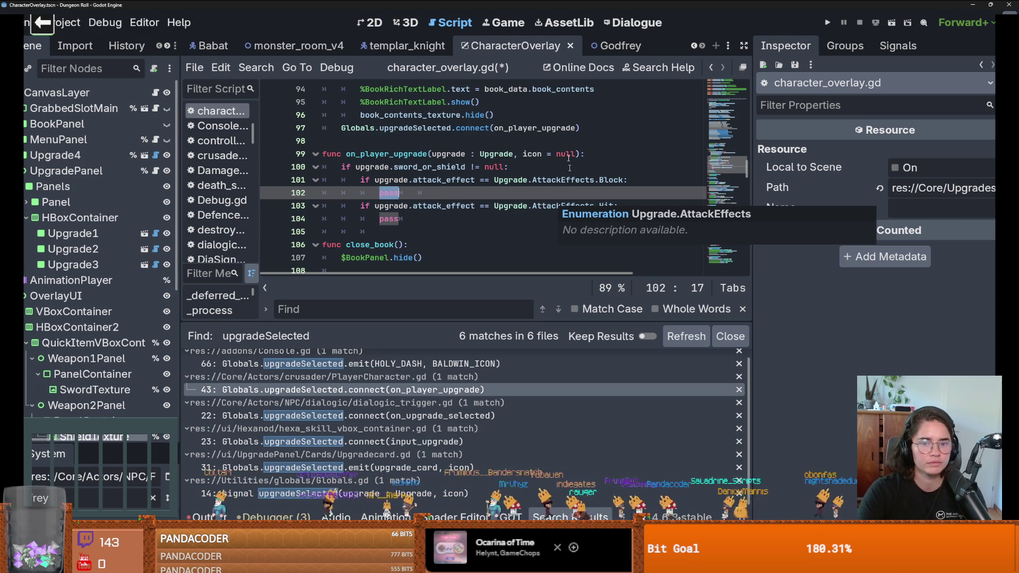
Step: Replace line 102's pass with '%SwordTexture.texture = upgrade.sword_or_shield'
scroll(96, 371, down, 2)
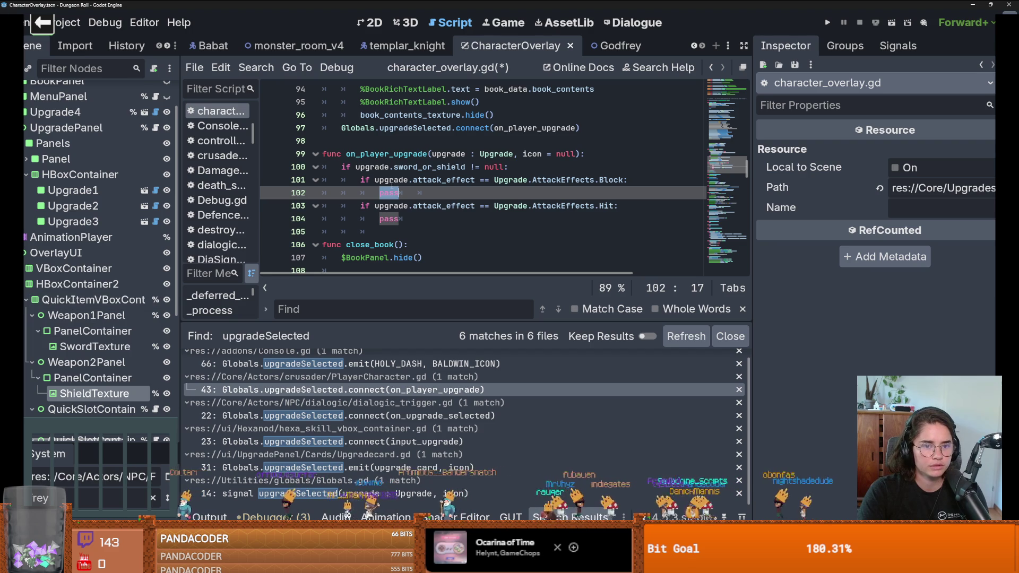
key(BackSpace)
mouse_move(95, 346)
mouse_down()
mouse_move(117, 348)
mouse_move(332, 218)
mouse_move(393, 196)
mouse_up()
click(447, 194)
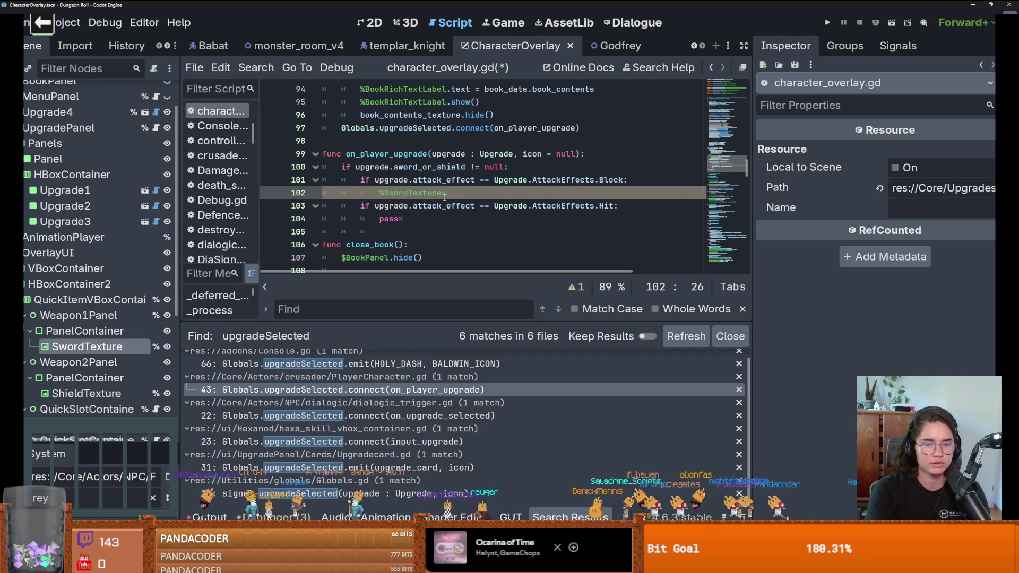
text(.texture = )
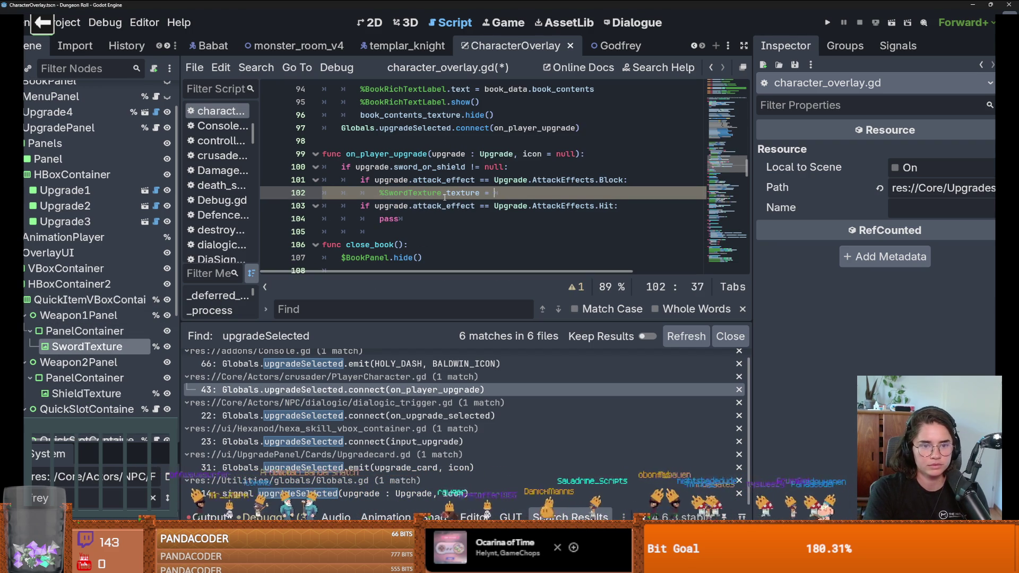
text(up)
key(Down)
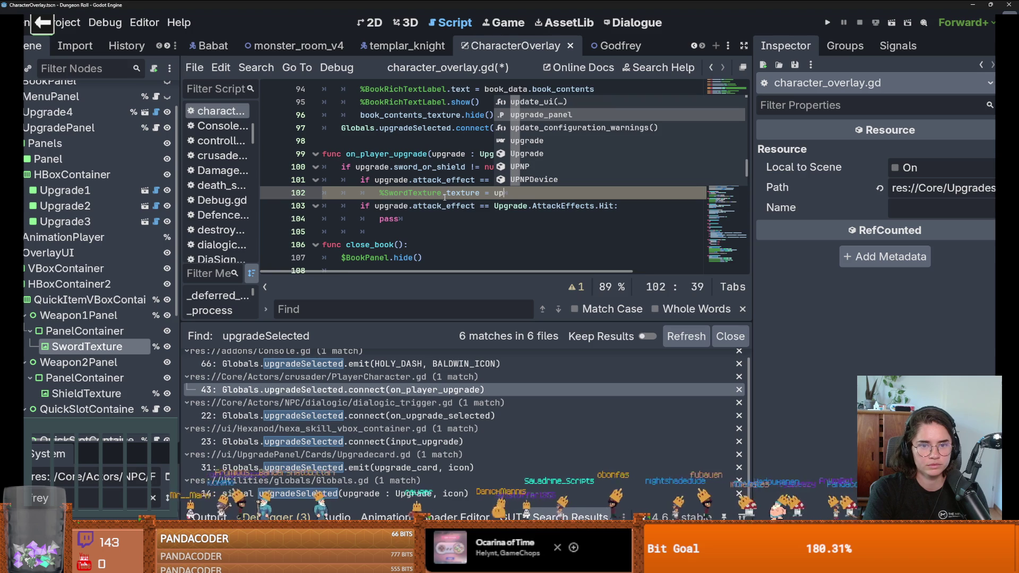
key(BackSpace)
key(Down)
key(Down)
key(Down)
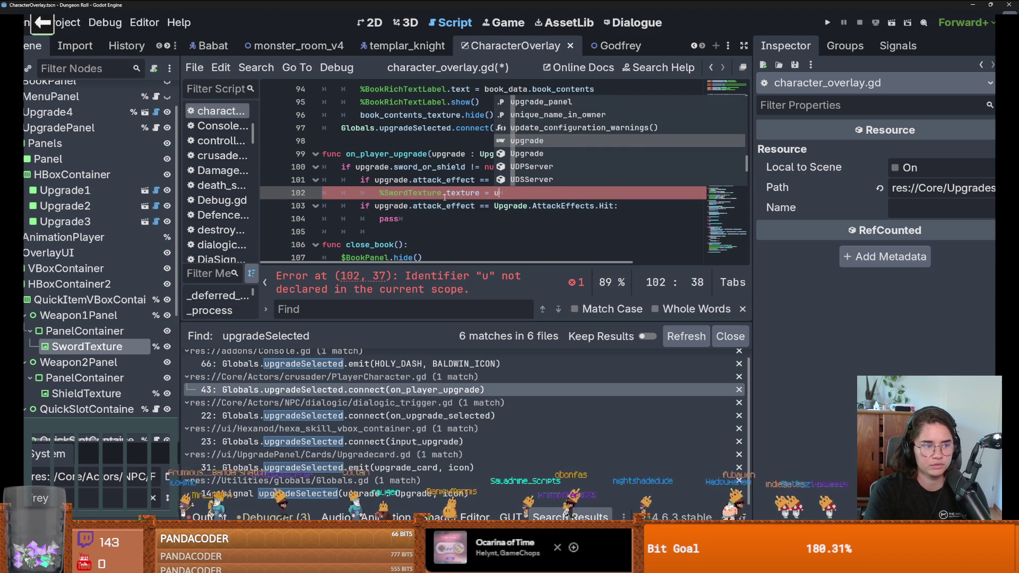
key(Return)
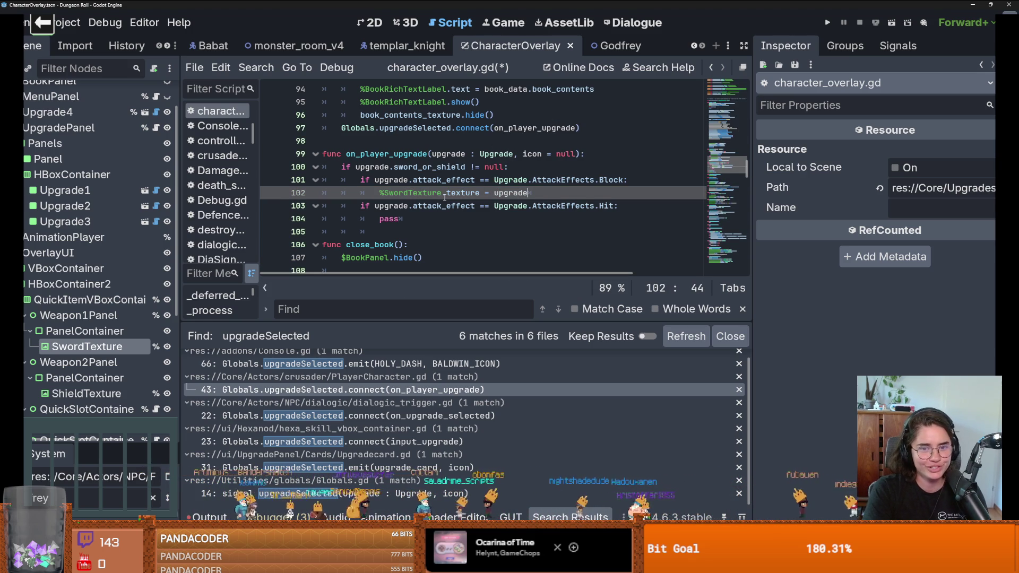
text(.sw)
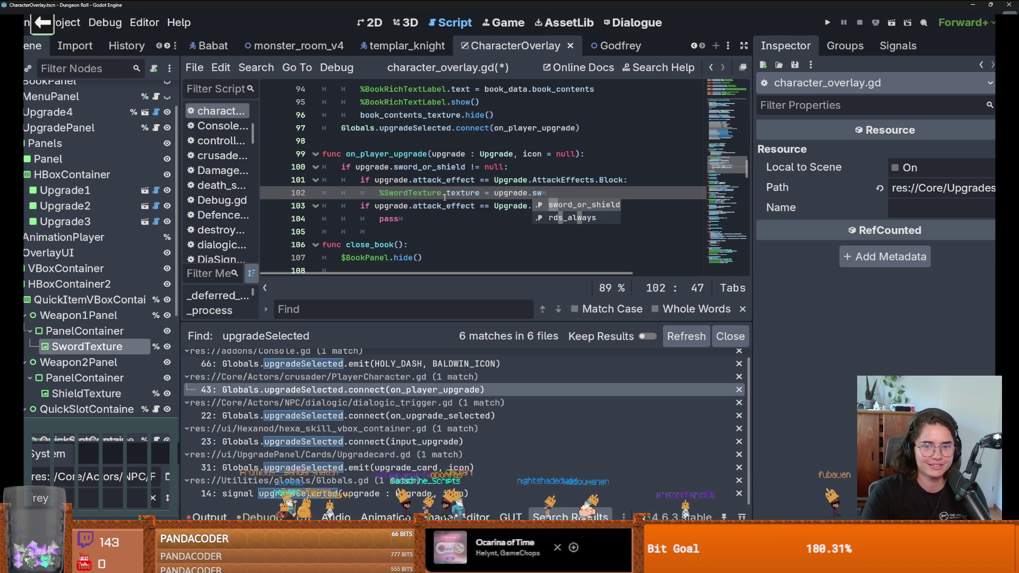
key(Return)
Step: Copy the assignment into line 104's Hit branch, switch line 102 to %ShieldTexture, and save
key(ctrl+shift+Left)
key(ctrl+shift+Left)
key(ctrl+shift+Left)
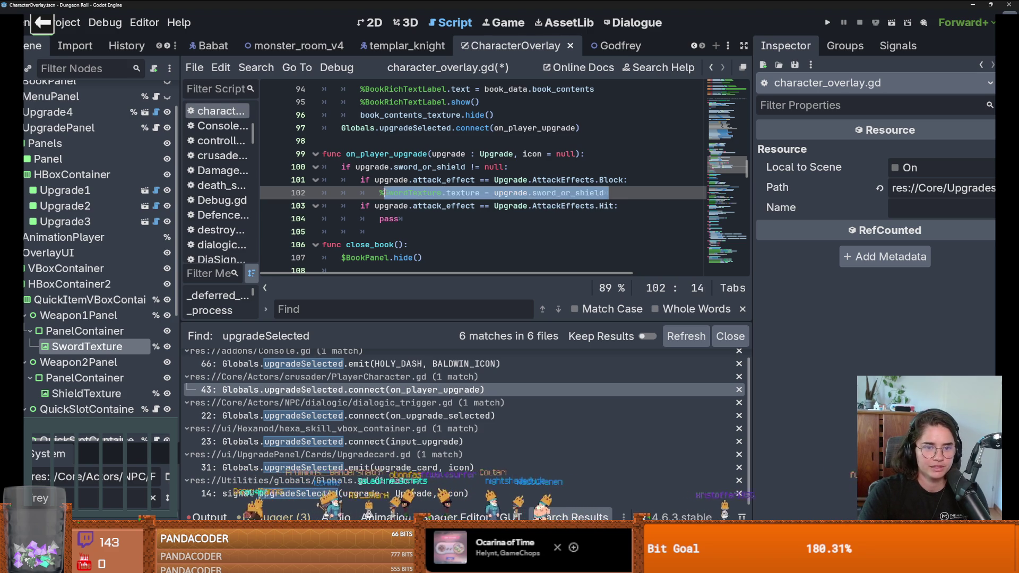
key(ctrl+c)
double_click(391, 219)
key(ctrl+v)
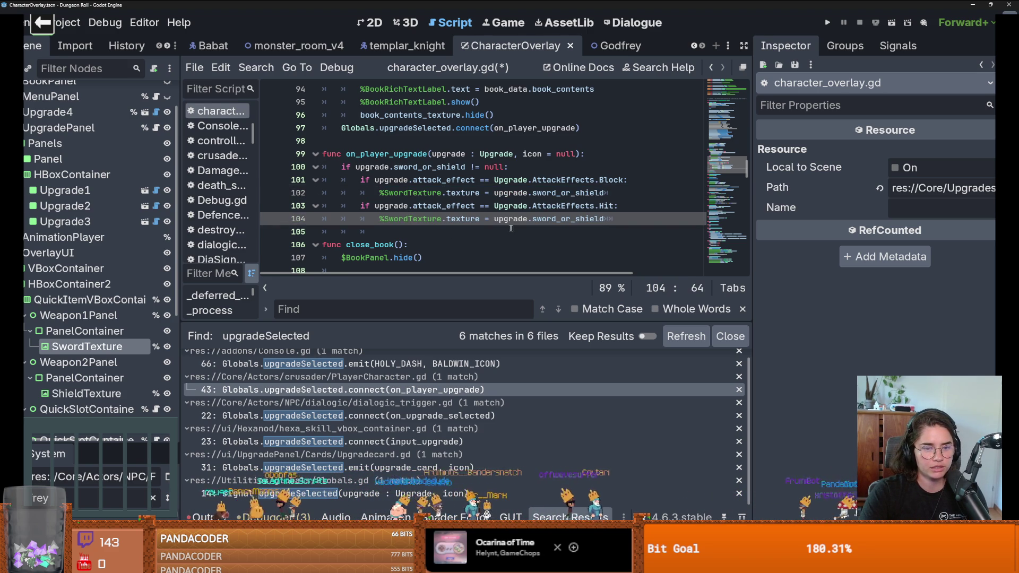
click(446, 220)
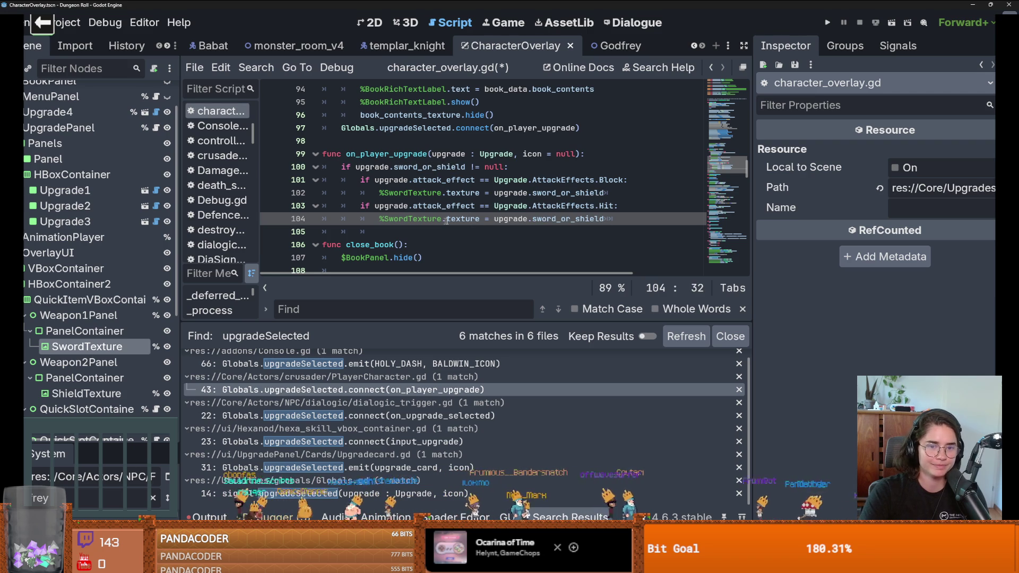
drag(442, 219, 380, 222)
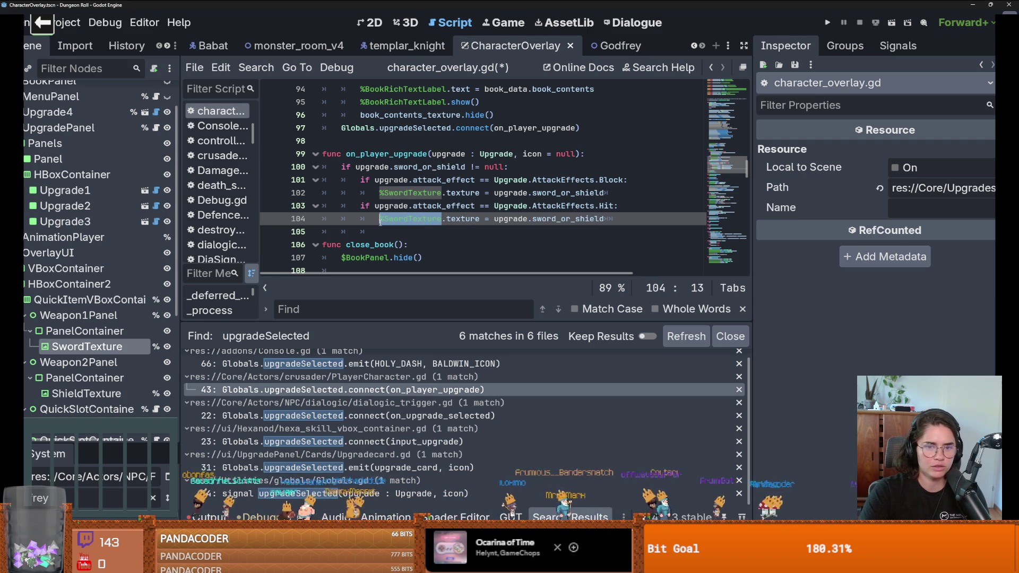
click(442, 193)
drag(441, 193, 380, 194)
key(BackSpace)
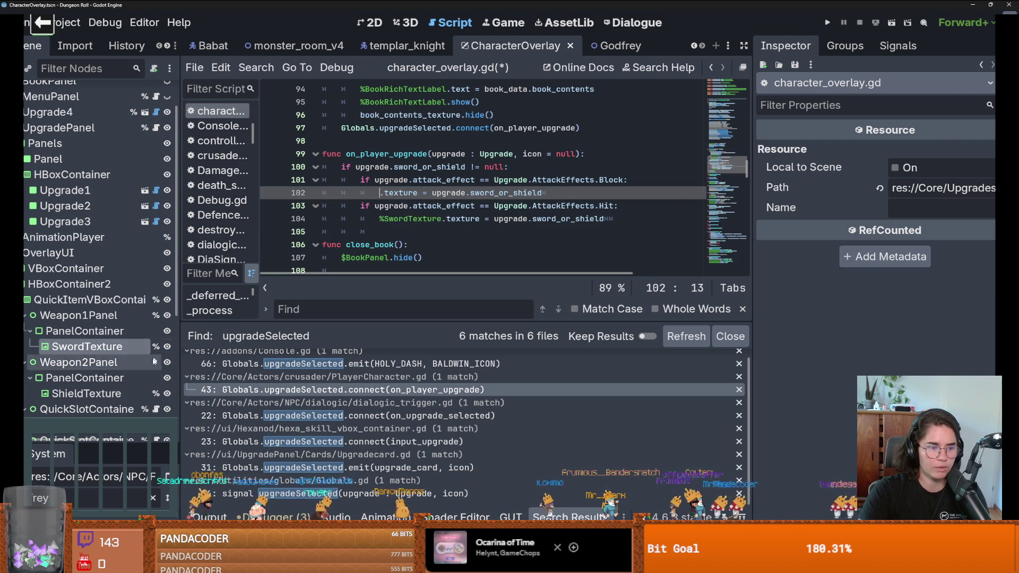
drag(79, 393, 380, 194)
key(ctrl+s)
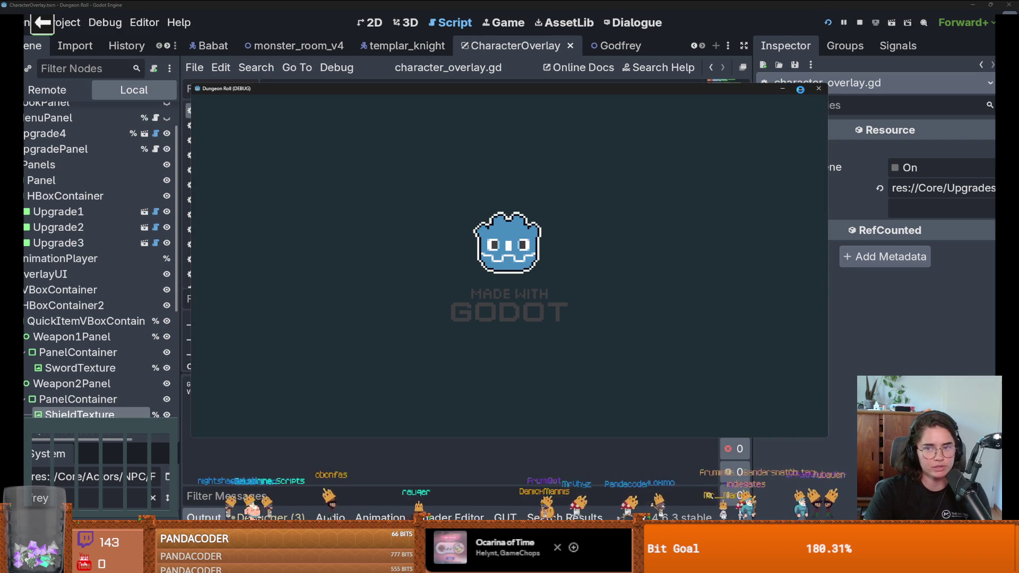
Step: Maximize the game window, enable debug room selection, and load a room from the list
click(801, 88)
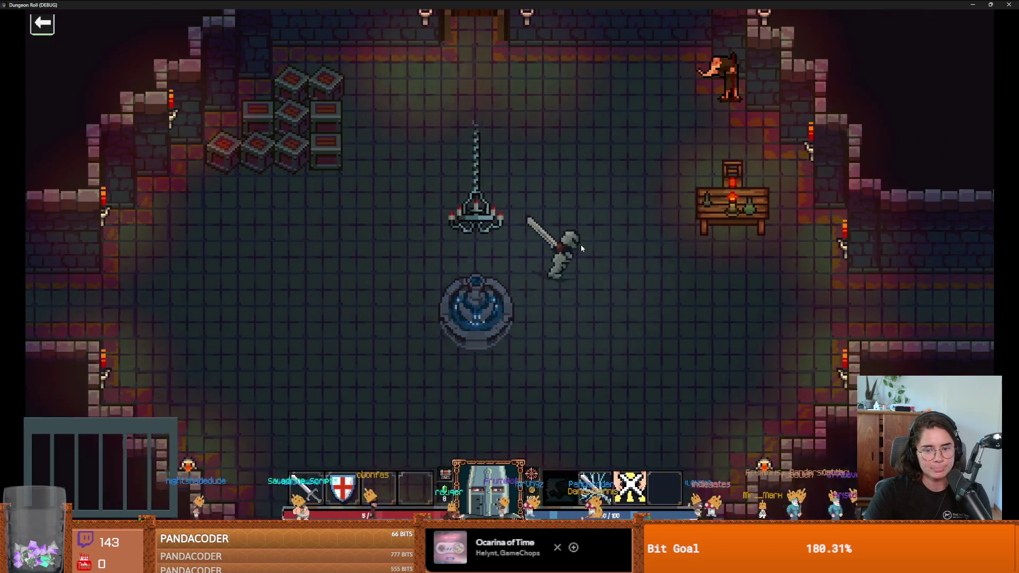
key(d)
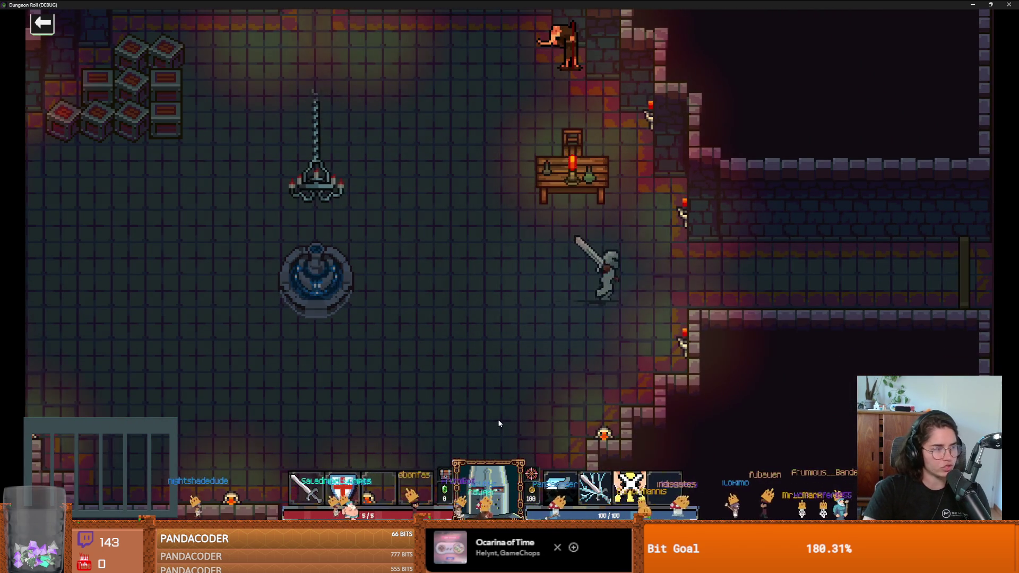
key(d)
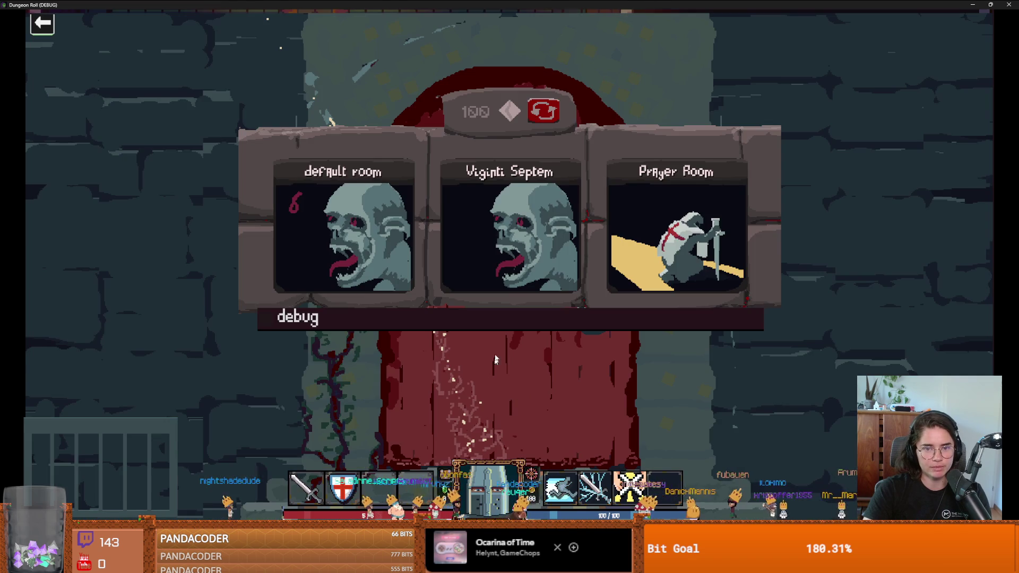
click(534, 315)
scroll(621, 398, down, 3)
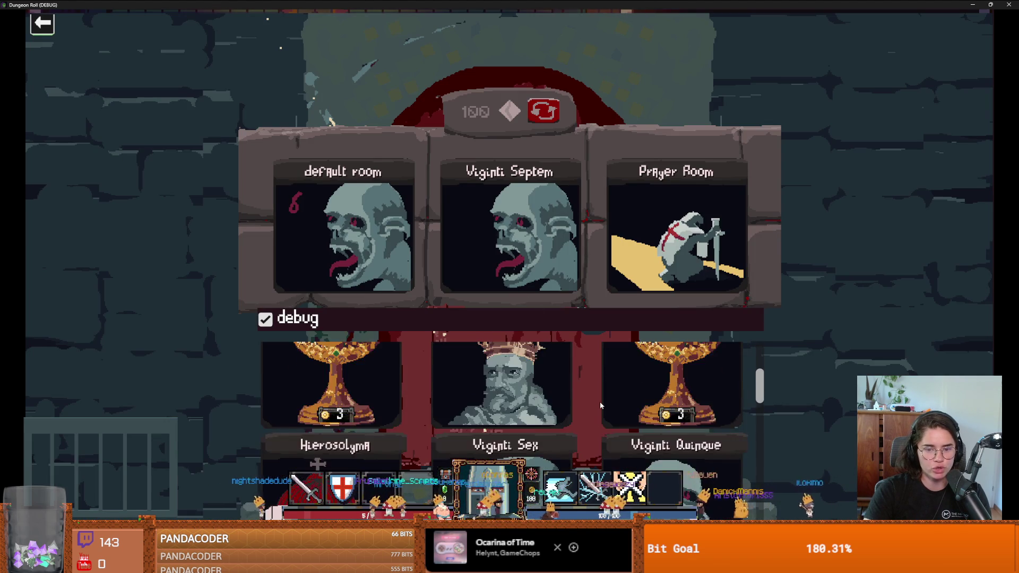
click(552, 387)
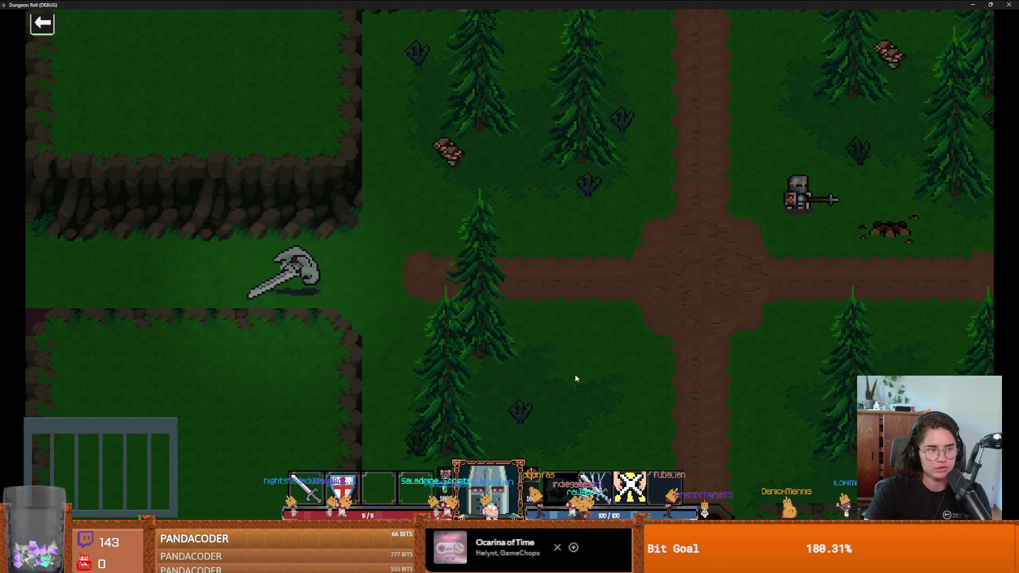
Step: Walk to Godfrey, choose Godfrey Upgrades, pick Thorns Damage, and close the game
key(d)
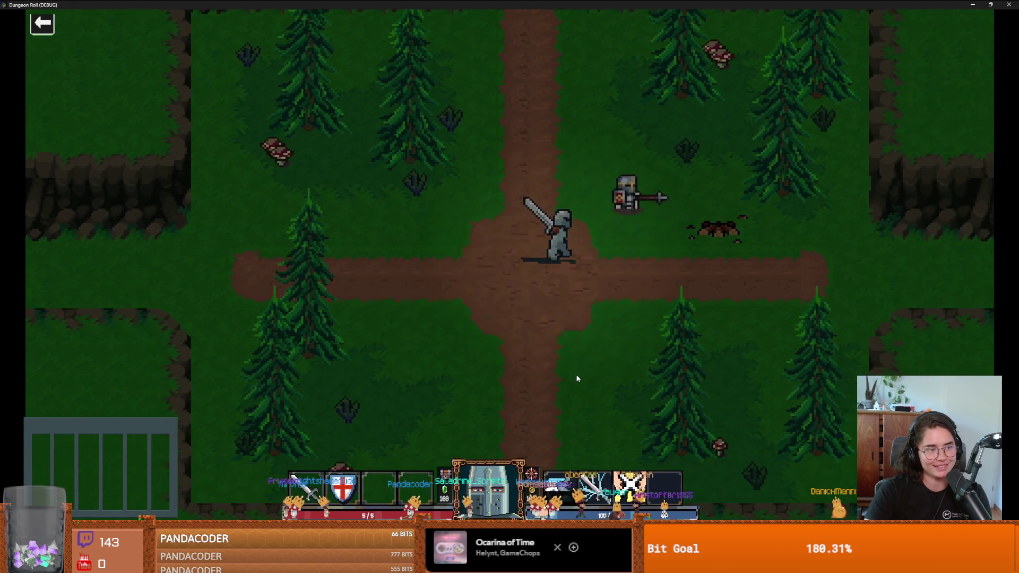
key(d)
key(e)
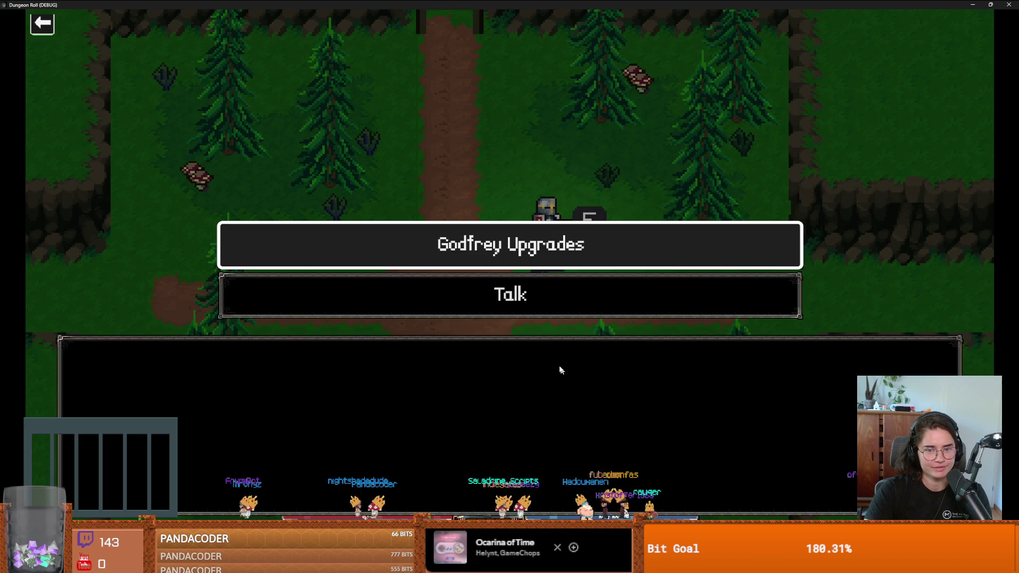
key(e)
key(e)
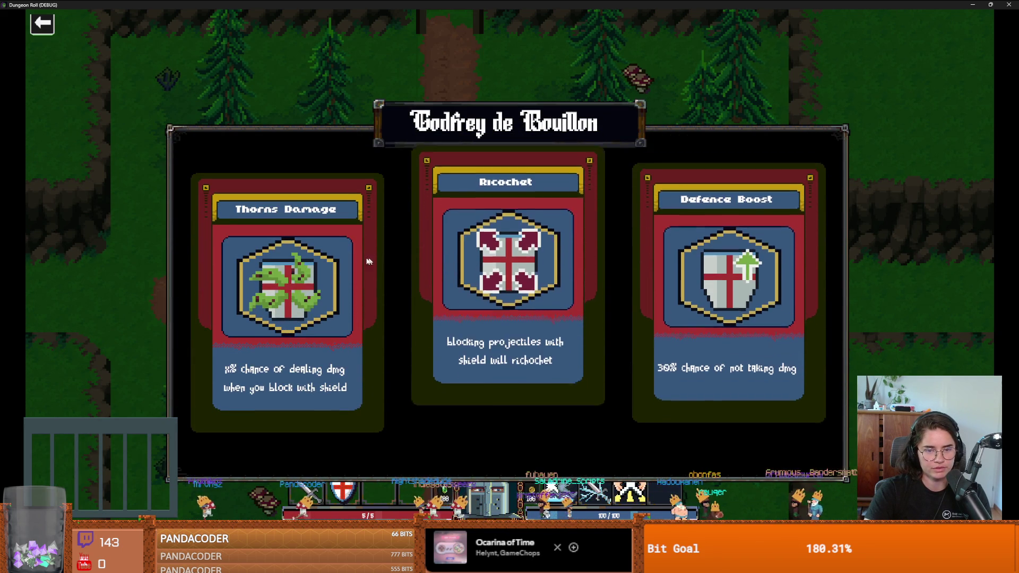
click(322, 260)
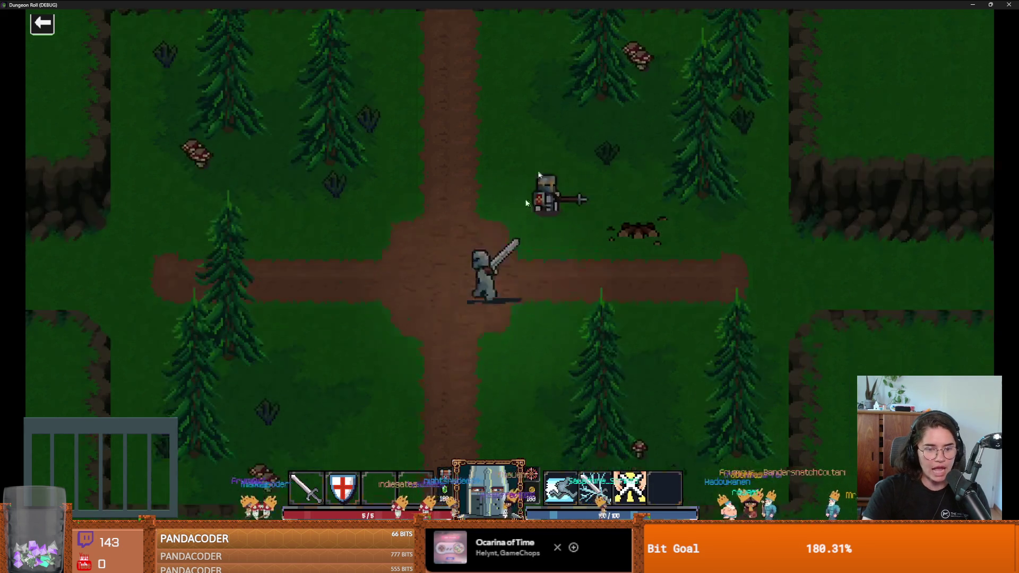
key(alt+F4)
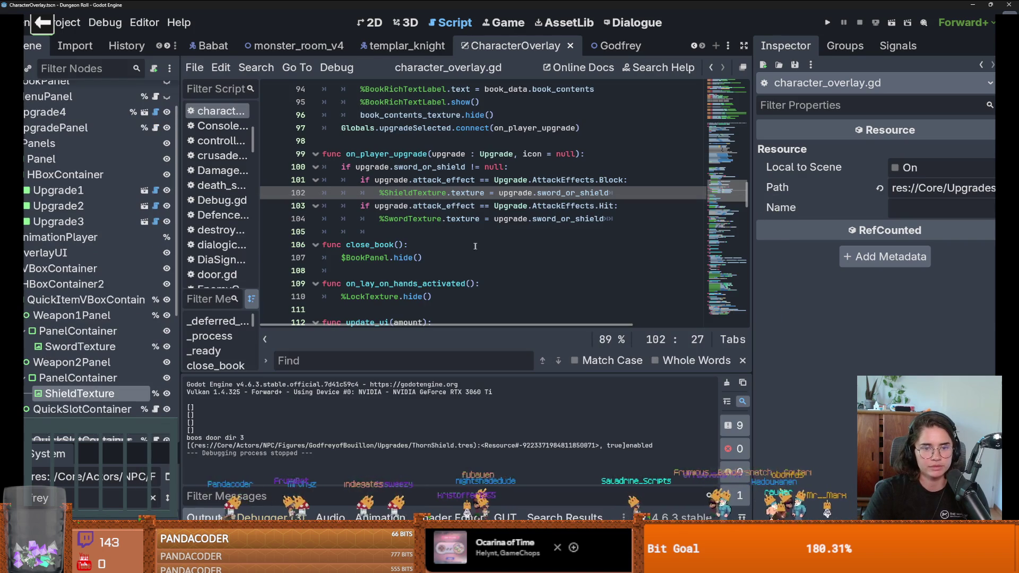
Step: Set a breakpoint on line 100 and select the upgradeSelected signal name on line 97
click(429, 155)
scroll(404, 186, up, 2)
click(357, 206)
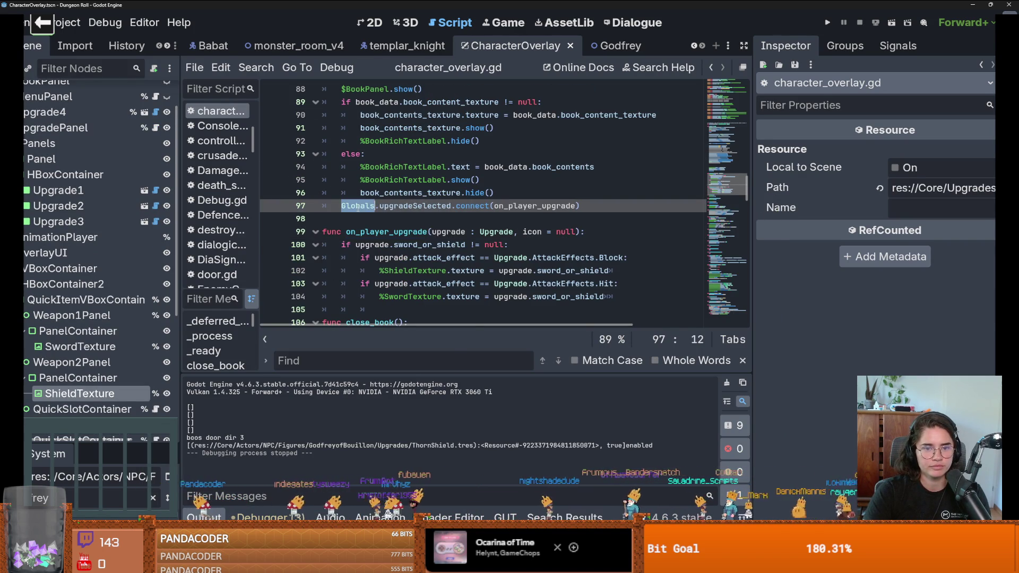
click(435, 214)
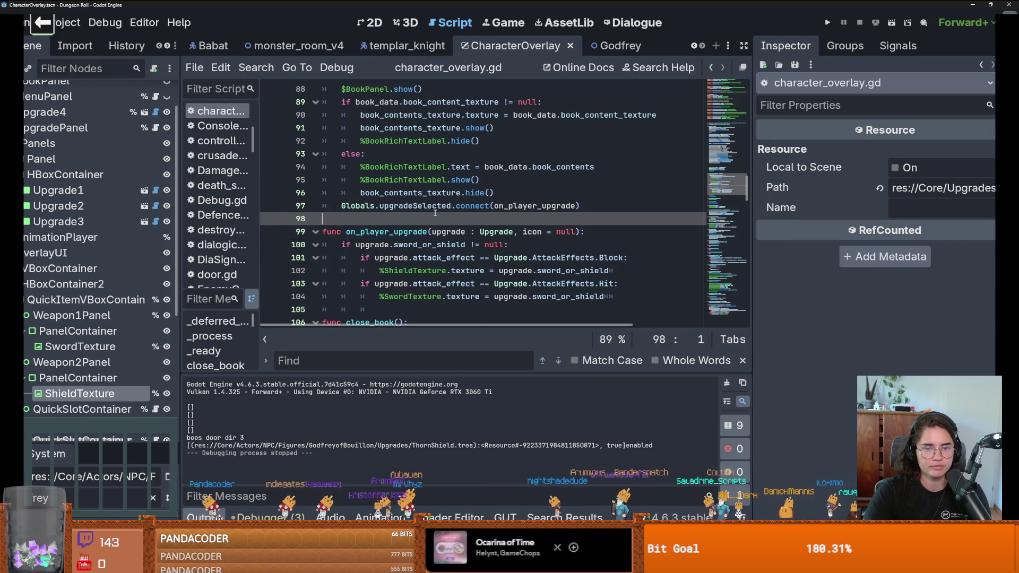
click(271, 245)
drag(409, 206, 431, 234)
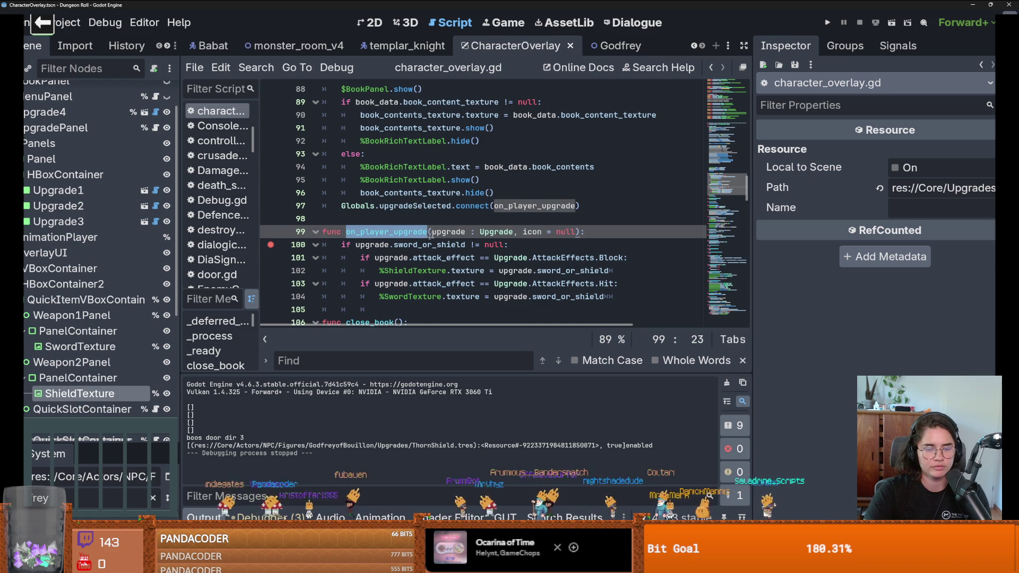
click(409, 206)
double_click(409, 206)
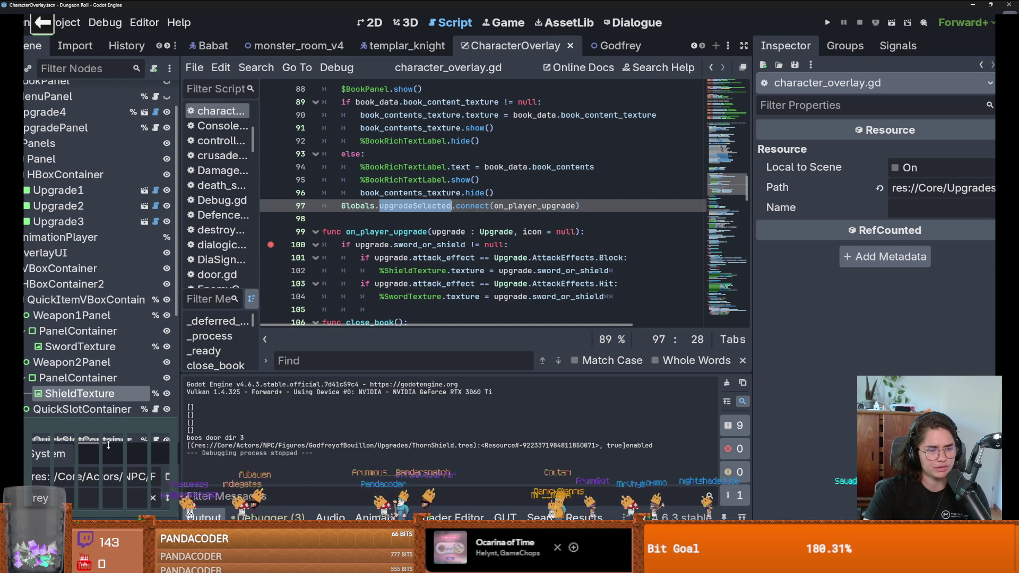
Step: Widen the FileSystem dock and inspect DefenceBoost1, DefenceBoost2, Ricochet and ThornShield, then run the game
drag(104, 440, 107, 123)
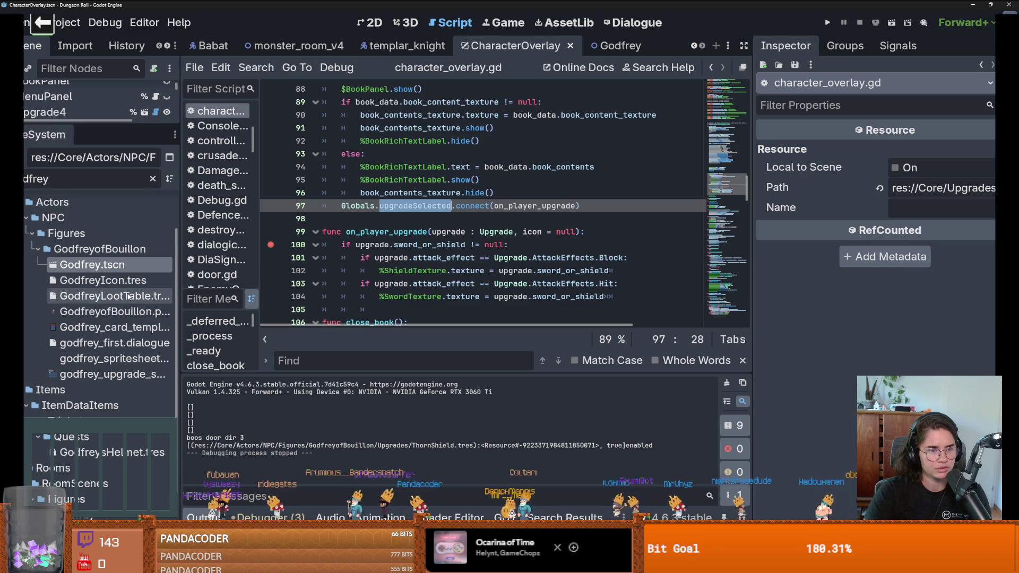
click(106, 296)
drag(183, 335, 303, 334)
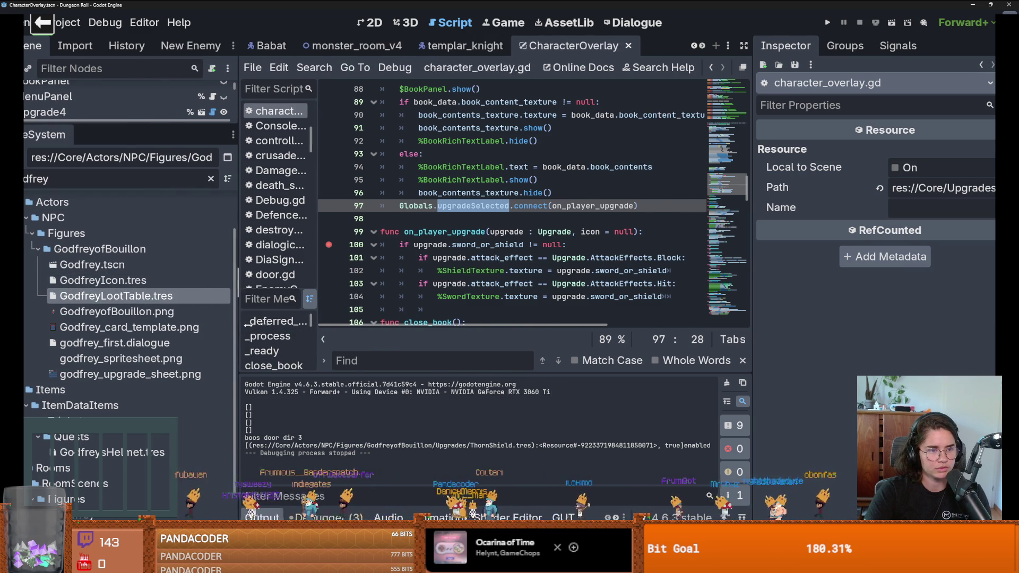
click(275, 178)
scroll(155, 354, down, 4)
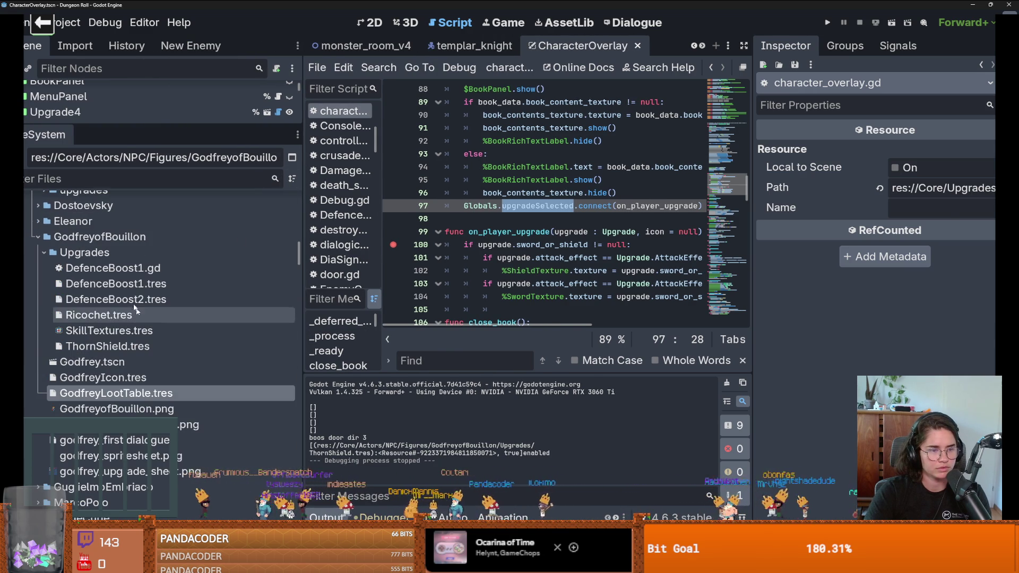
click(133, 284)
click(134, 300)
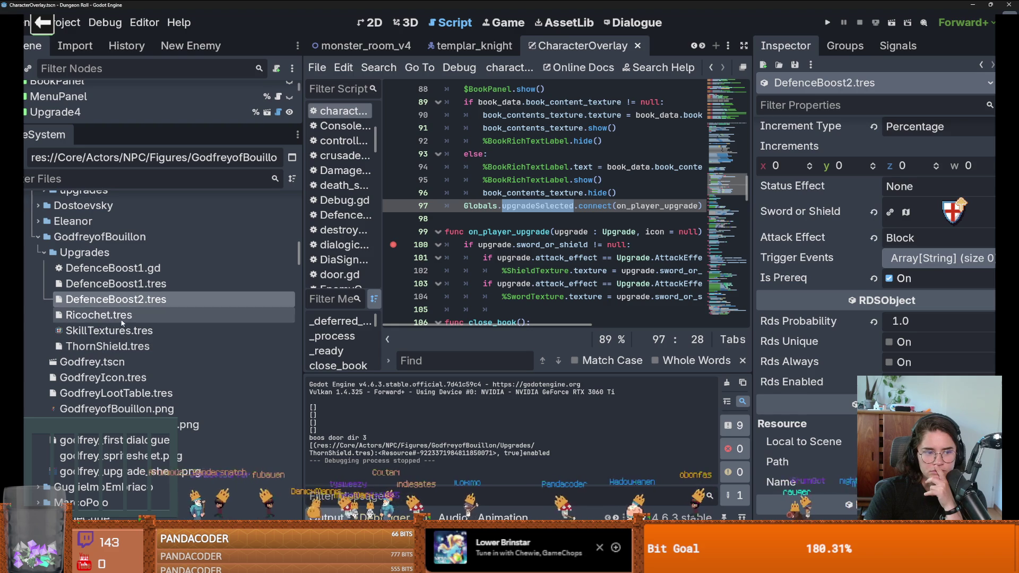
click(135, 315)
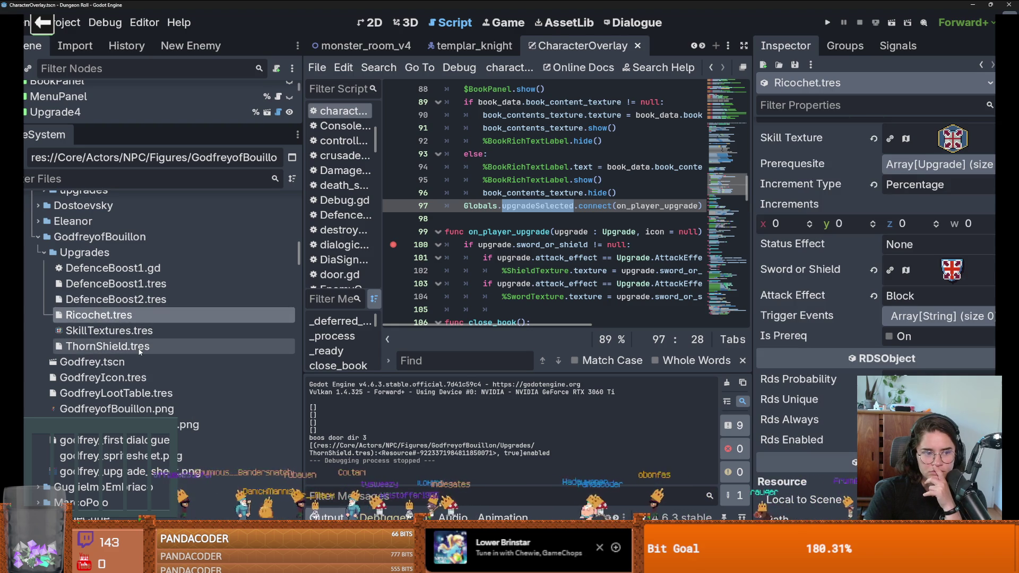
click(122, 346)
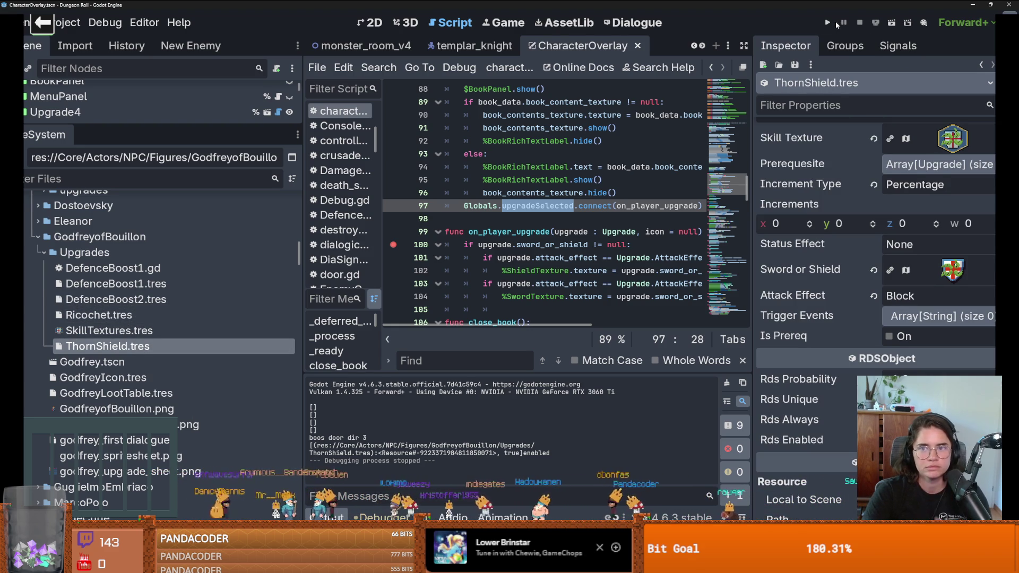
click(828, 22)
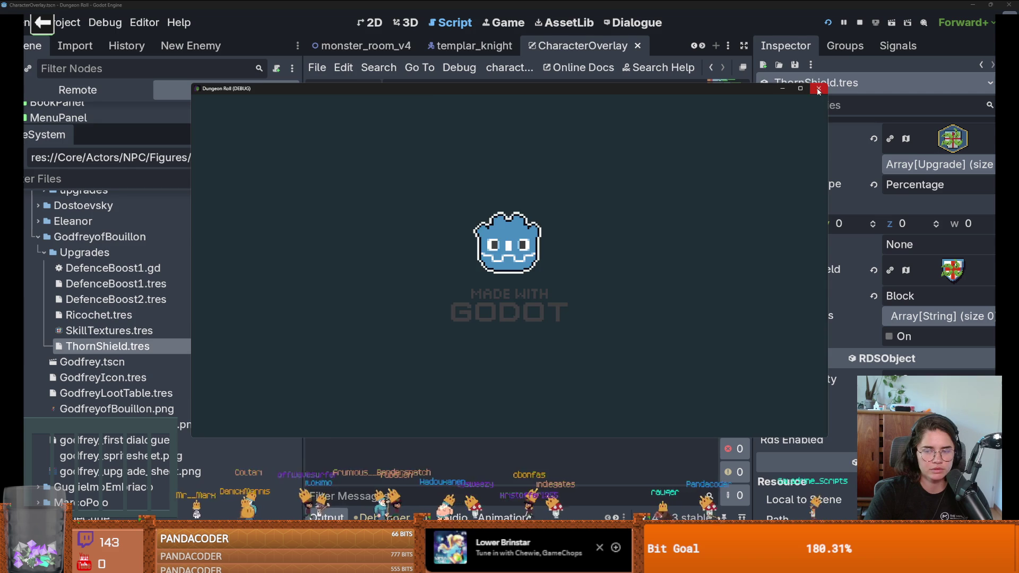
Step: Move 'Globals.upgradeSelected.connect(on_player_upgrade)' from line 97 to line 80, then rerun the game
click(816, 88)
scroll(527, 214, down, 2)
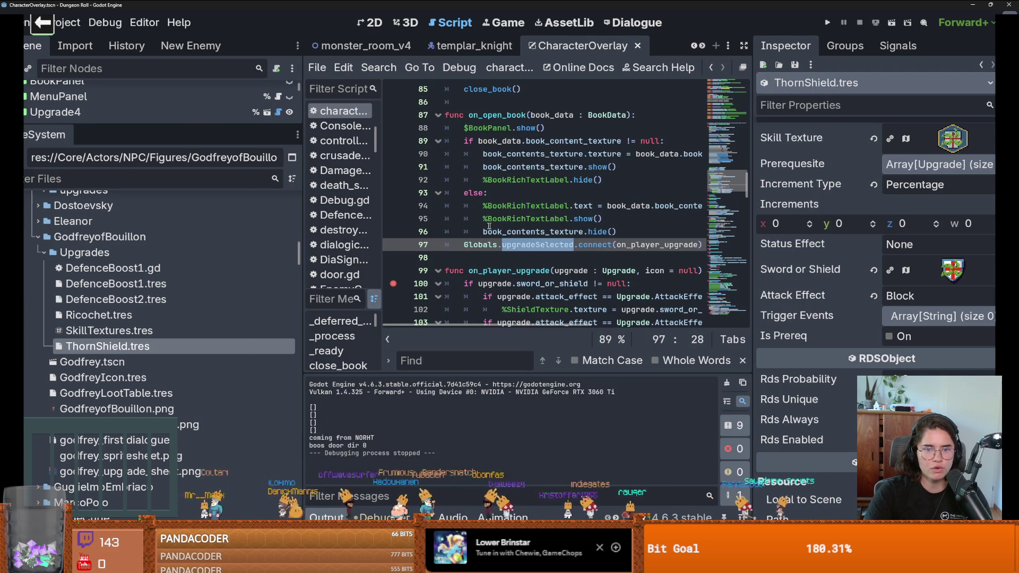
click(465, 245)
key(shift+End)
key(BackSpace)
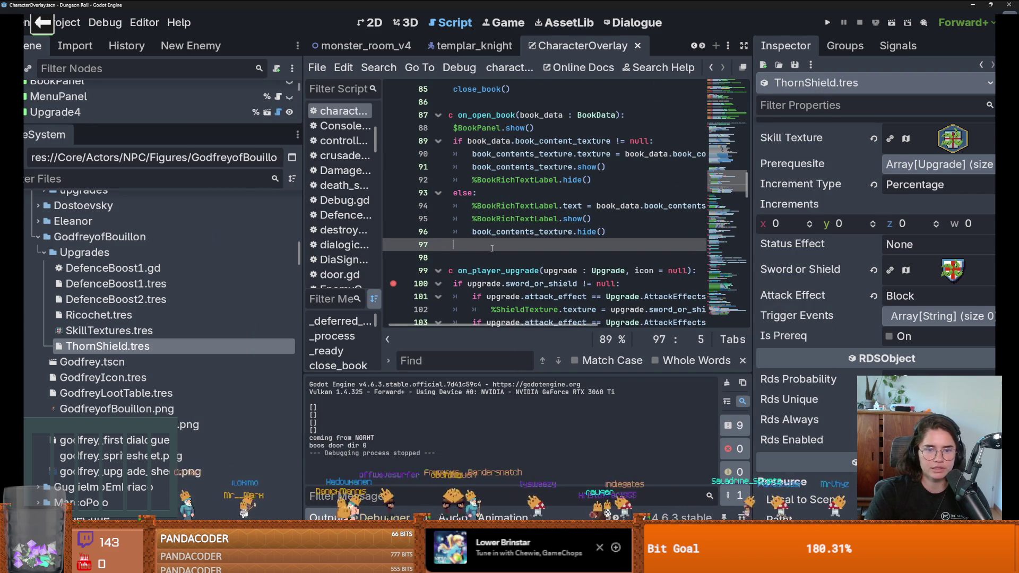
scroll(478, 223, up, 5)
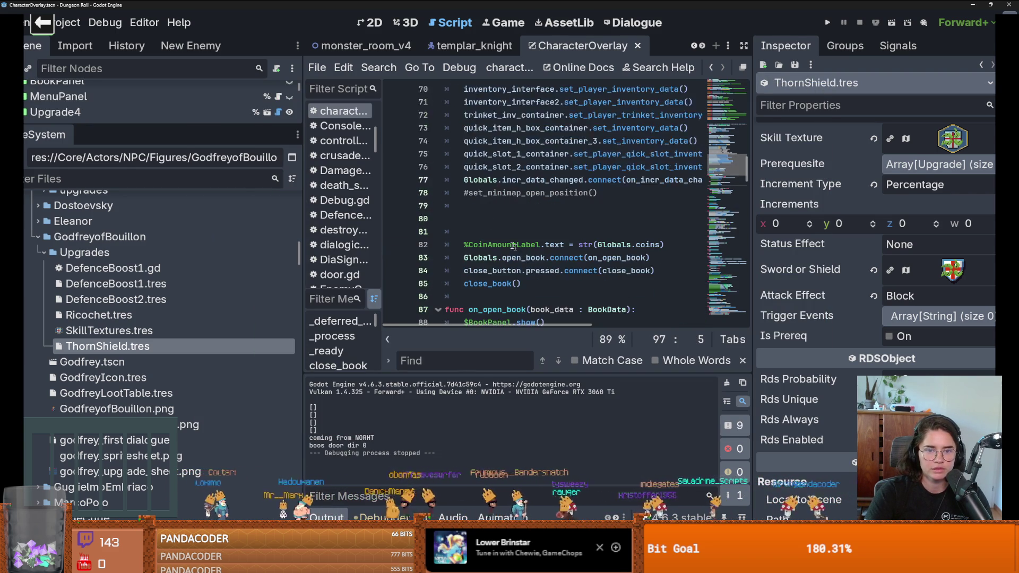
click(486, 219)
text(Globals.upgradeSelected.connect(on_player_upgrade))
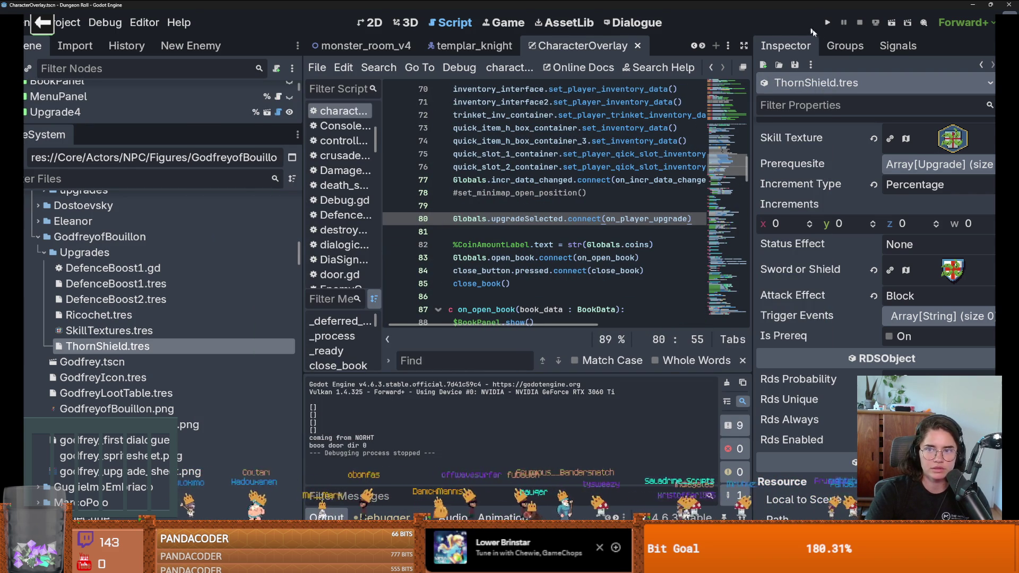
click(827, 23)
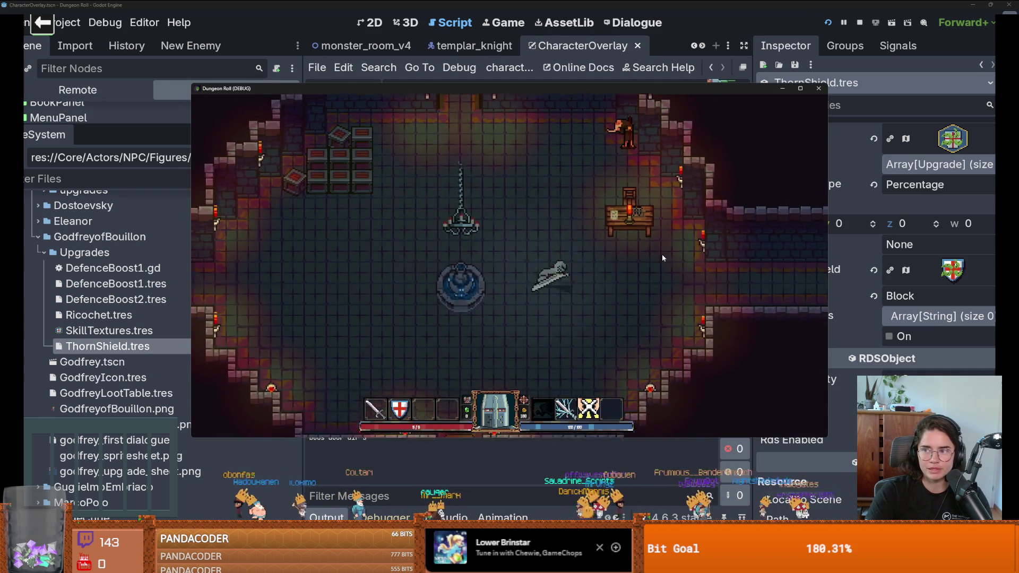
Step: Walk the knight out of the corridor, through the forest, to Godfrey at the crossroads
key(w)
key(d)
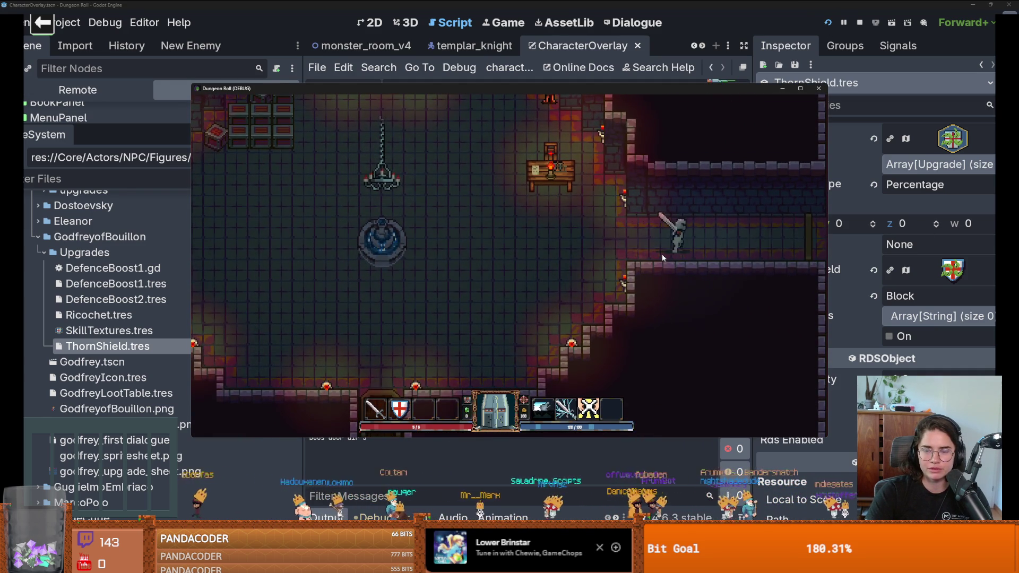
key(d)
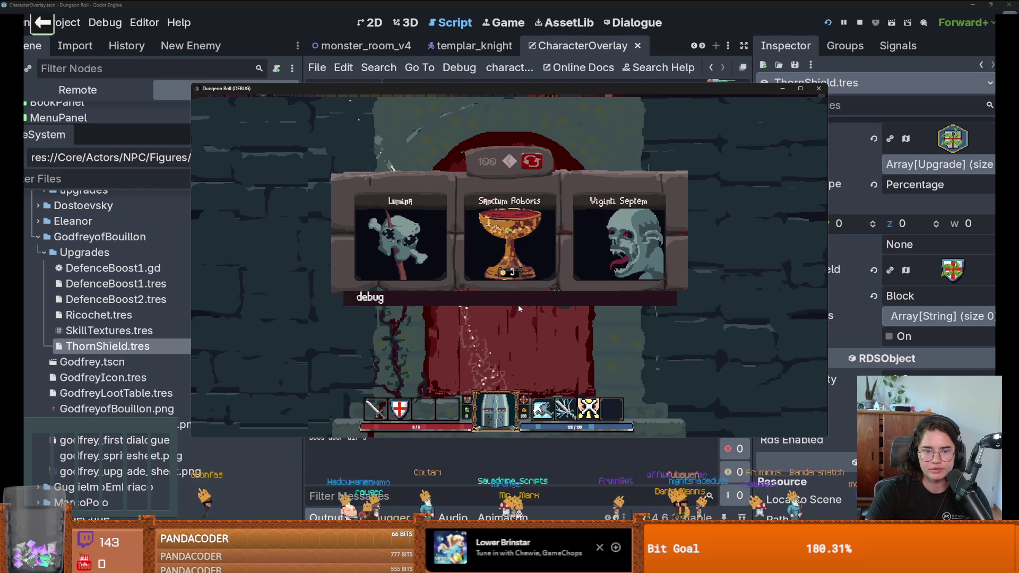
scroll(643, 371, down, 2)
click(631, 340)
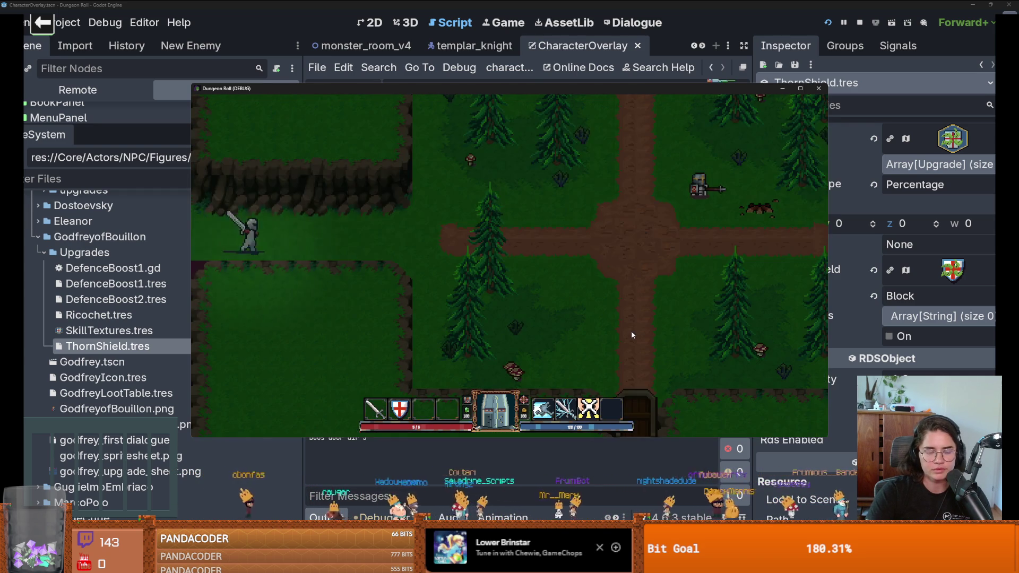
key(d)
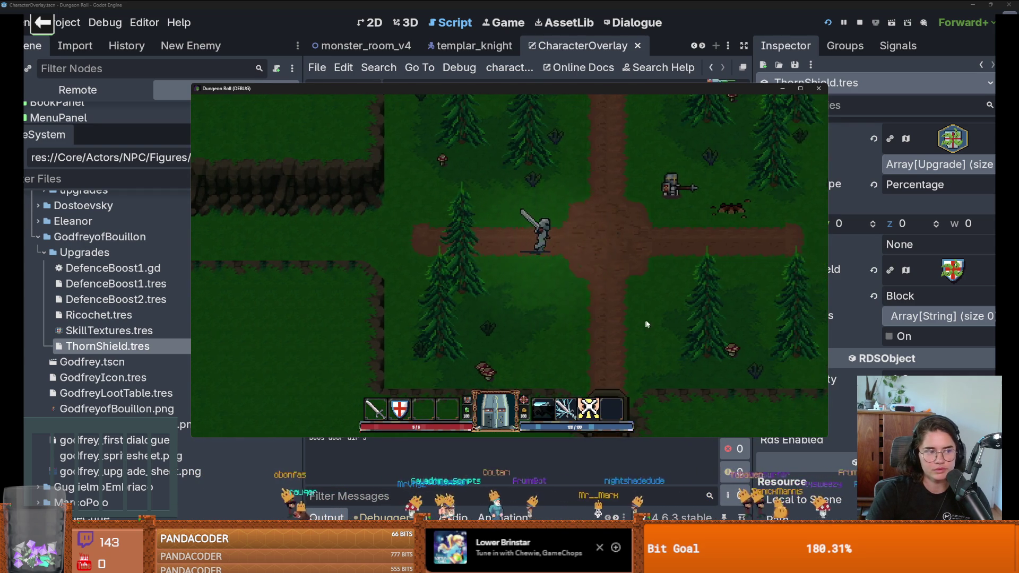
key(d)
Step: Talk with Godfrey and take his Thorns Damage upgrade
key(w)
key(e)
click(519, 275)
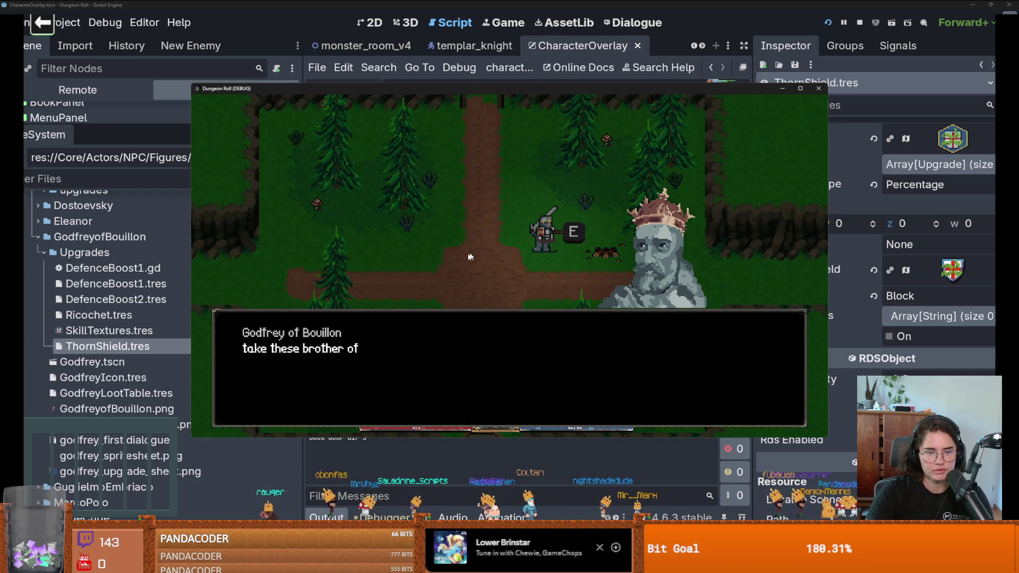
click(475, 260)
key(e)
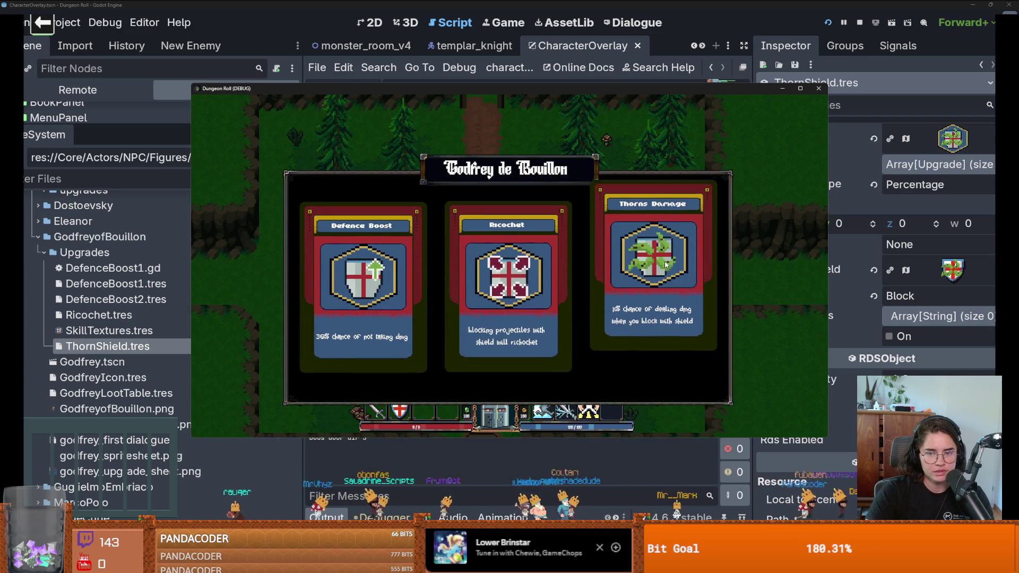
click(645, 267)
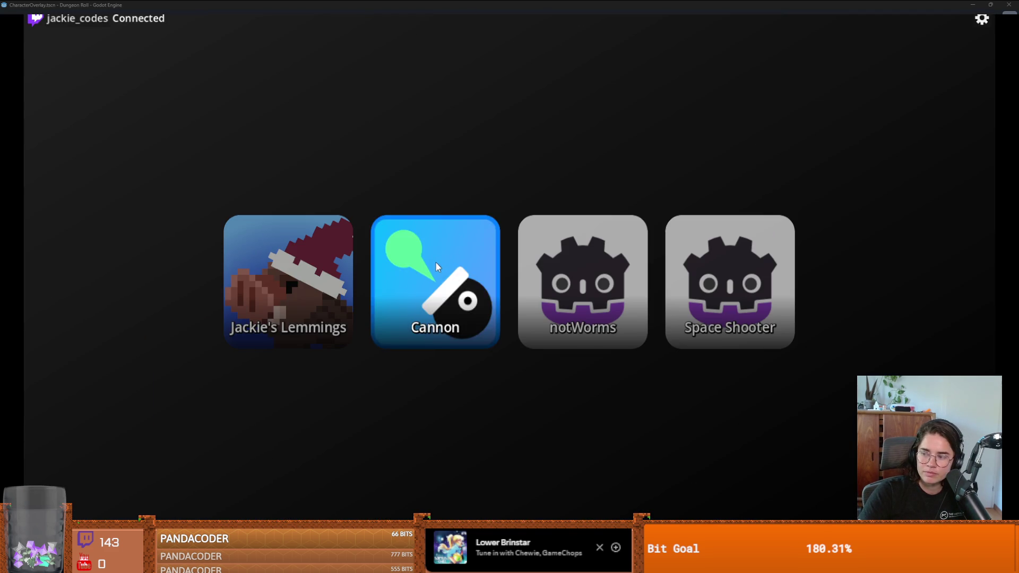
Step: Load the Cannon chat game from the game-selection carousel
click(435, 263)
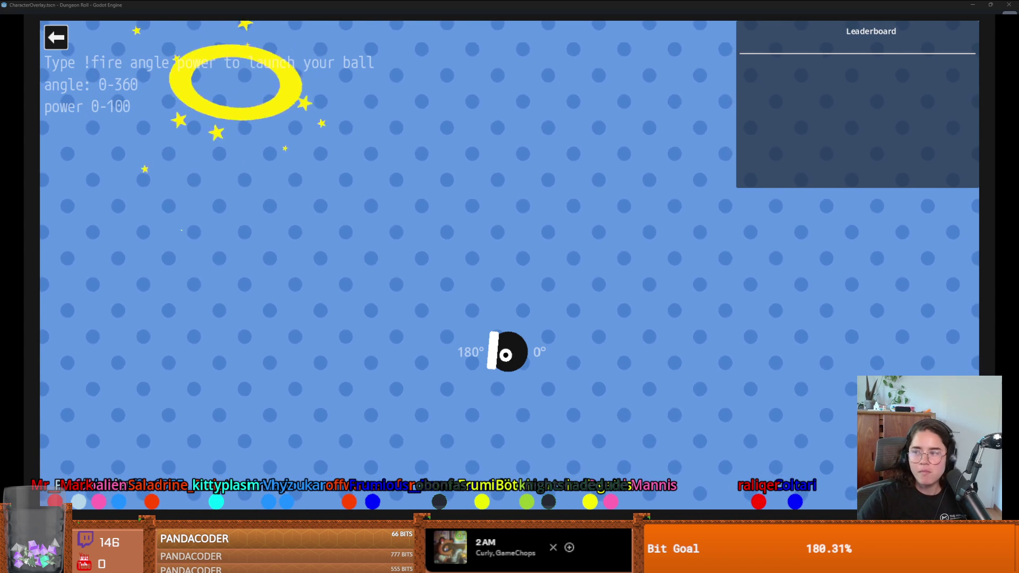
Step: Quit Cannon back to the picker listing Jackie's Lemmings, Cannon, notWorms and Space Shooter
click(56, 37)
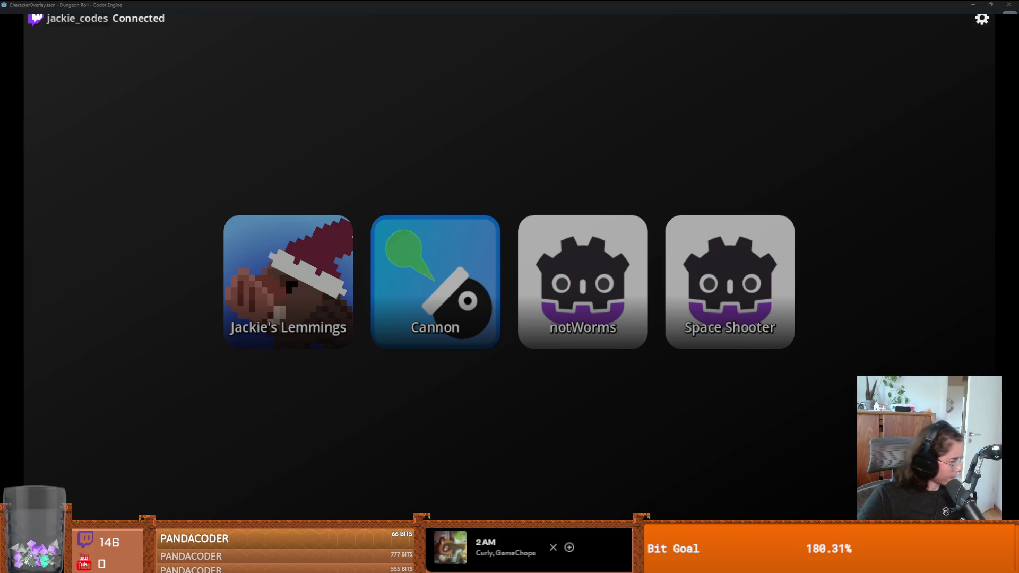
Step: Stop the Dungeon Roll test run, widen the script editor and place the cursor on line 82
click(244, 264)
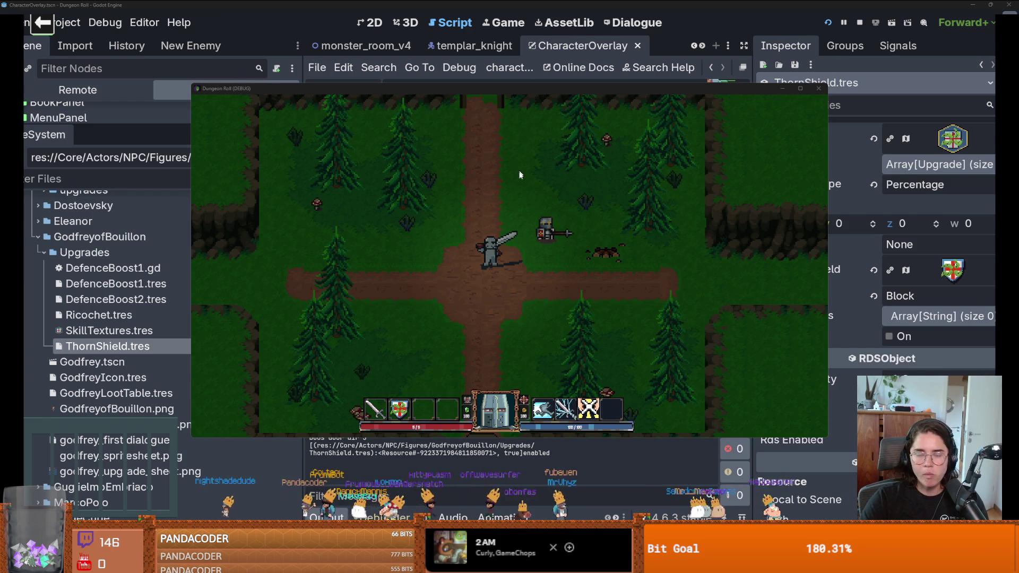
key(a)
key(s)
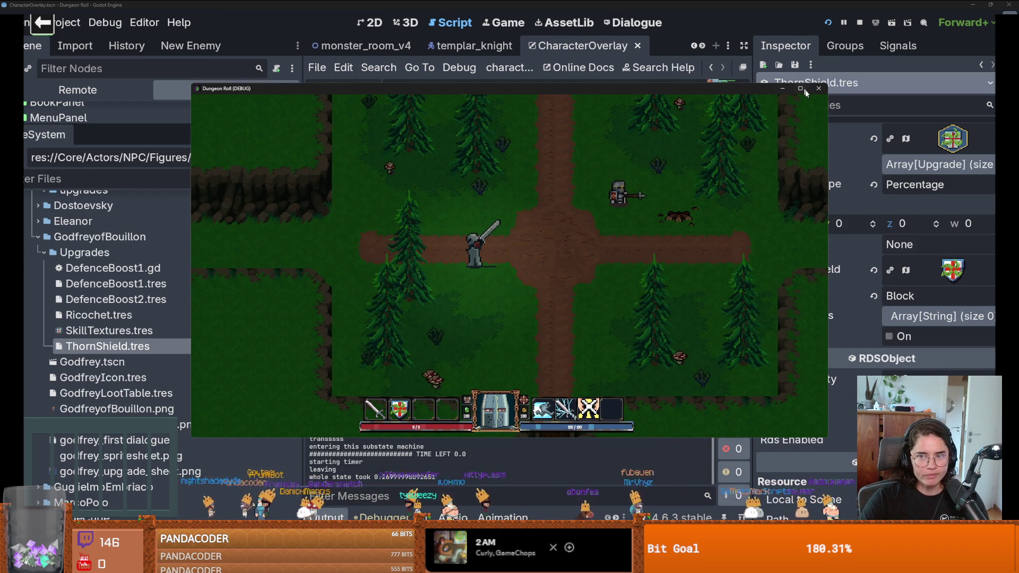
key(F8)
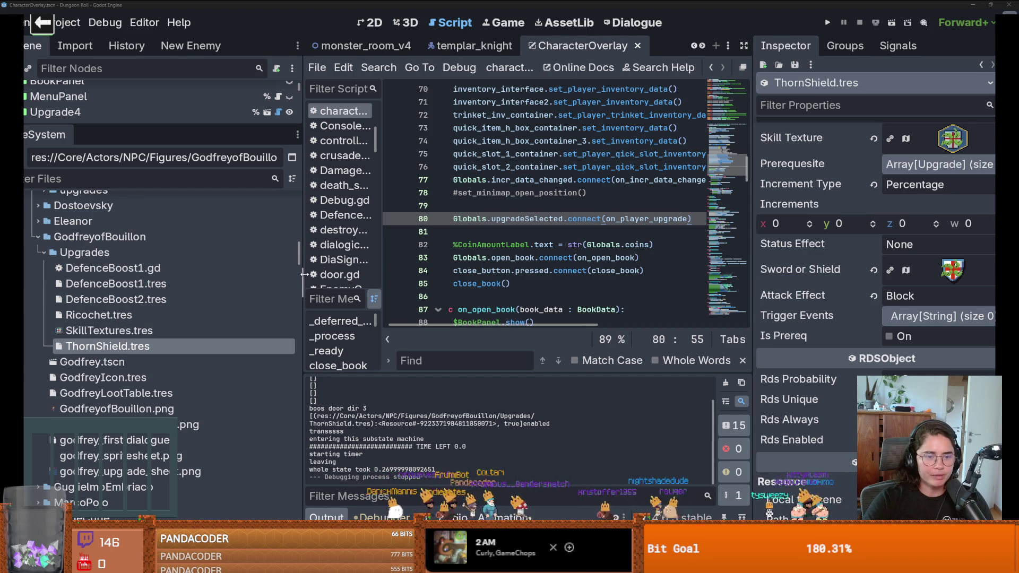
drag(301, 278, 246, 278)
click(563, 245)
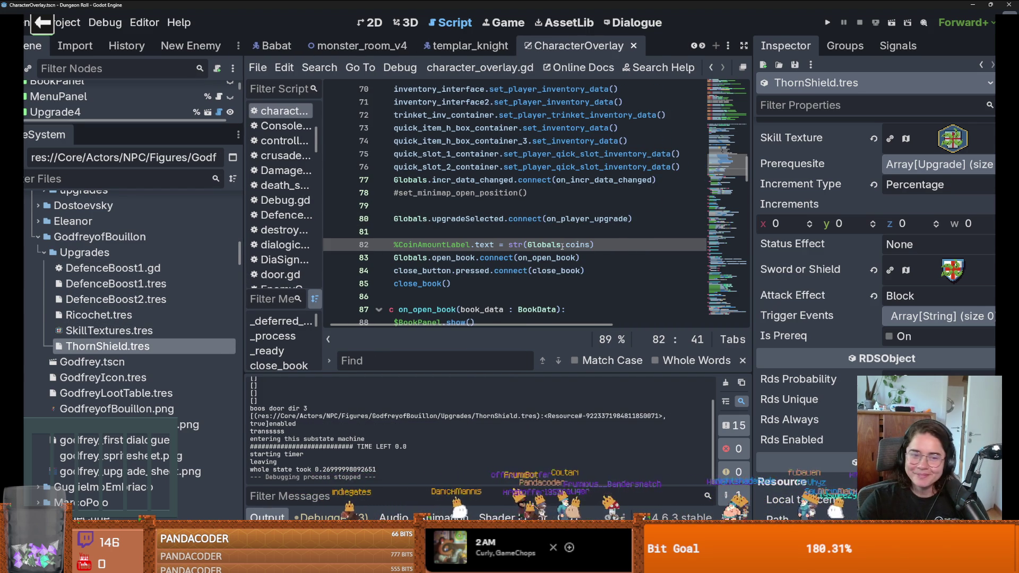
Step: On weapon_ui_icons, copy the sword's 2x2 block into the next grid cell and commit it
key(alt+Tab)
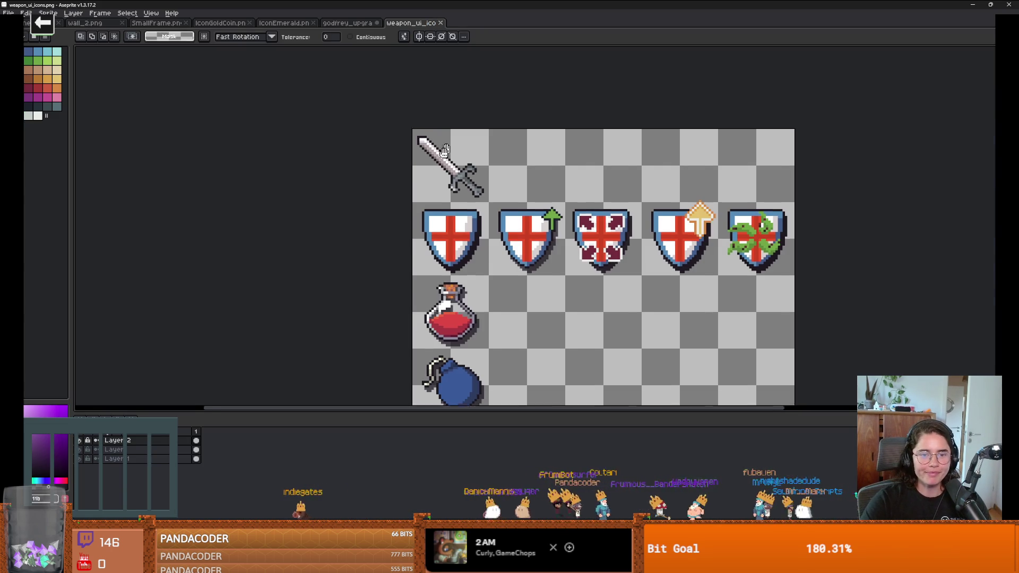
key(m)
scroll(433, 180, up, 2)
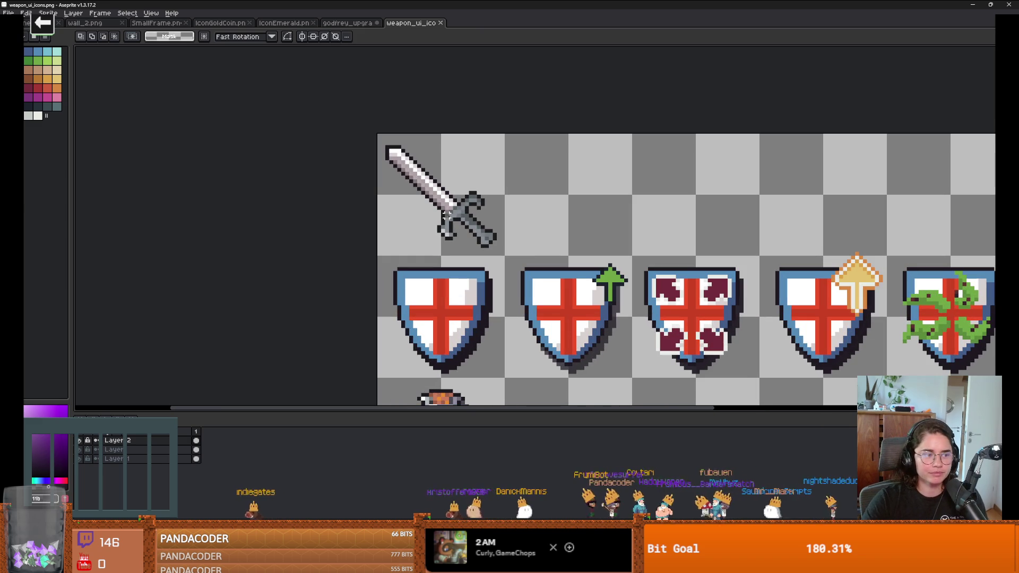
click(458, 188)
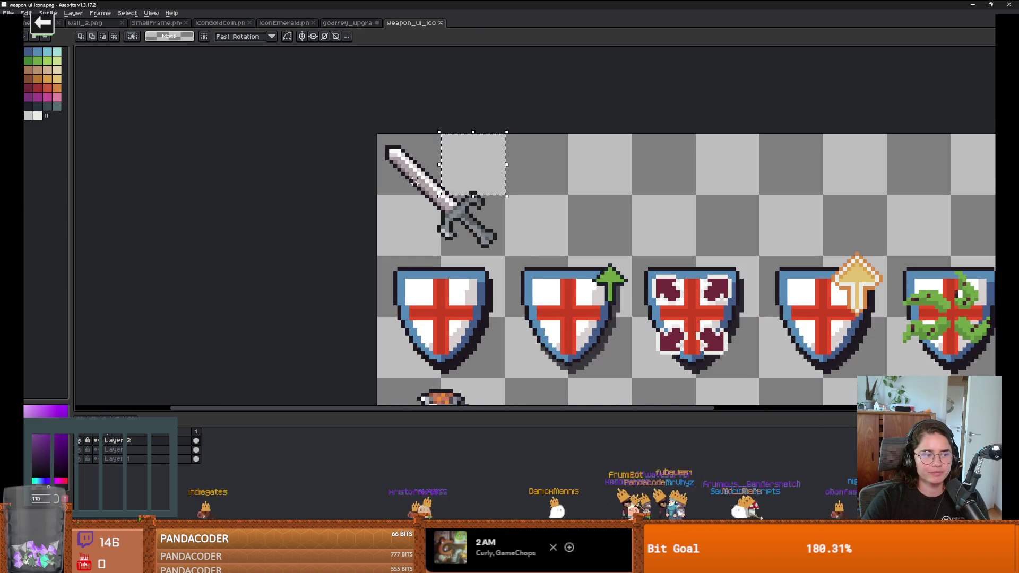
mouse_move(406, 172)
mouse_down()
mouse_move(408, 222)
mouse_move(470, 245)
mouse_up()
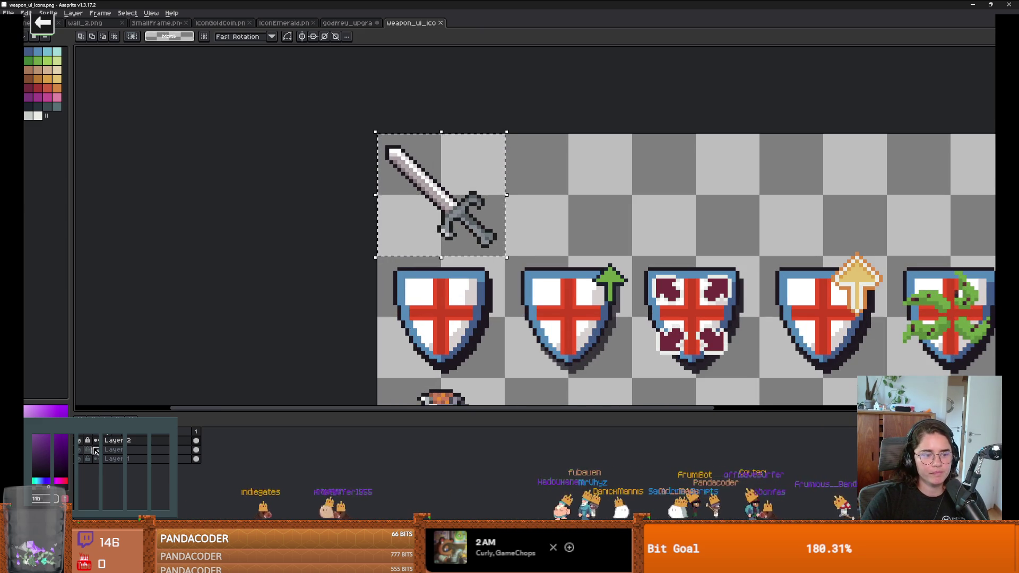
key(alt+Down)
mouse_move(407, 256)
mouse_down()
mouse_move(428, 221)
mouse_move(555, 236)
mouse_move(679, 217)
mouse_up()
scroll(477, 219, down, 2)
key(ctrl+d)
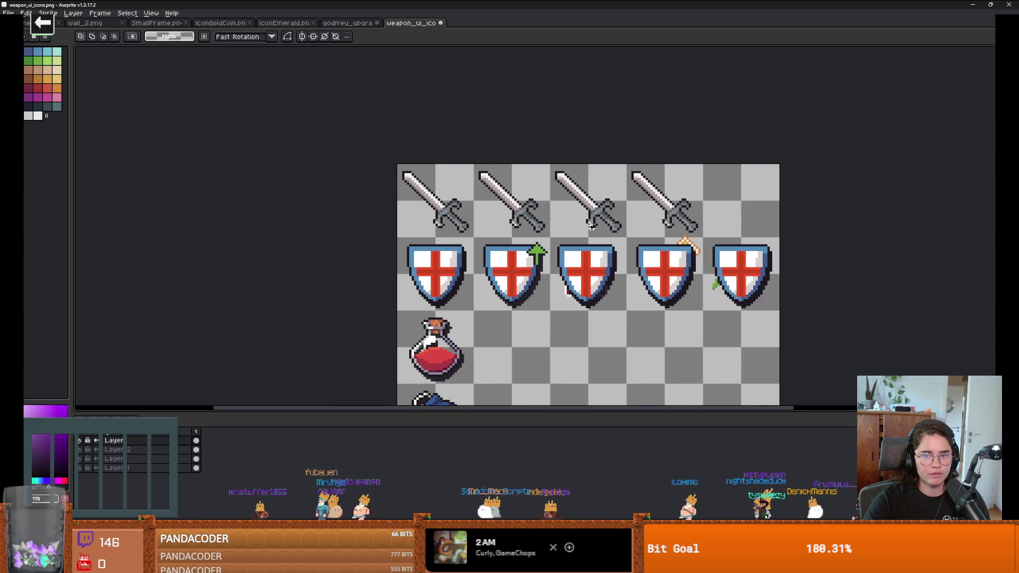
Step: Cut swords 2–4, delete the extra top layer, and paste the swords back in place
scroll(566, 192, up, 2)
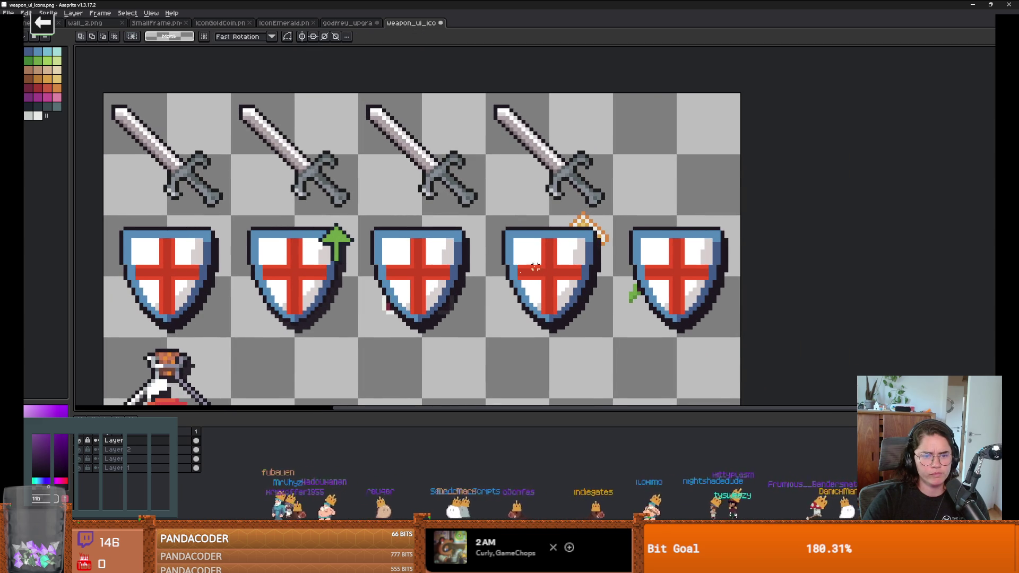
scroll(535, 268, down, 1)
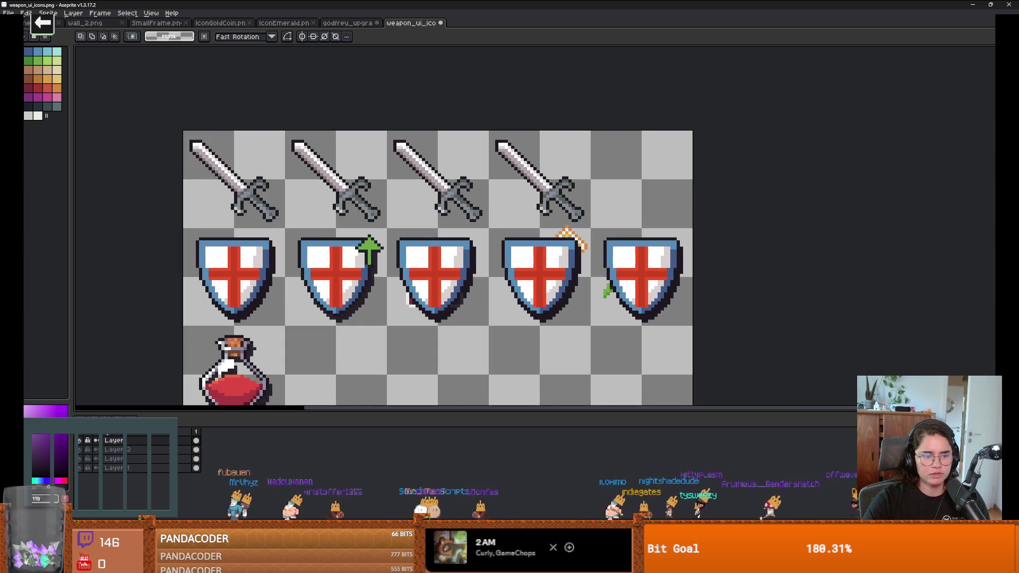
click(85, 442)
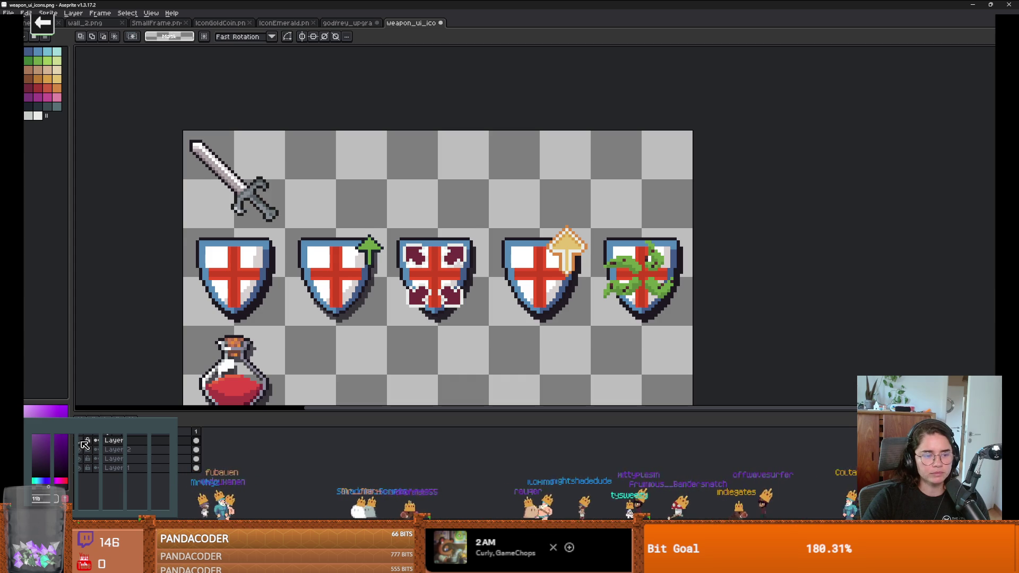
click(86, 443)
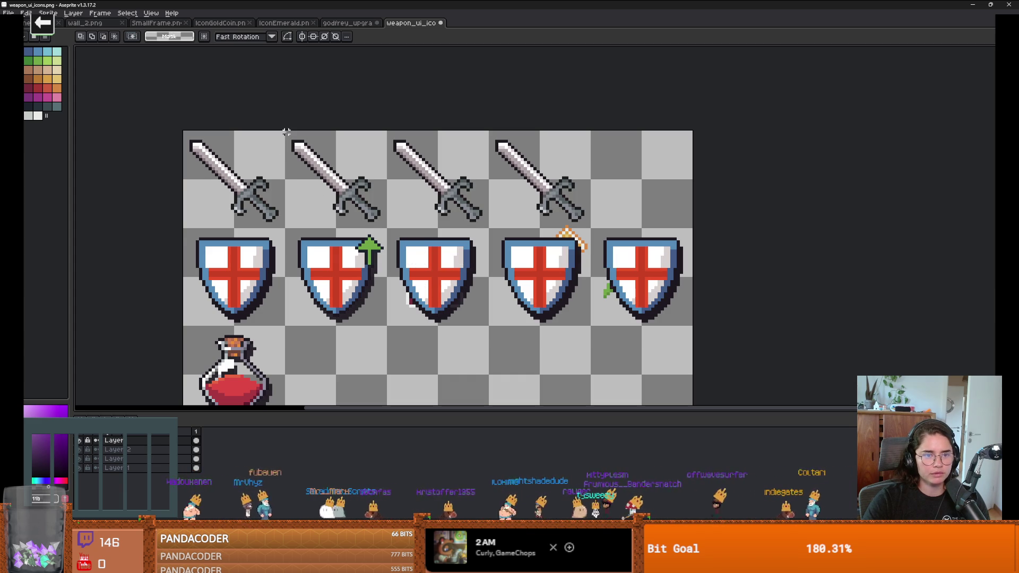
mouse_move(286, 132)
mouse_down()
mouse_move(467, 214)
mouse_move(589, 229)
mouse_up()
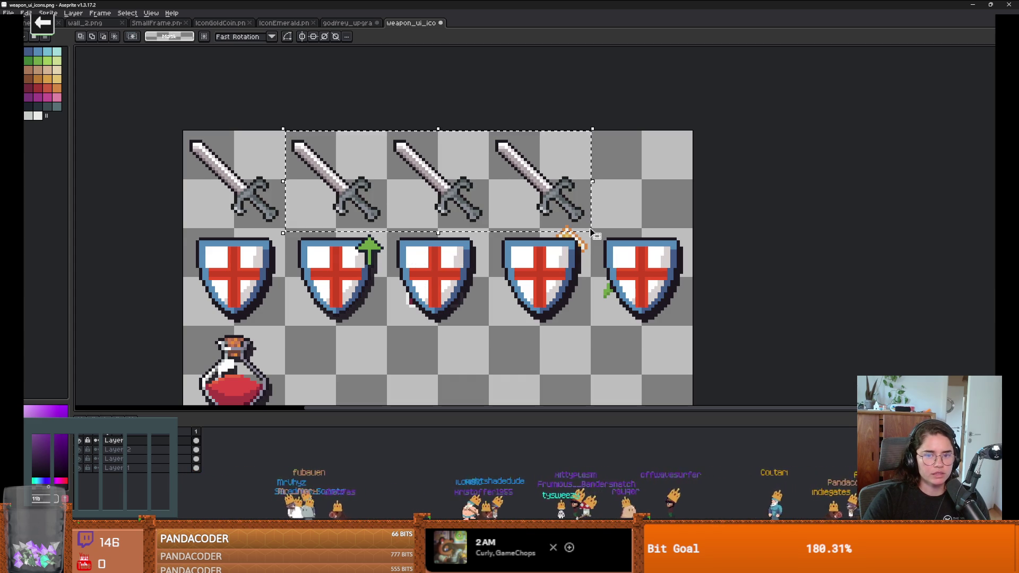
key(Delete)
click(135, 442)
right_click(137, 447)
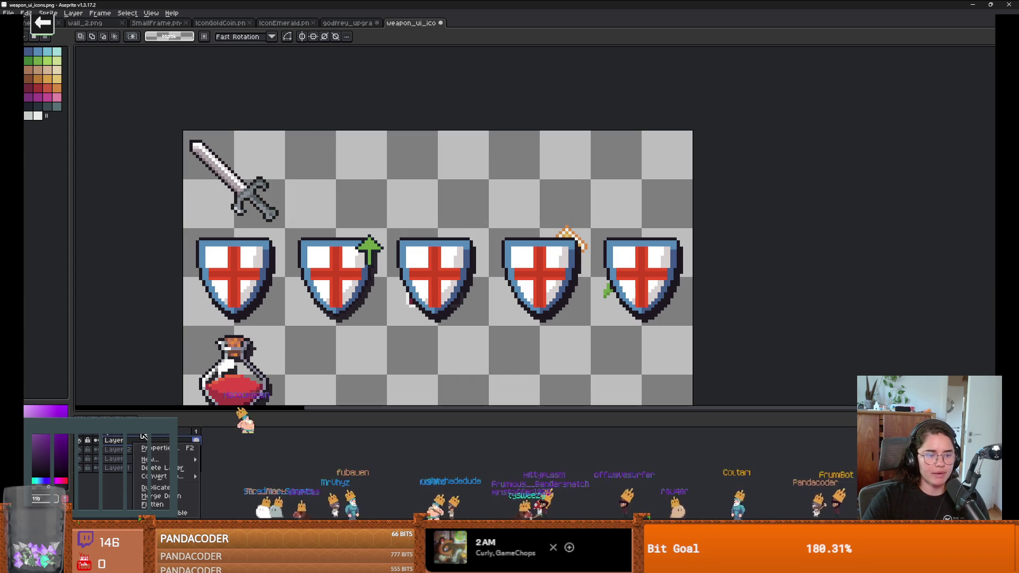
click(180, 469)
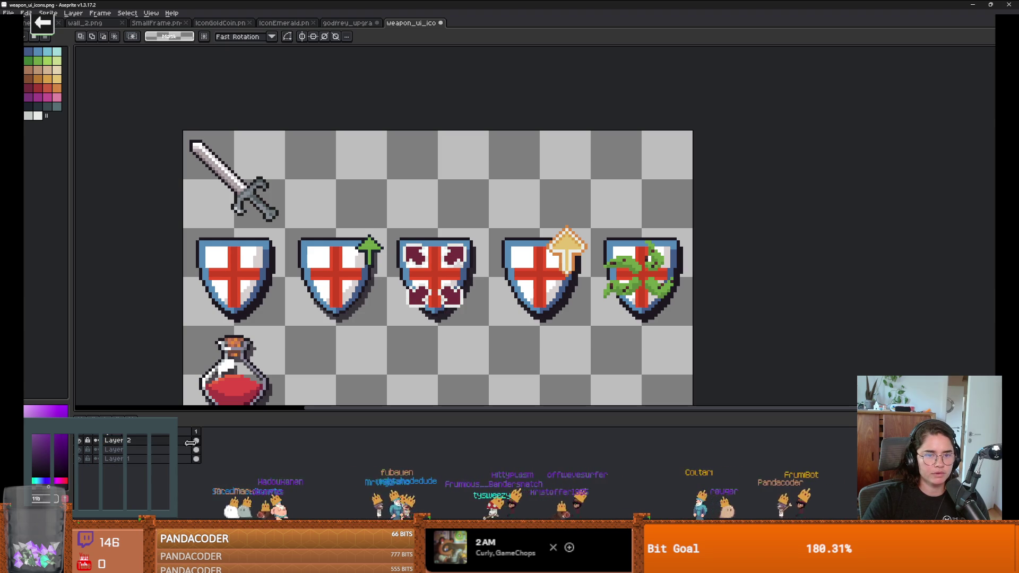
key(ctrl+v)
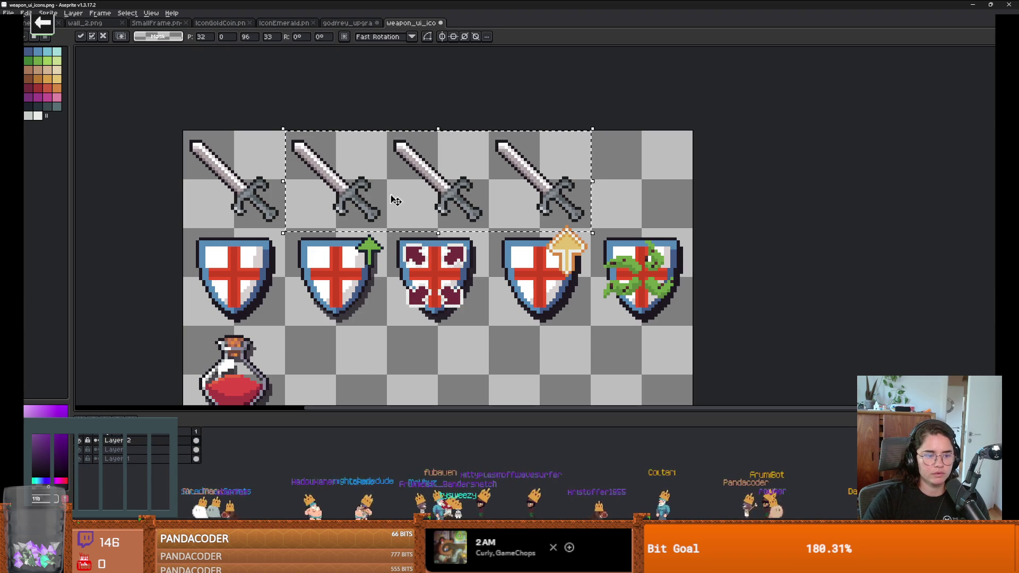
click(624, 174)
Step: Pick orange as the drawing colour
scroll(339, 226, up, 1)
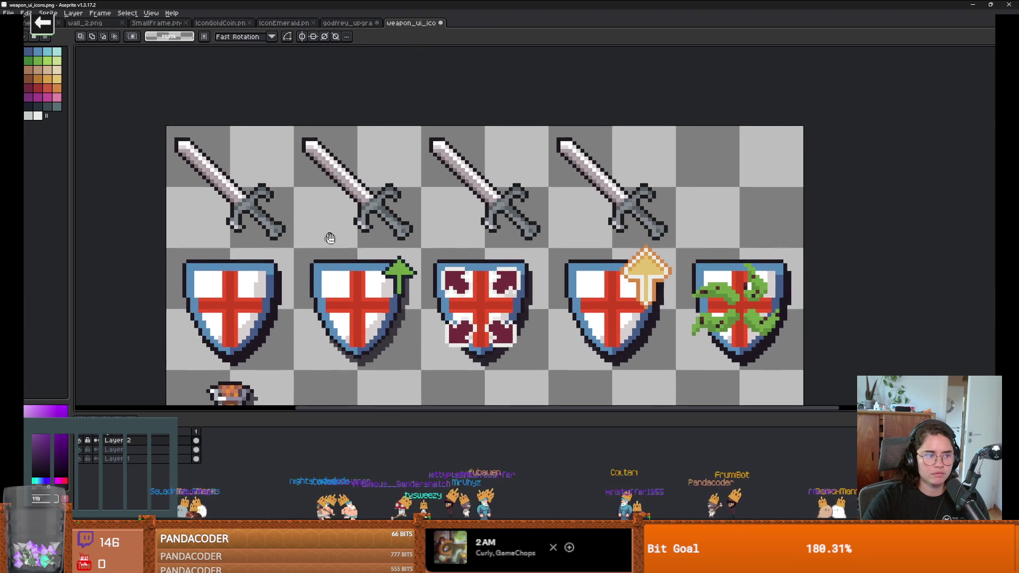
click(48, 79)
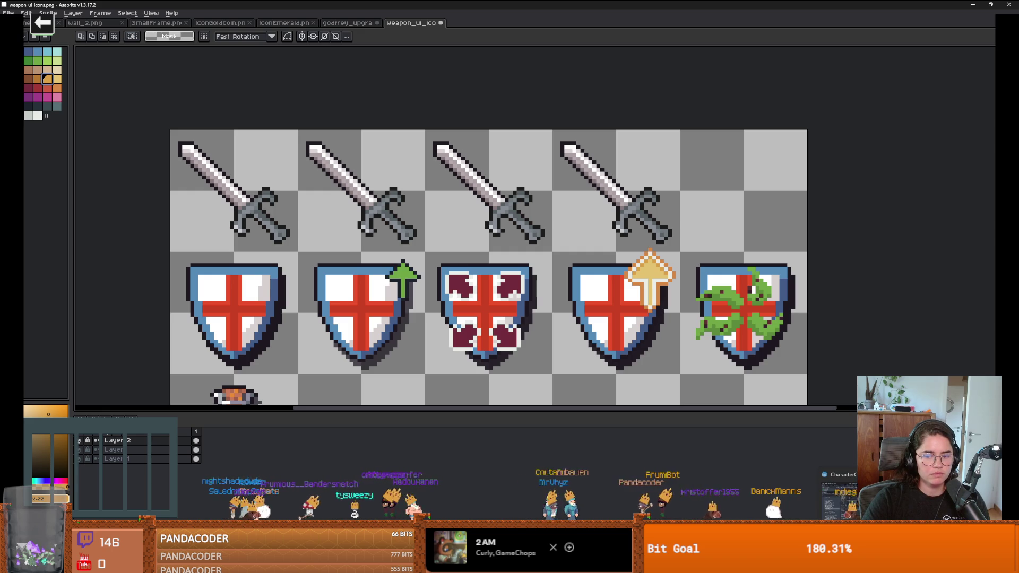
key(alt+Tab)
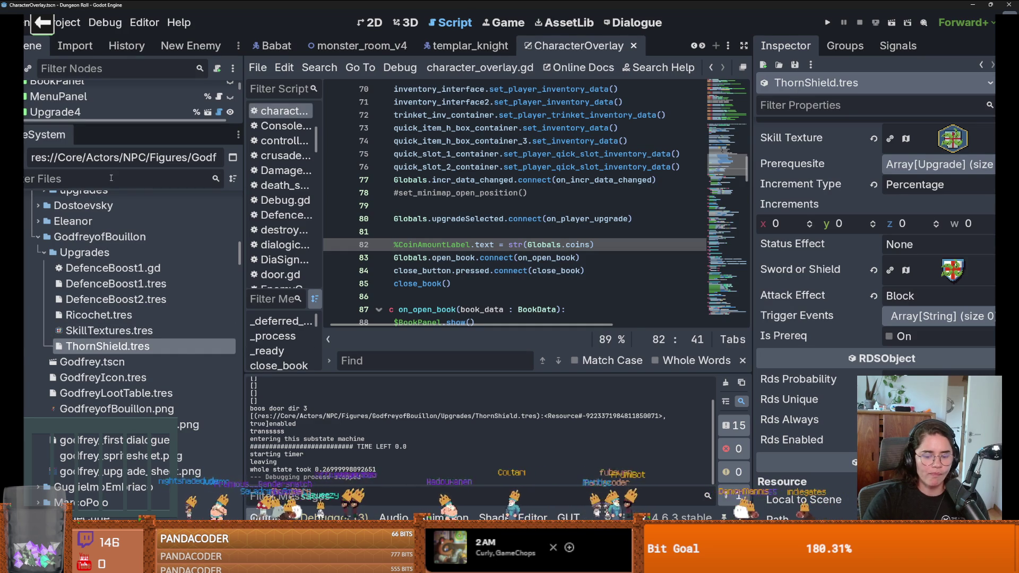
Step: Filter FileSystem by 'holy' and preview Holy Icon 2.png, Holy Icon.png and the holy VFX textures
click(110, 178)
text(holy)
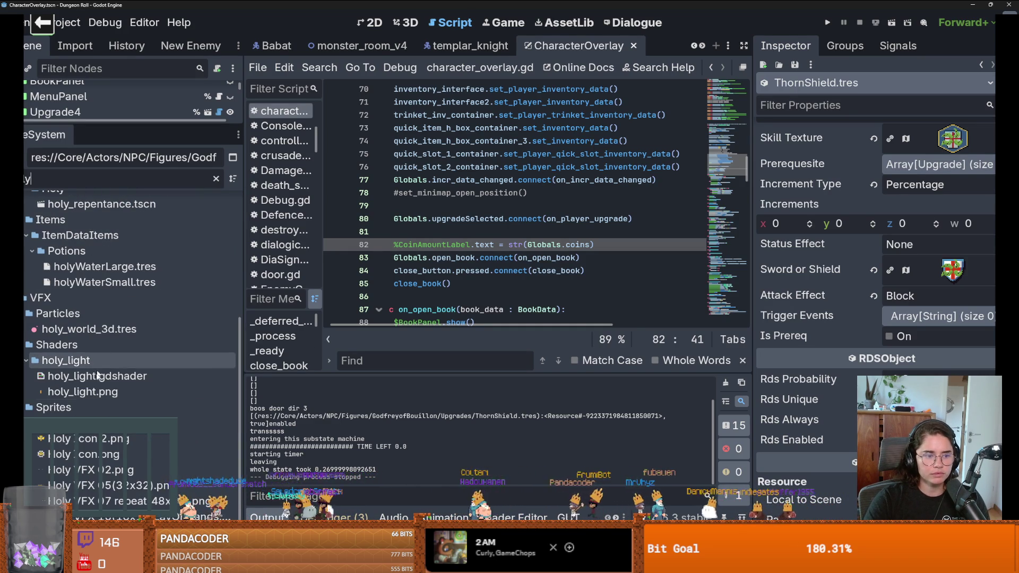
click(111, 439)
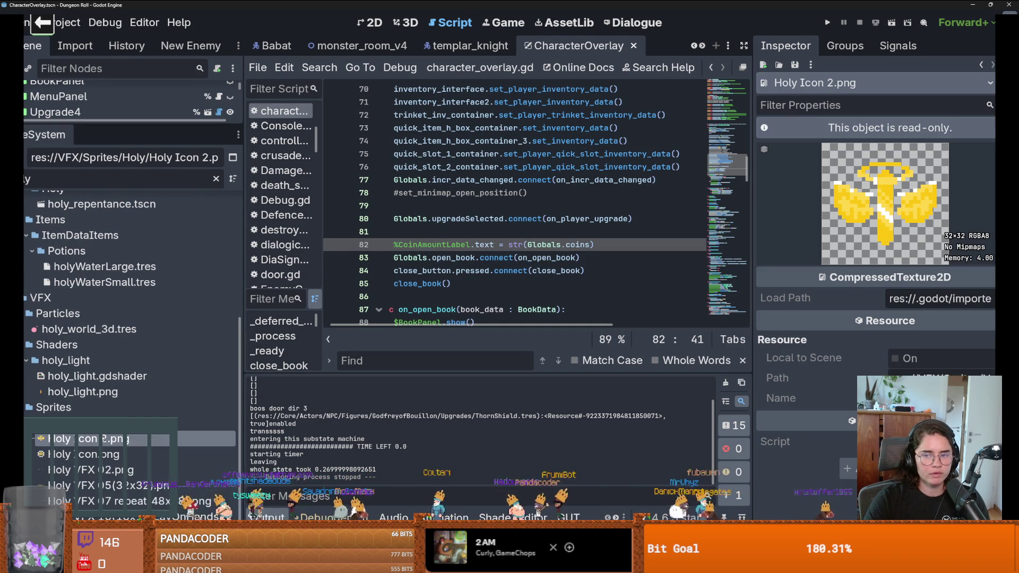
click(90, 454)
click(92, 470)
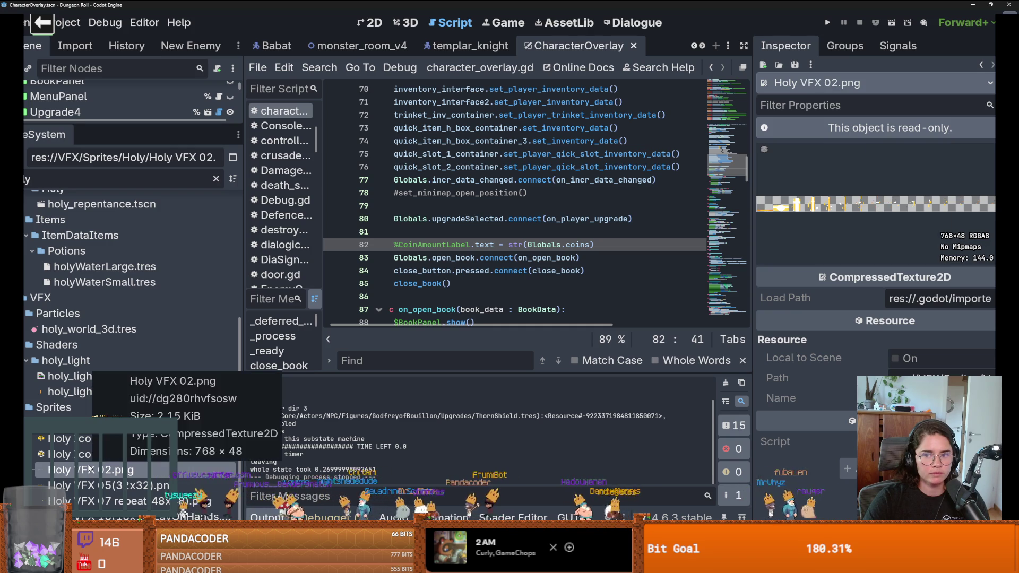
click(91, 486)
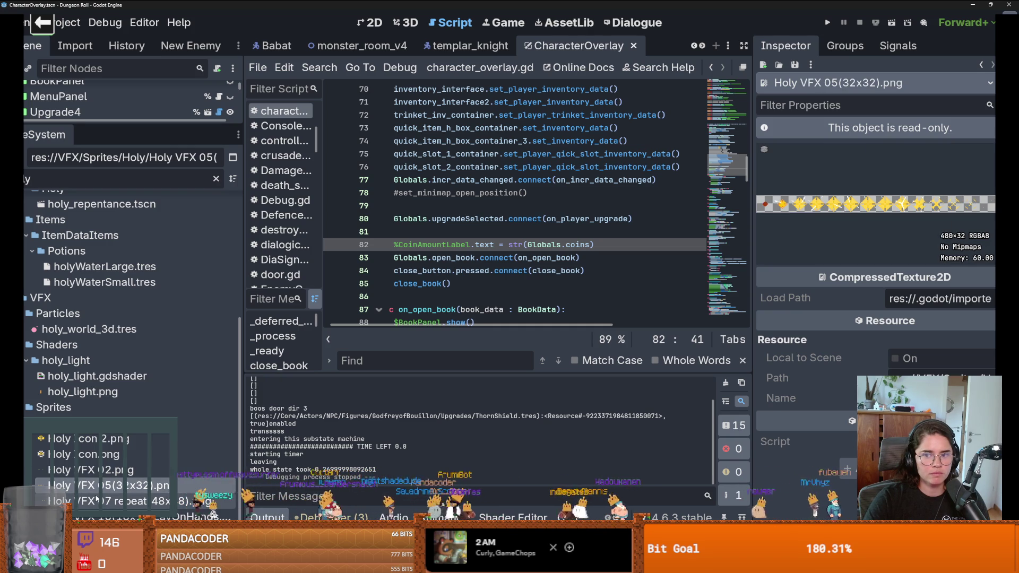
click(91, 501)
click(91, 515)
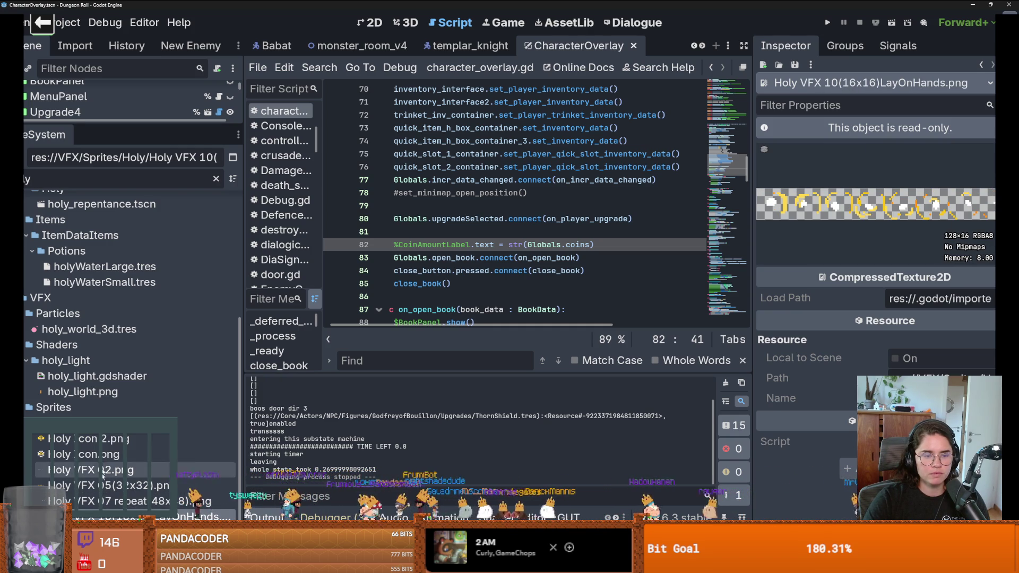
Step: Check holy_light.png, then settle back on the Holy Icon 2.png texture
click(106, 438)
click(83, 392)
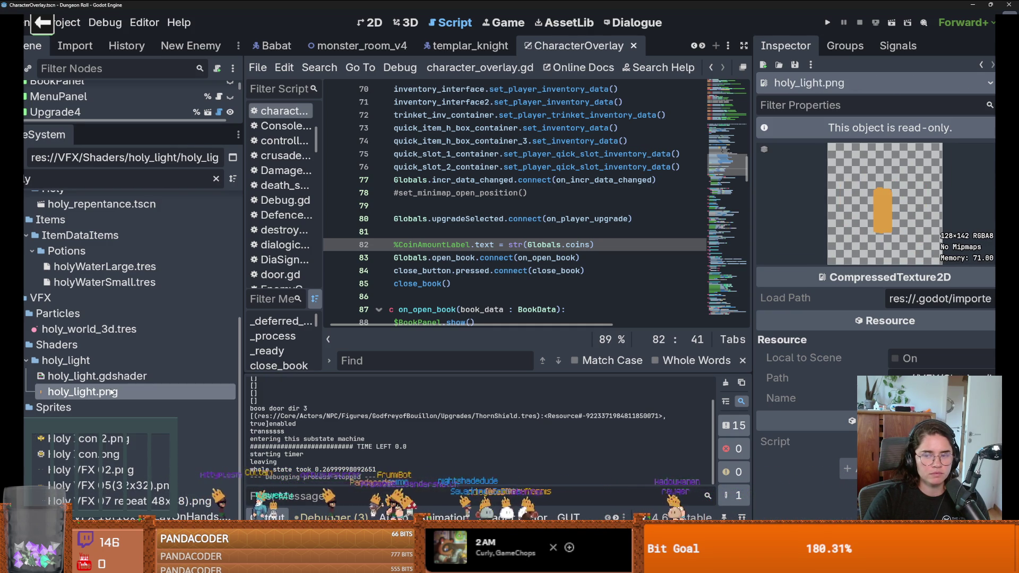
click(104, 442)
right_click(104, 442)
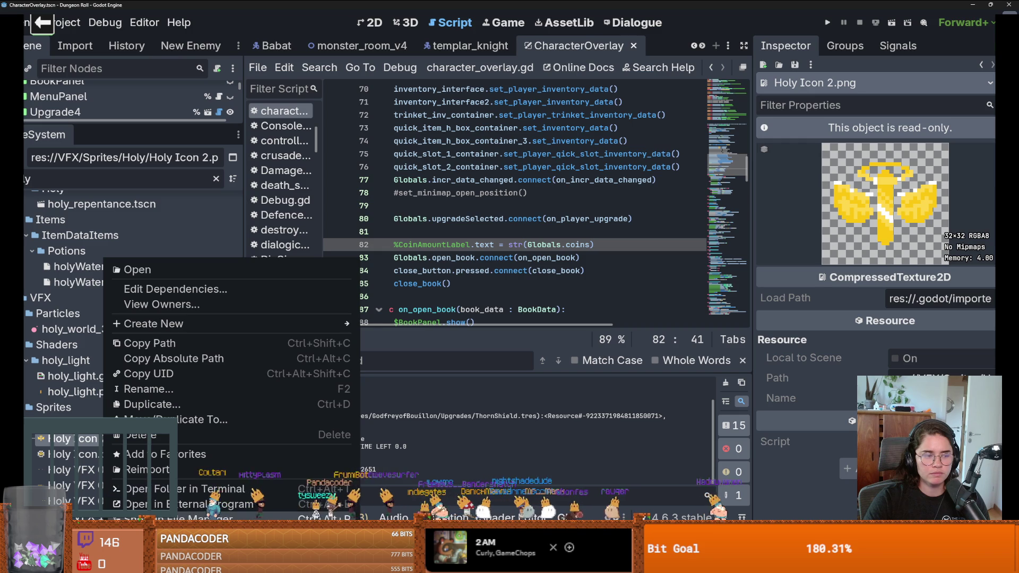
key(Escape)
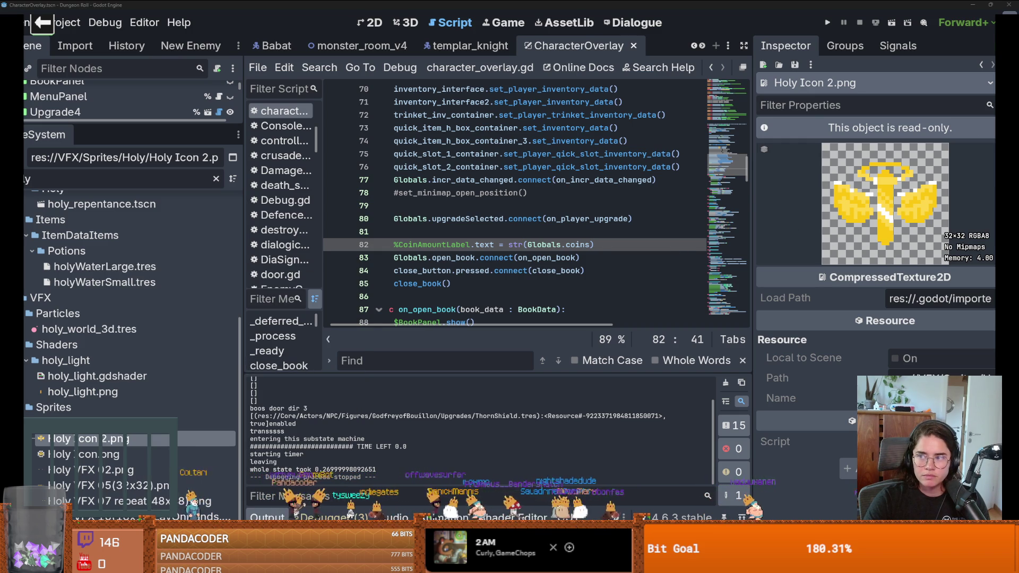
Step: Select all of the Holy Icon 2.png sprite and copy it
key(alt+Tab)
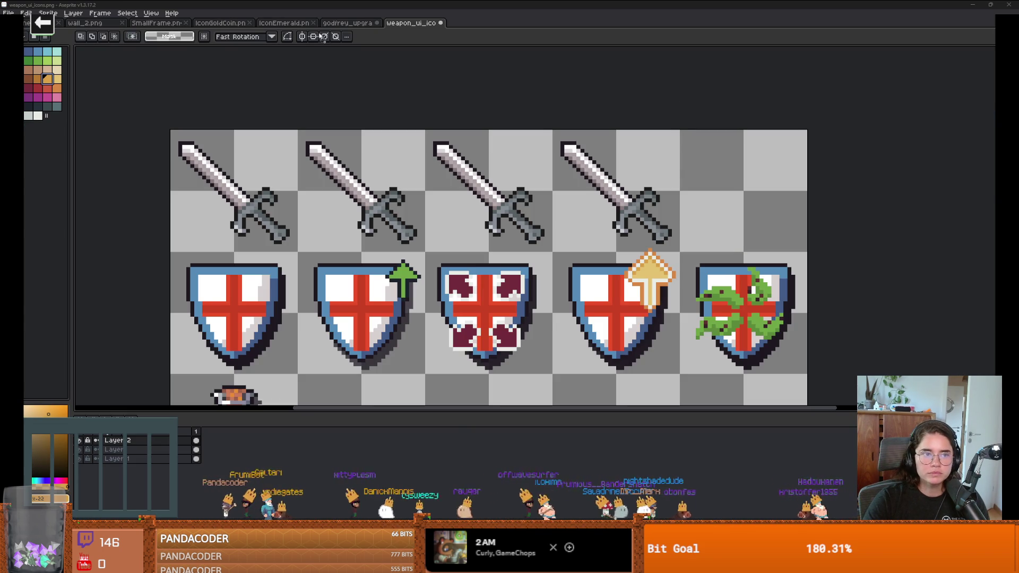
scroll(542, 234, up, 3)
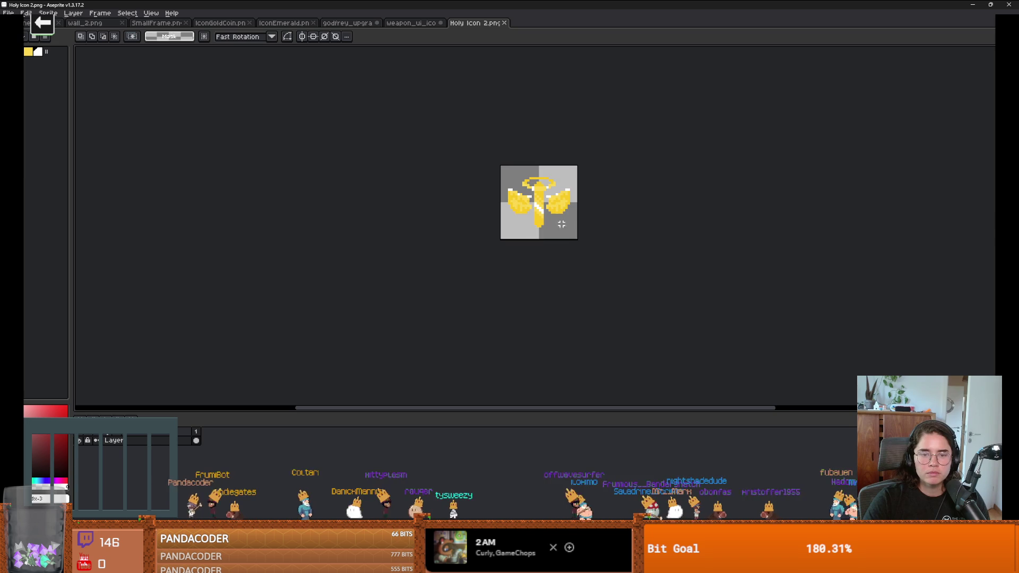
mouse_move(499, 184)
mouse_down()
mouse_move(574, 169)
mouse_move(553, 232)
mouse_up()
key(ctrl+z)
key(ctrl+a)
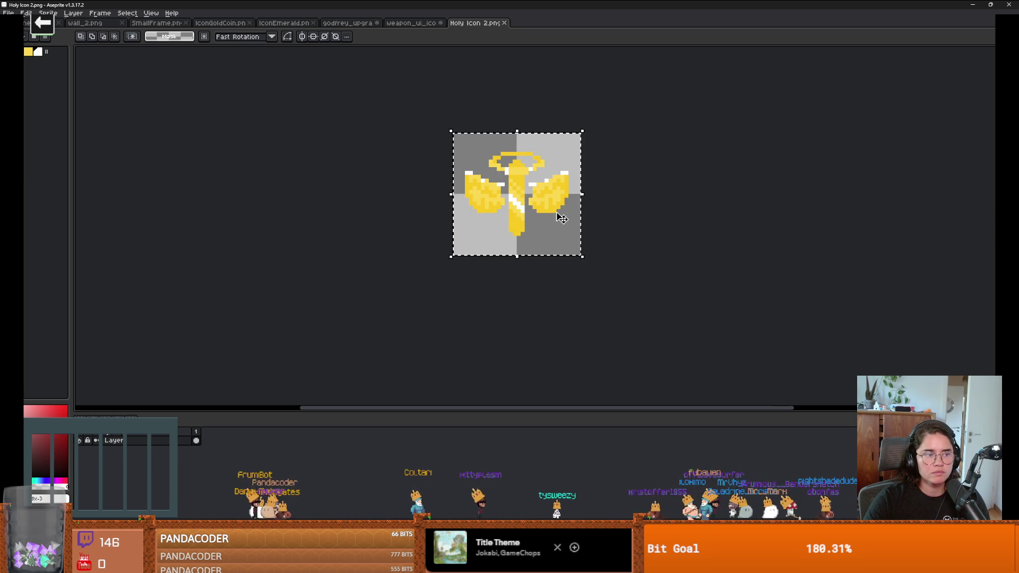
Step: Trial-paste the holy icon onto the second sword tile of weapon_ui_icons, then undo it
click(402, 27)
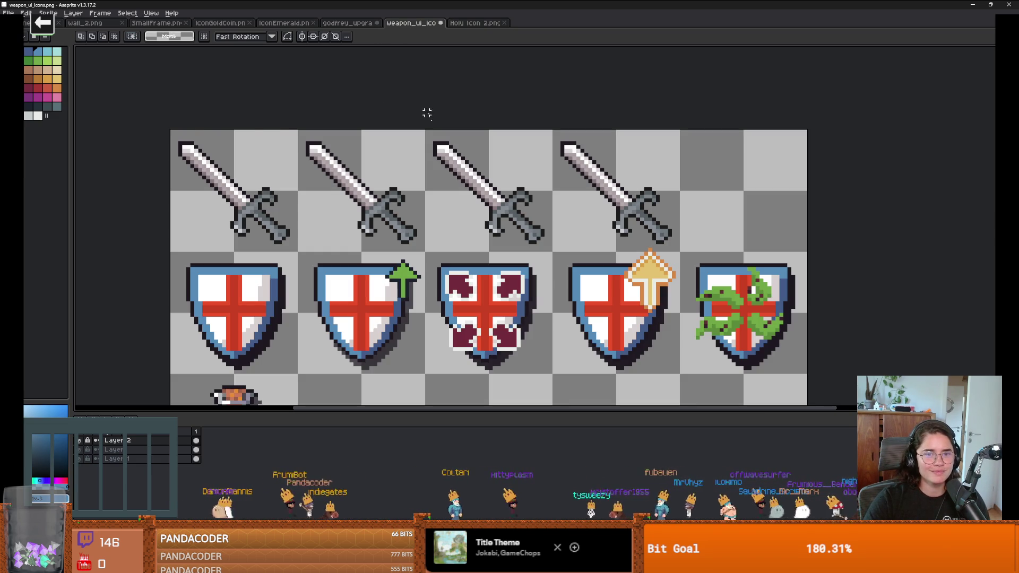
key(ctrl+v)
drag(267, 201, 394, 201)
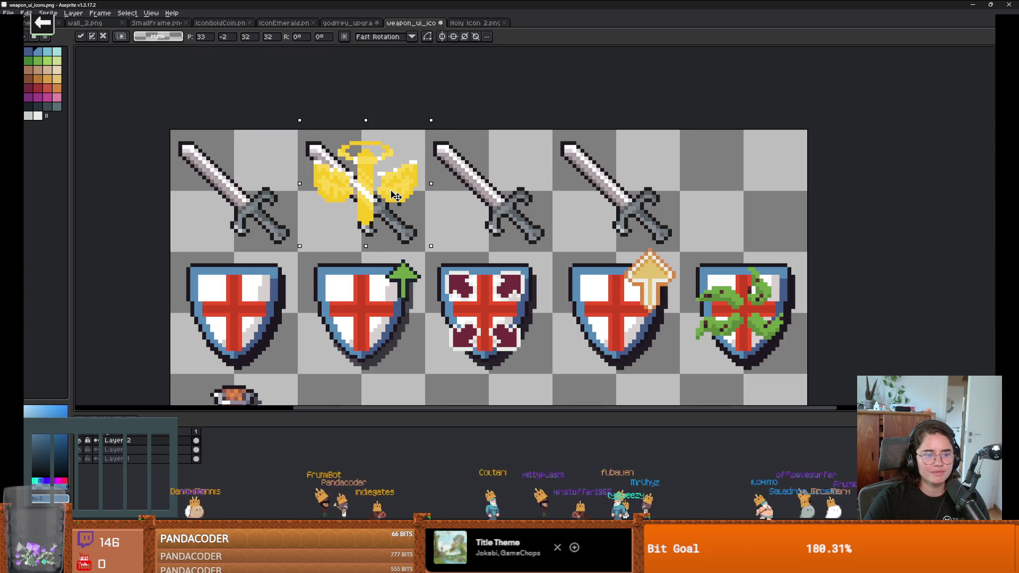
key(ctrl+z)
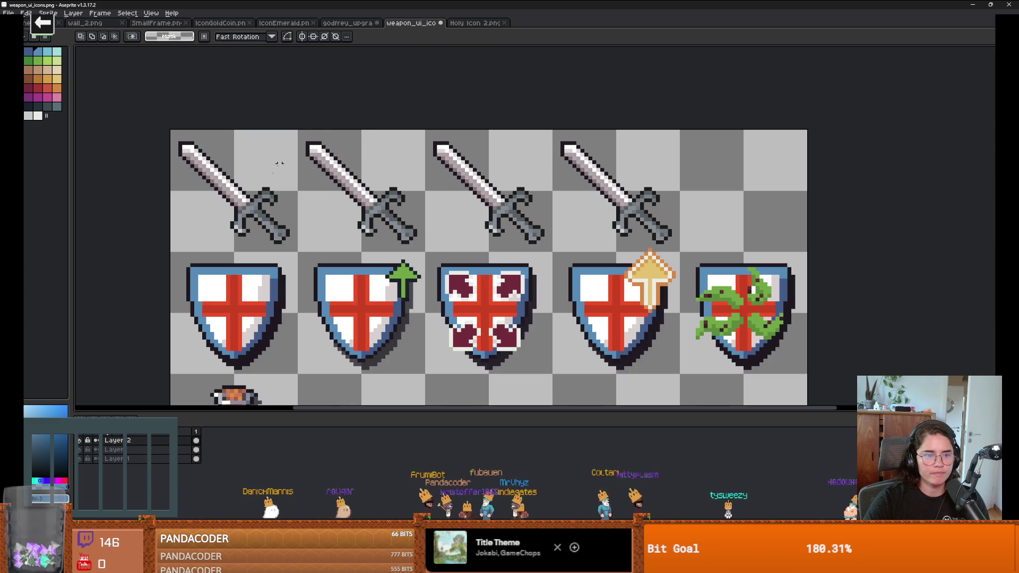
Step: Move the swords in columns 2–4 from Layer 2 onto the layer named Layer
click(81, 439)
click(80, 440)
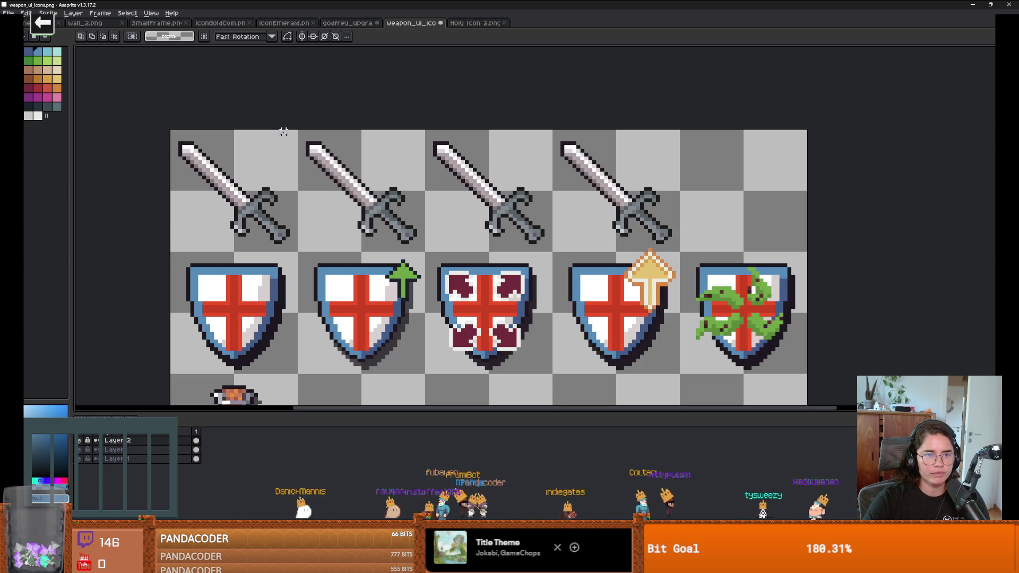
mouse_move(296, 132)
mouse_down()
mouse_move(489, 216)
mouse_move(690, 245)
mouse_move(677, 246)
mouse_move(673, 273)
mouse_up()
key(ctrl+x)
key(Down)
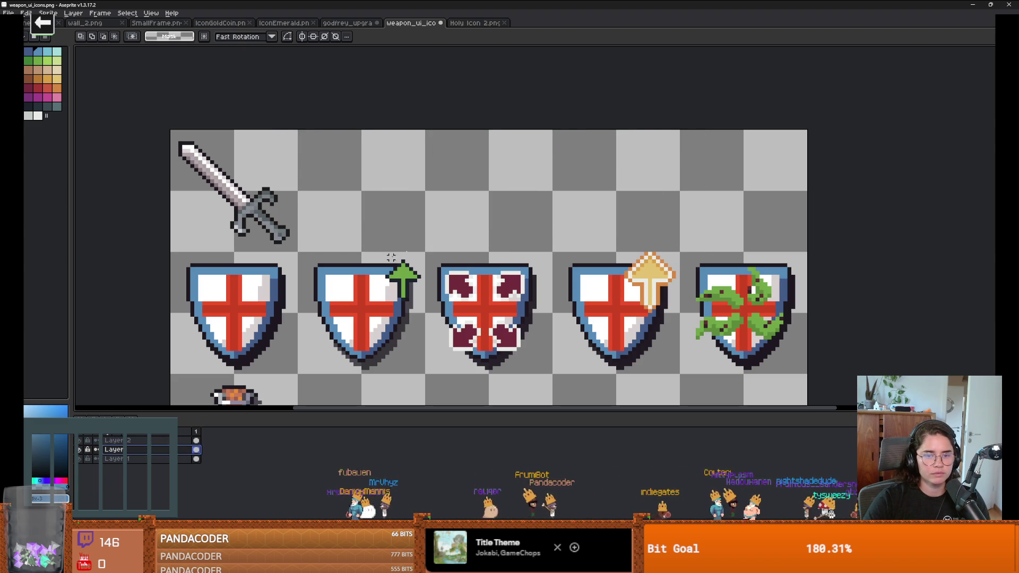
key(ctrl+v)
key(Return)
Step: Paste the swords back onto Layer 2 too, then reopen the Holy Icon 2.png tab
scroll(690, 239, up, 3)
key(b)
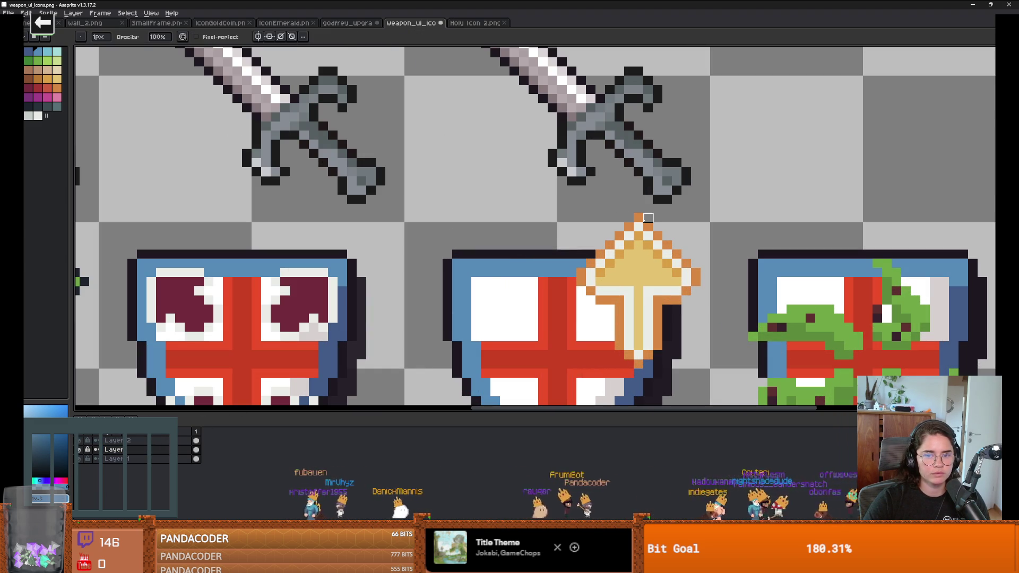
scroll(564, 206, down, 4)
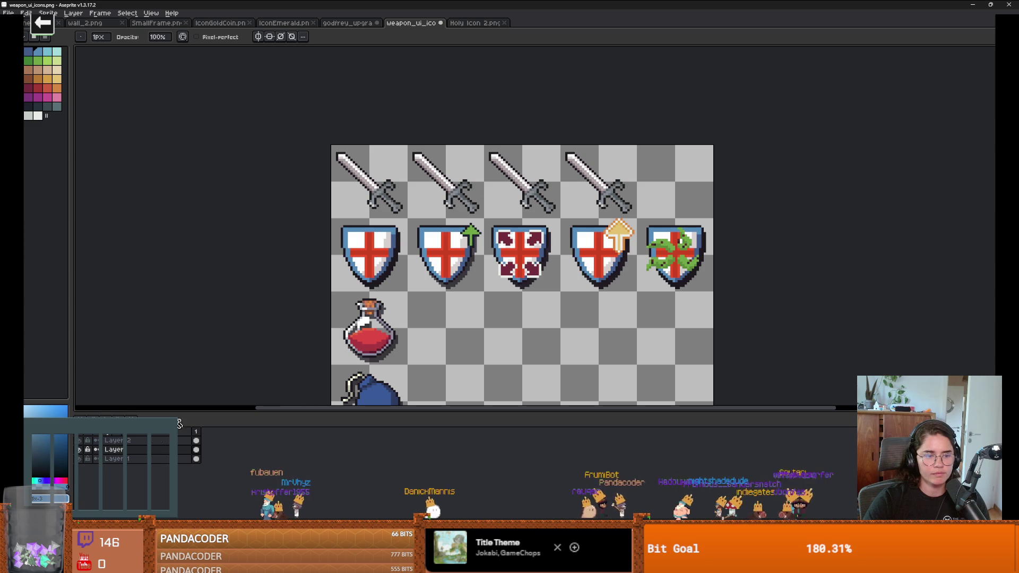
key(Up)
key(ctrl+v)
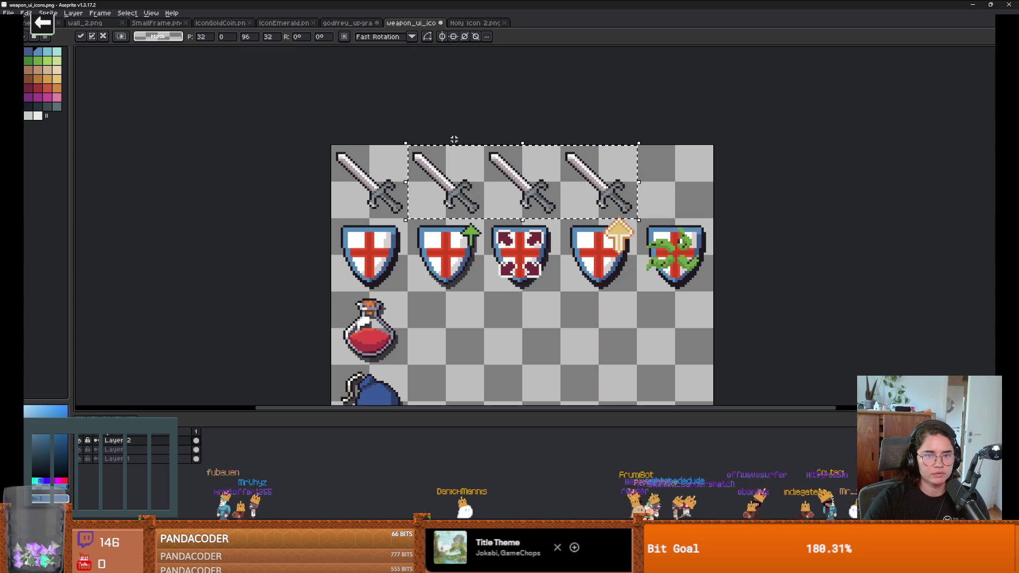
key(Return)
click(460, 23)
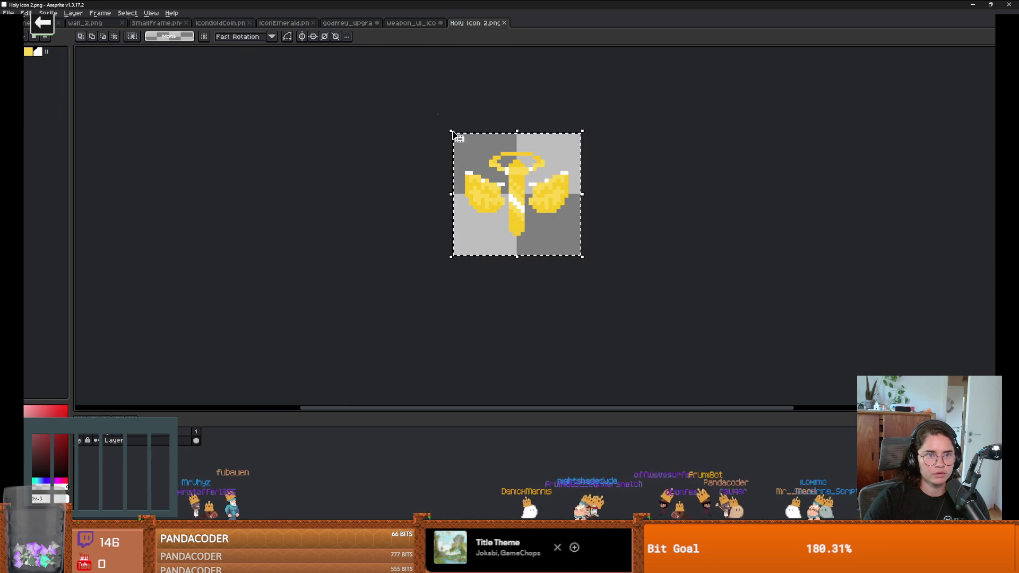
Step: Paste the golden holy icon onto weapon_ui_icons and position it over the second sword
click(348, 23)
click(423, 24)
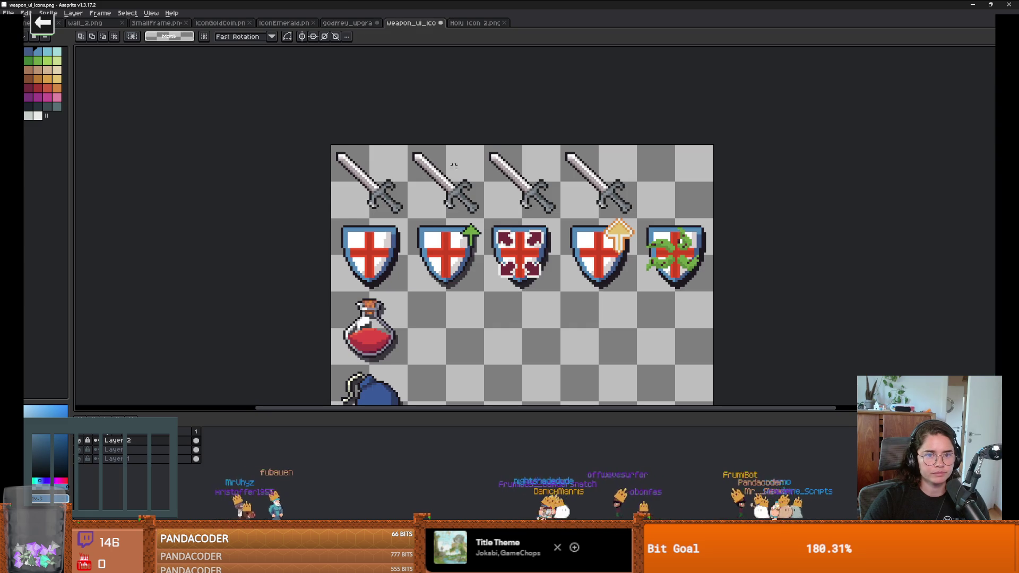
key(ctrl+v)
mouse_move(338, 197)
mouse_down()
mouse_move(415, 198)
mouse_move(425, 235)
mouse_move(452, 238)
mouse_up()
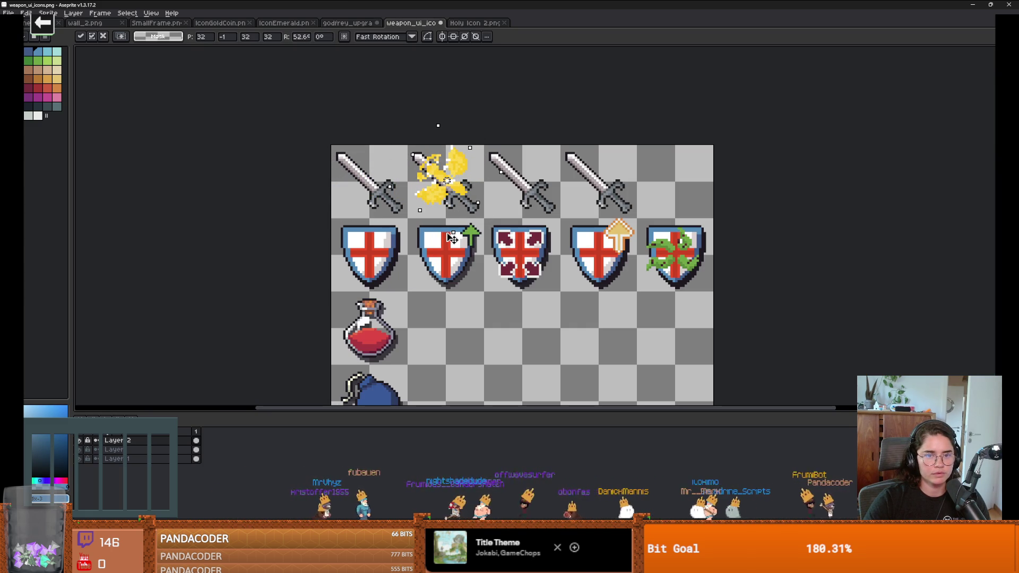
drag(480, 195, 472, 193)
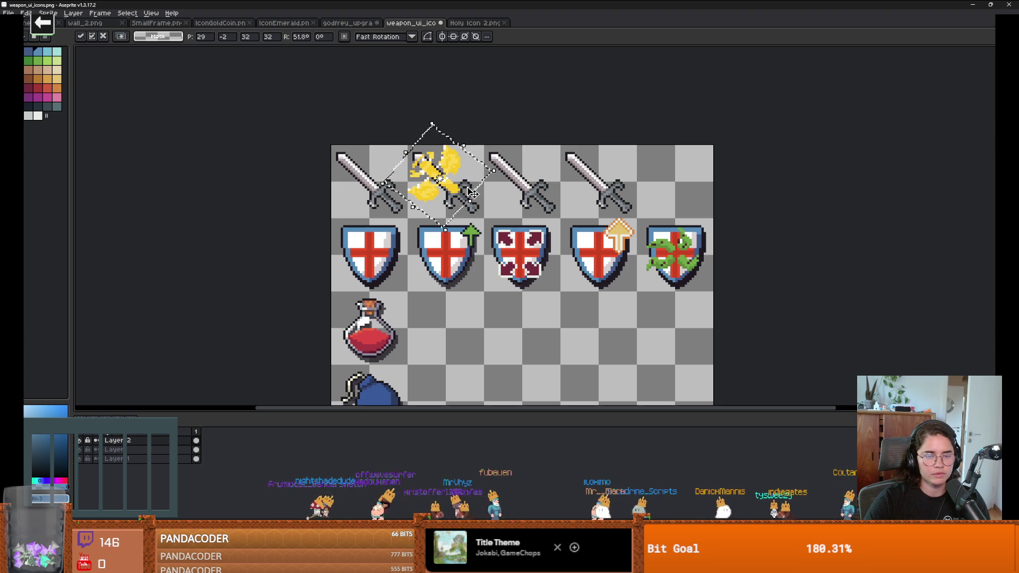
key(i)
Step: Touch up the icon with the pencil, drawing in its sampled yellow and a red
scroll(390, 170, up, 3)
click(532, 234)
key(b)
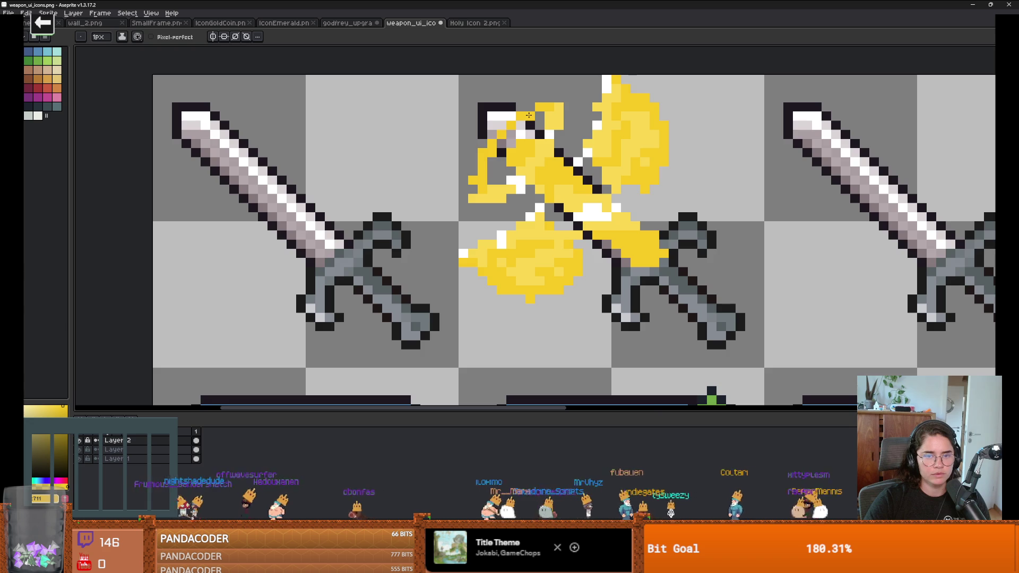
scroll(529, 115, down, 2)
scroll(536, 108, up, 2)
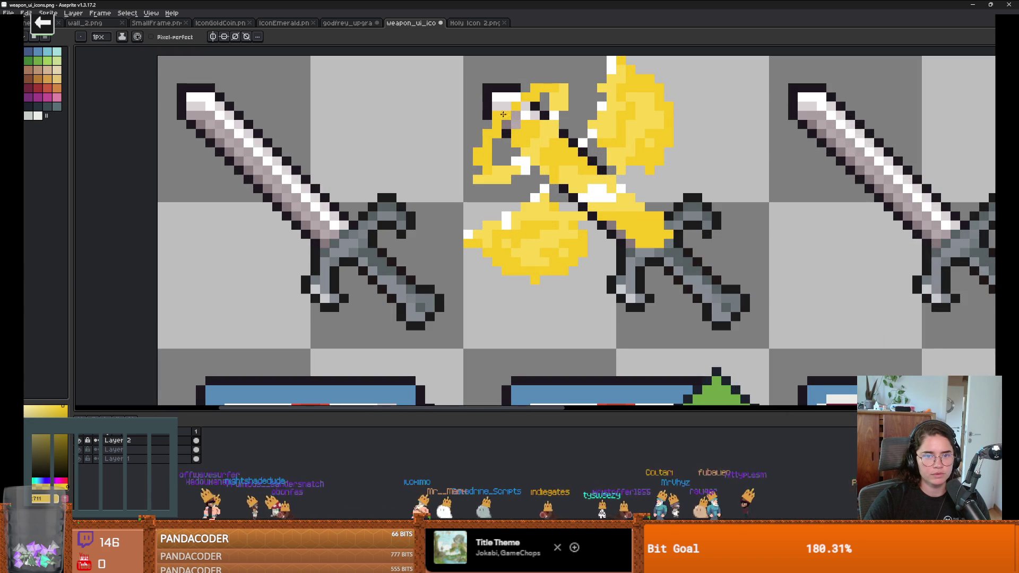
scroll(526, 90, down, 2)
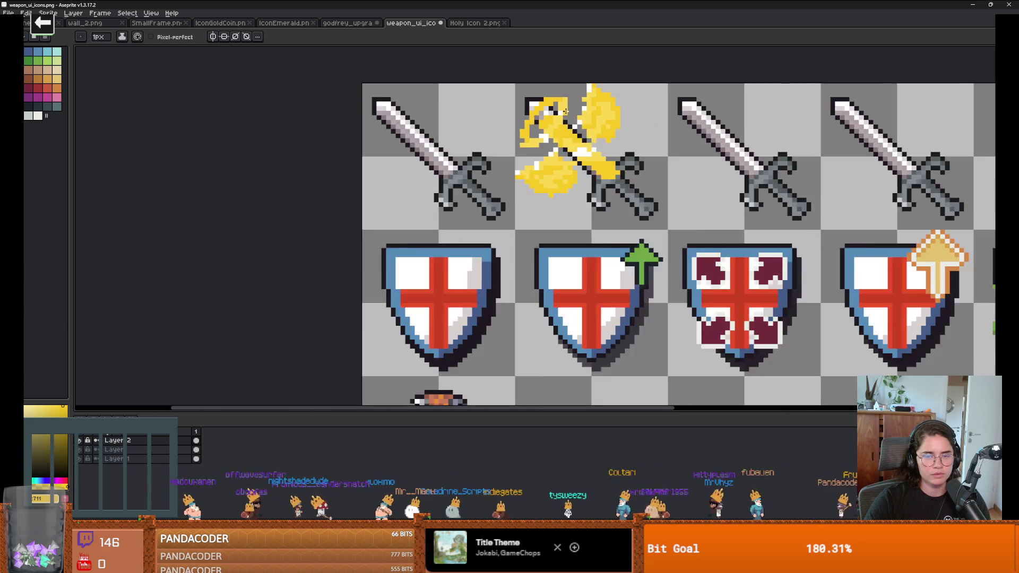
scroll(553, 94, up, 2)
scroll(556, 93, down, 2)
scroll(563, 106, up, 2)
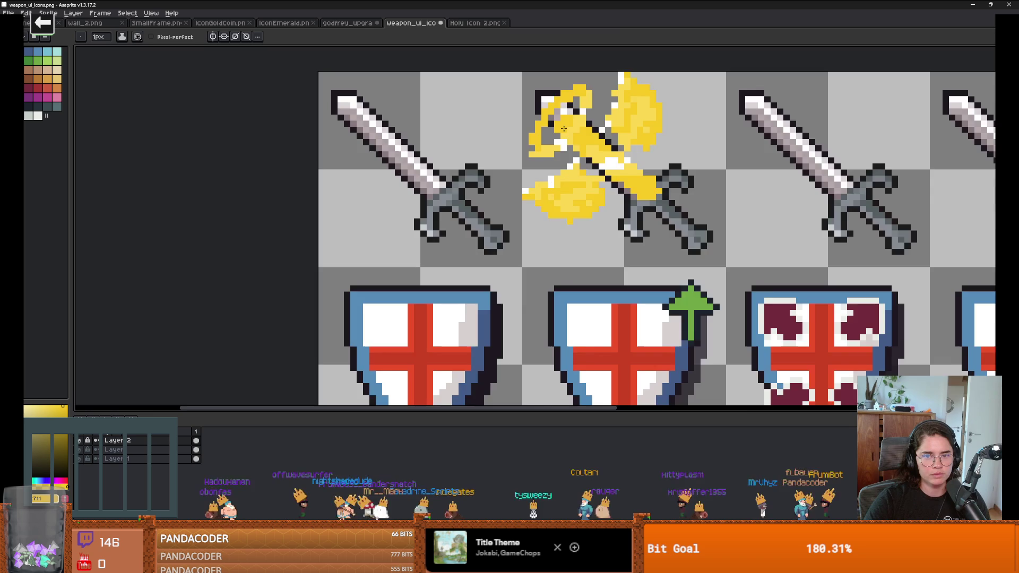
scroll(570, 128, down, 2)
scroll(577, 139, up, 2)
alt+click(546, 162)
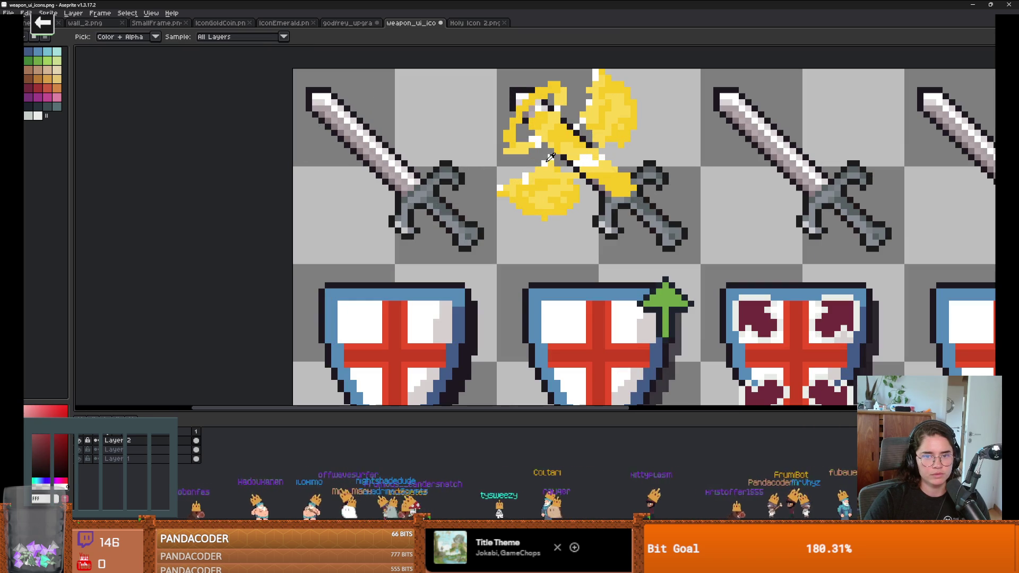
scroll(596, 159, down, 2)
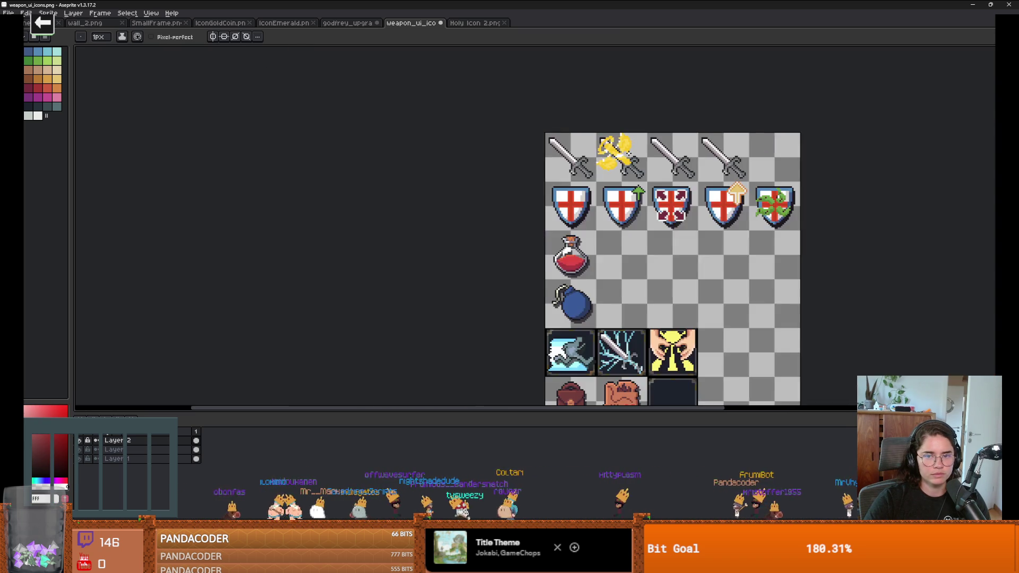
scroll(615, 151, up, 2)
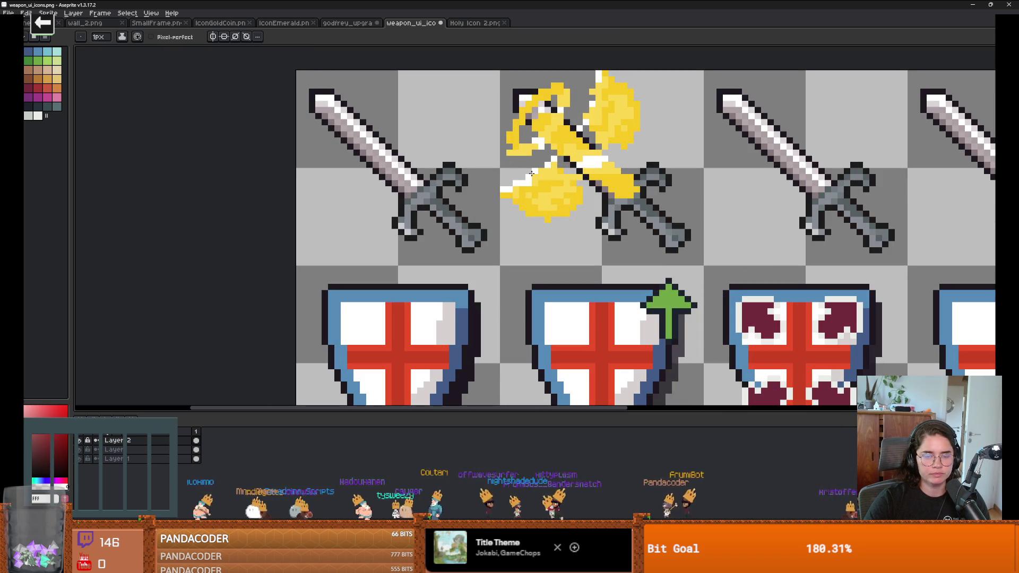
scroll(540, 166, down, 2)
scroll(567, 135, up, 2)
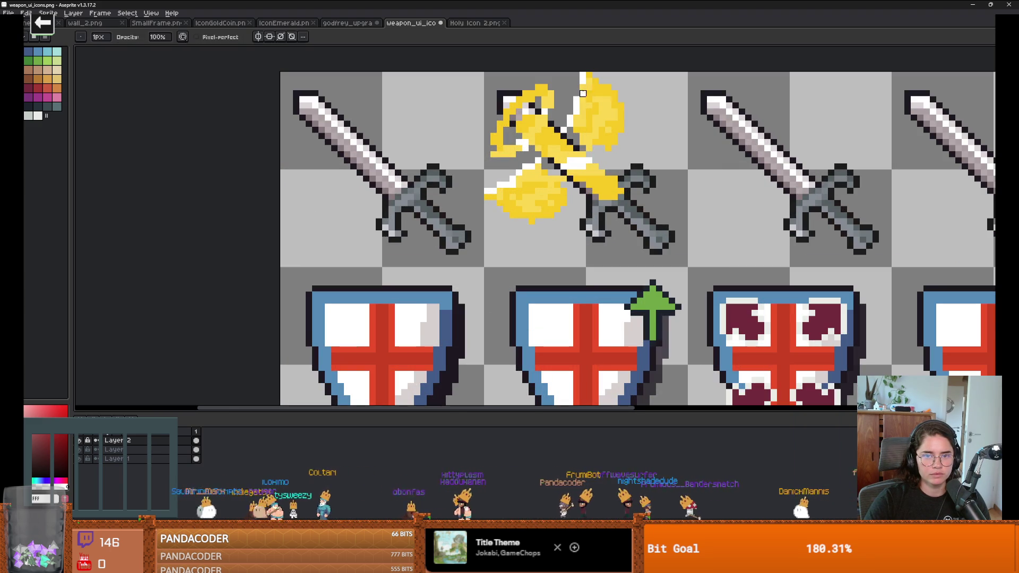
scroll(584, 89, down, 1)
scroll(508, 150, up, 2)
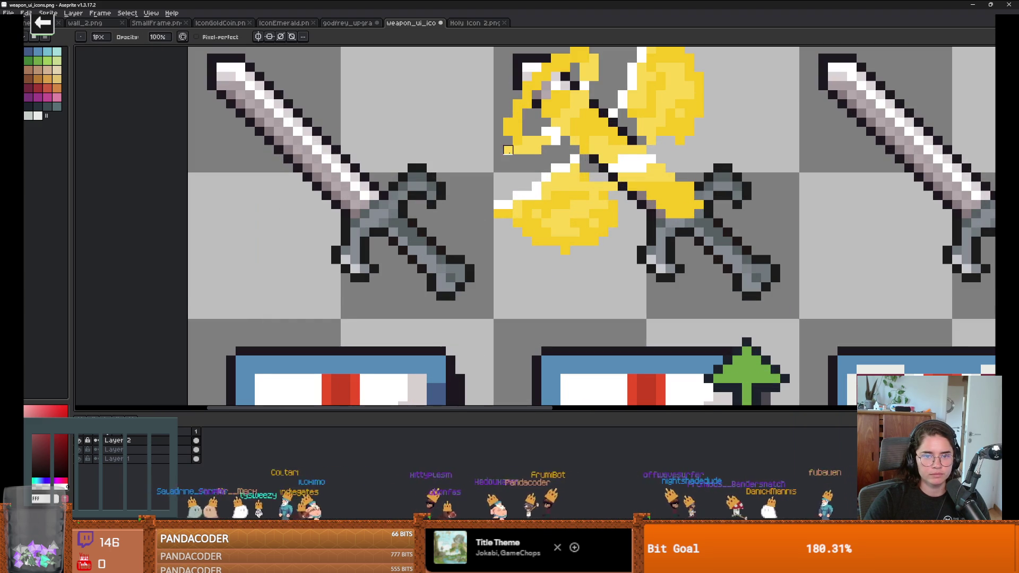
Step: Refine the icon's shading with yellow and lighter shades sampled from it
alt+click(517, 140)
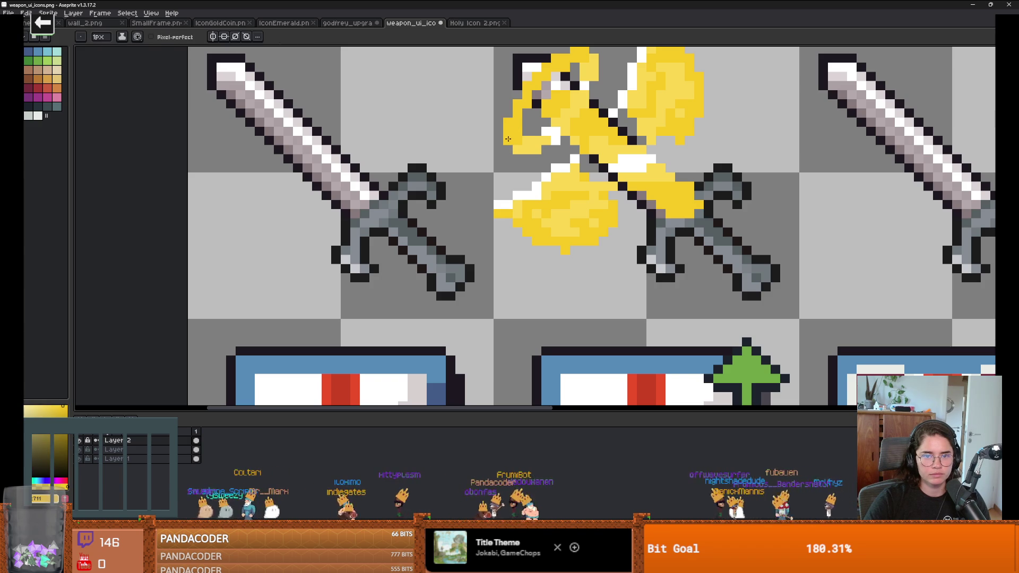
scroll(518, 140, down, 5)
scroll(575, 144, down, 2)
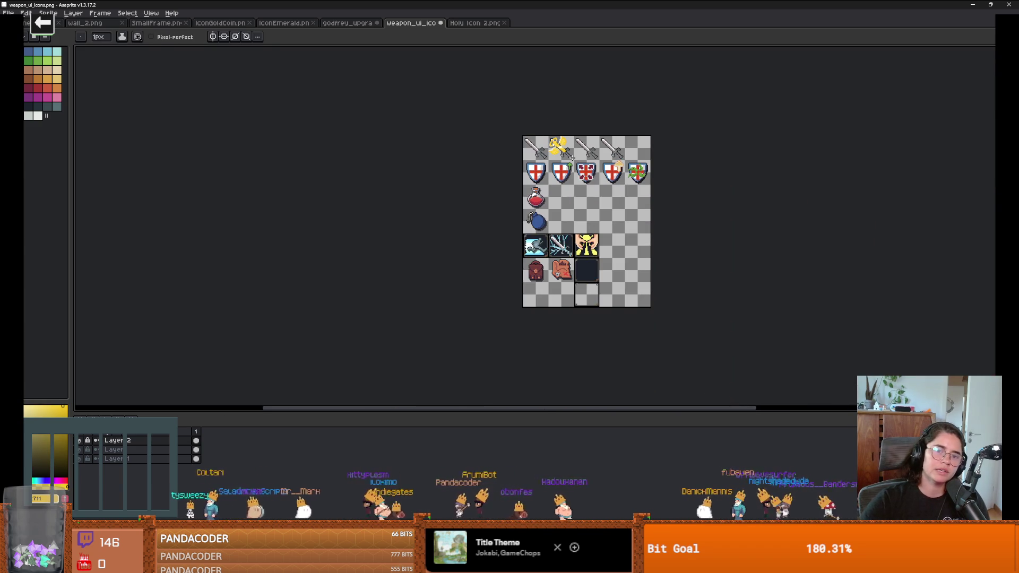
scroll(531, 117, up, 4)
scroll(495, 93, up, 1)
scroll(495, 93, up, 2)
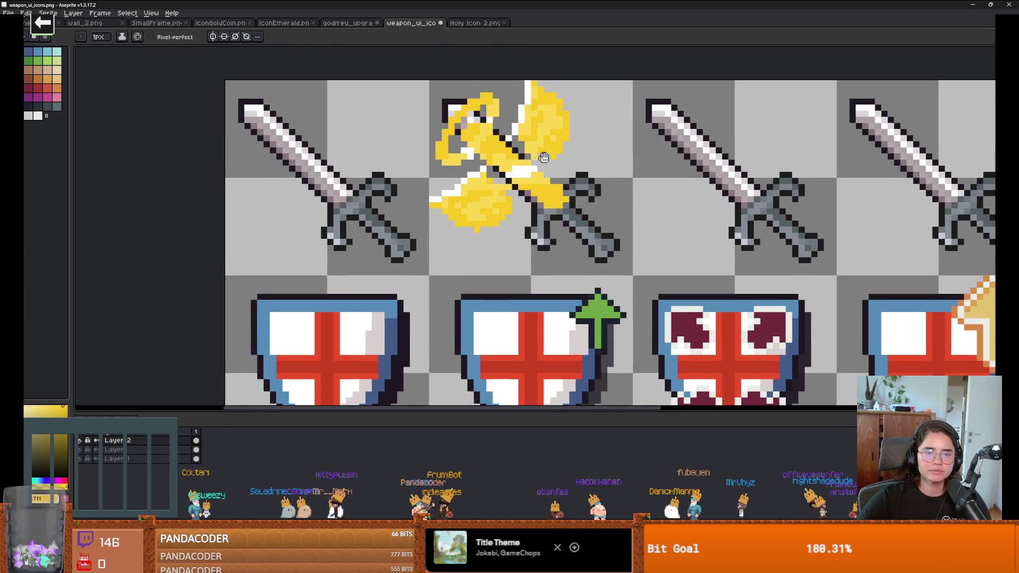
alt+click(478, 118)
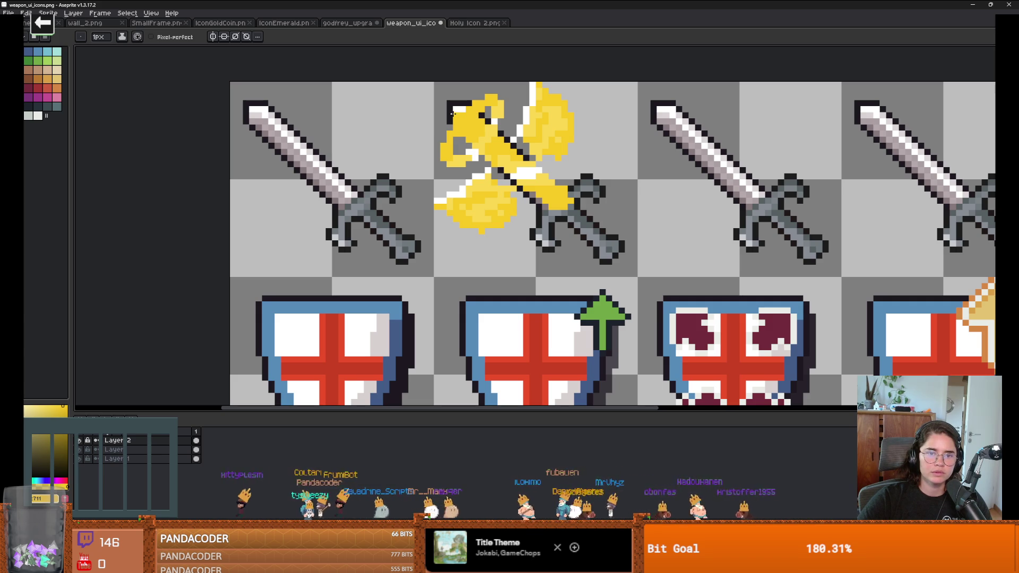
scroll(550, 136, down, 1)
scroll(530, 133, up, 1)
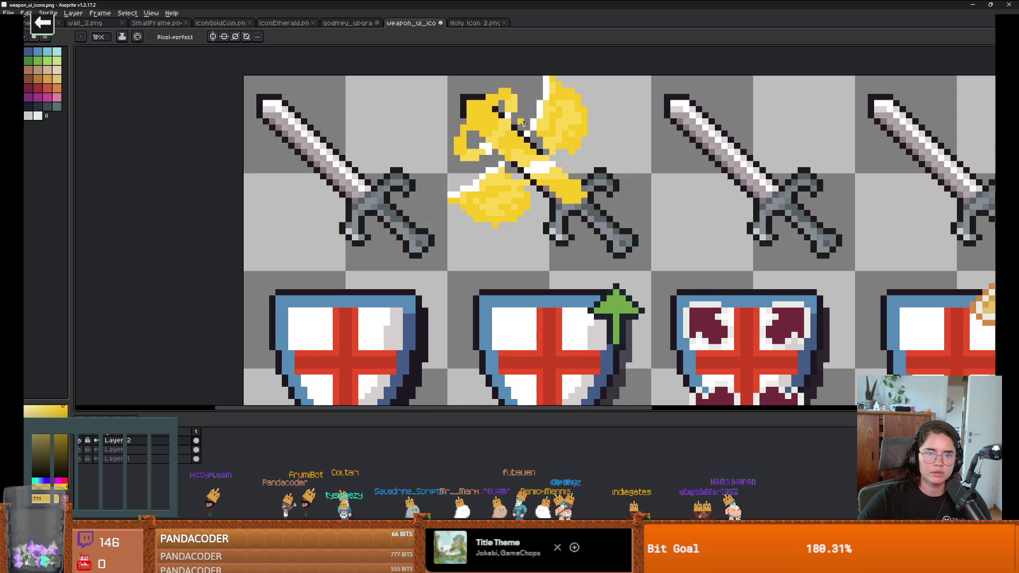
key(alt)
alt+click(509, 158)
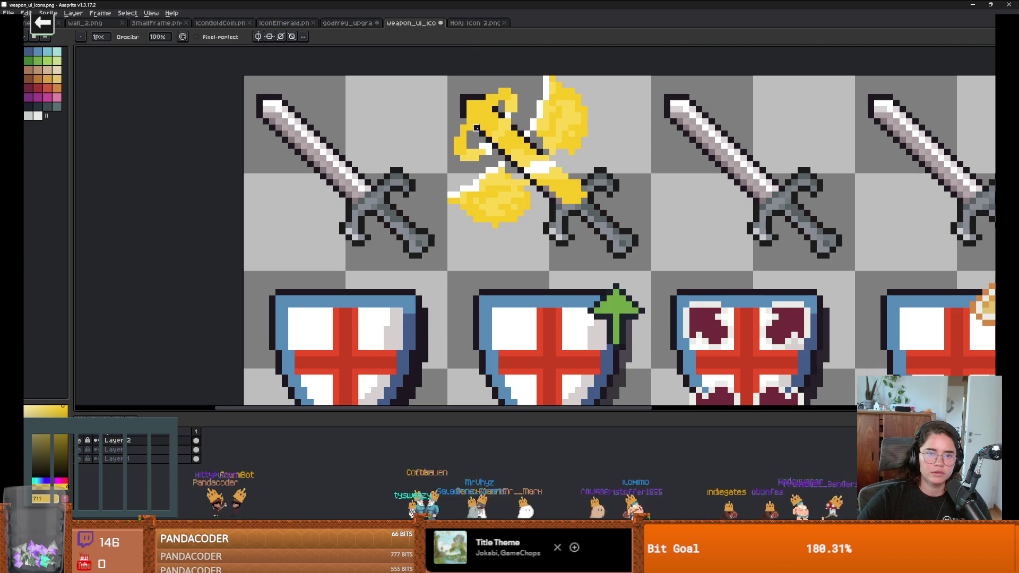
scroll(564, 144, down, 1)
scroll(564, 144, up, 1)
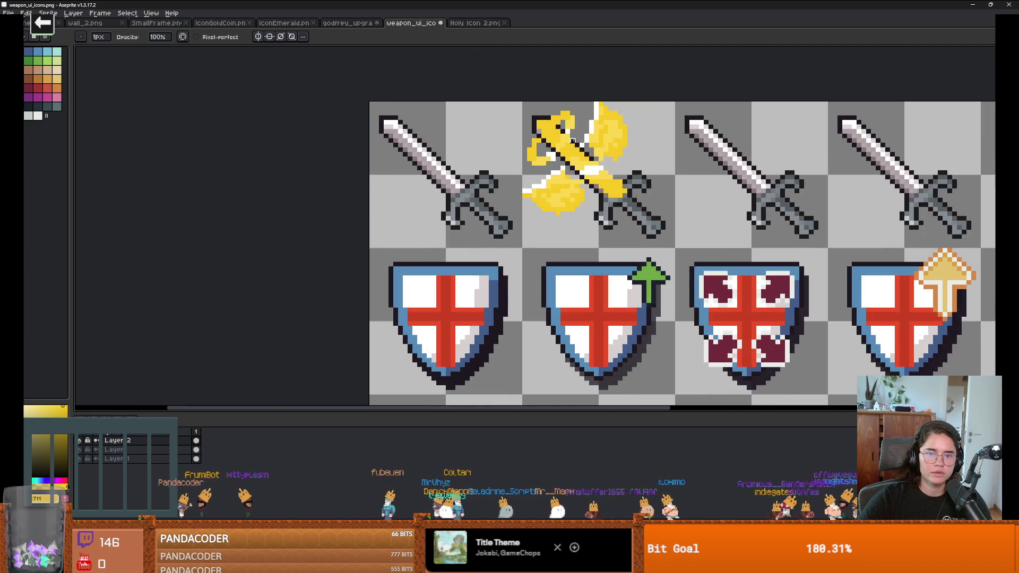
scroll(563, 141, up, 1)
Step: Erase stray pixels around the icon and swap the colour back to red
key(e)
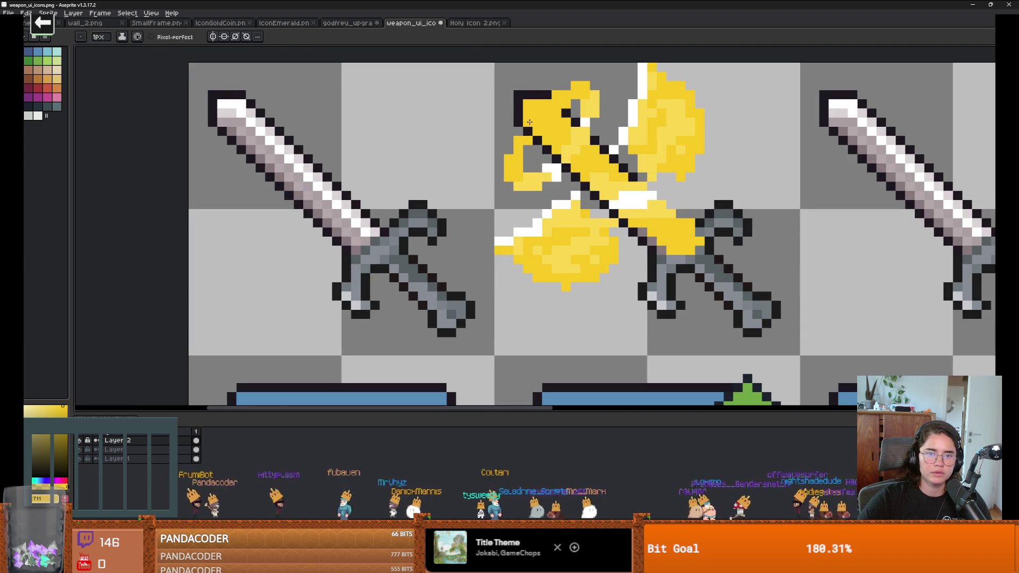
key(x)
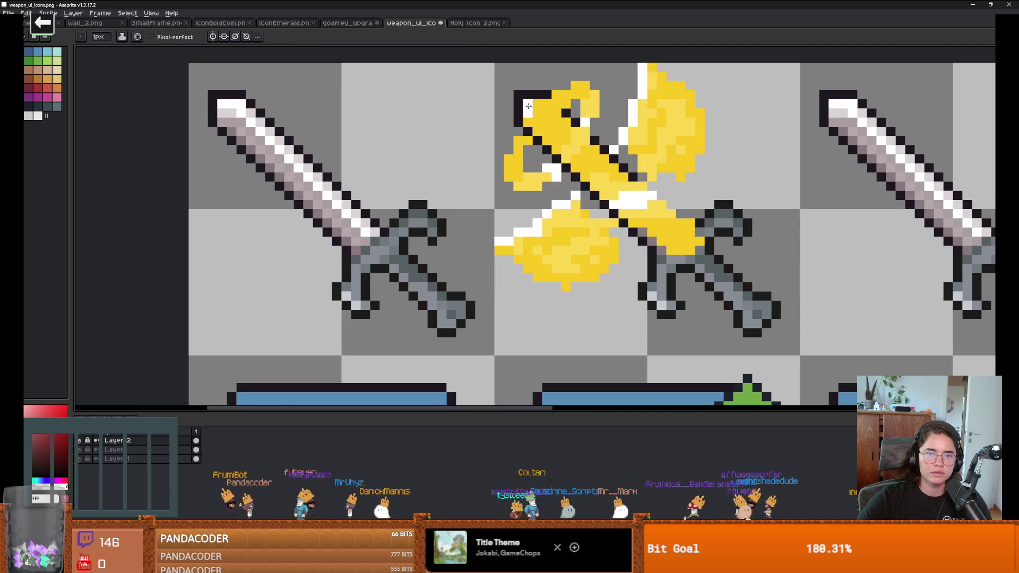
scroll(584, 133, down, 2)
scroll(648, 156, down, 1)
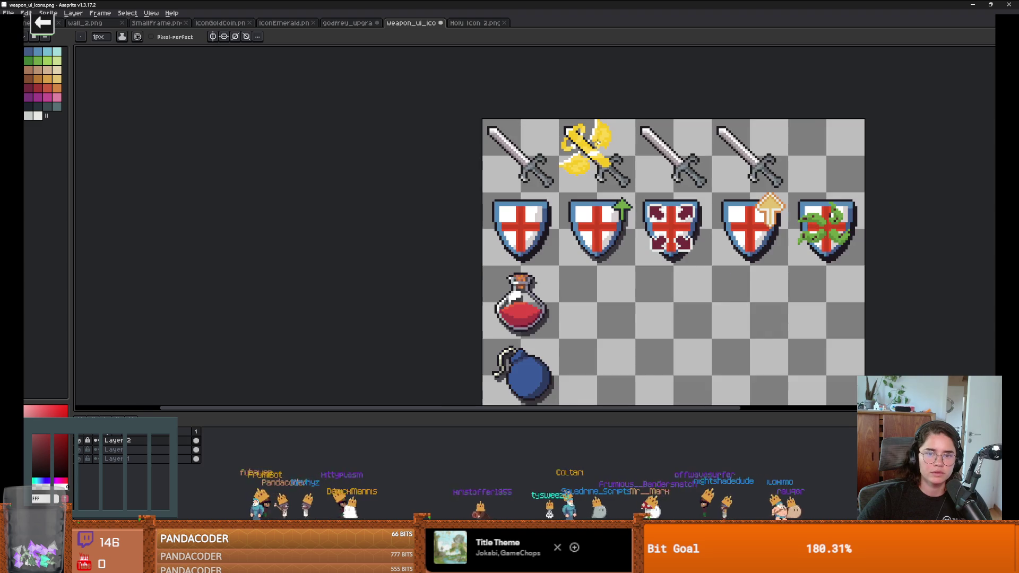
scroll(648, 157, up, 1)
scroll(648, 157, down, 1)
scroll(647, 162, up, 3)
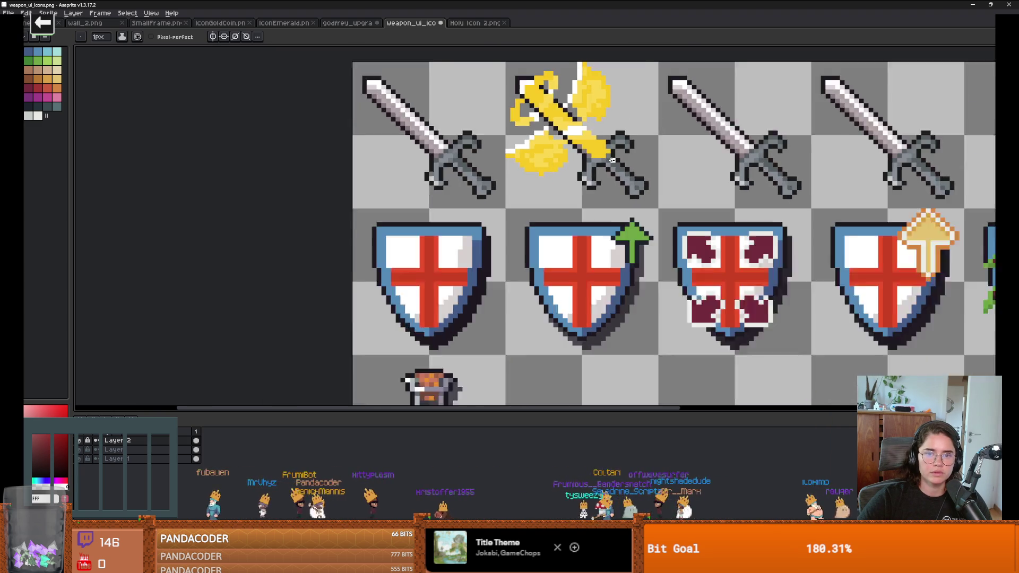
scroll(645, 168, down, 1)
scroll(644, 167, down, 4)
scroll(634, 162, up, 3)
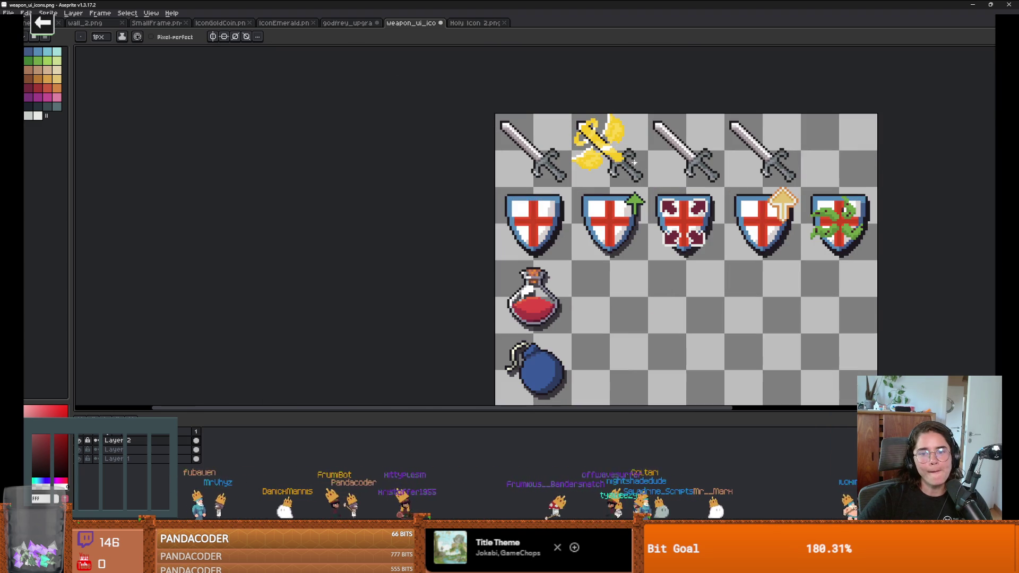
scroll(634, 163, down, 2)
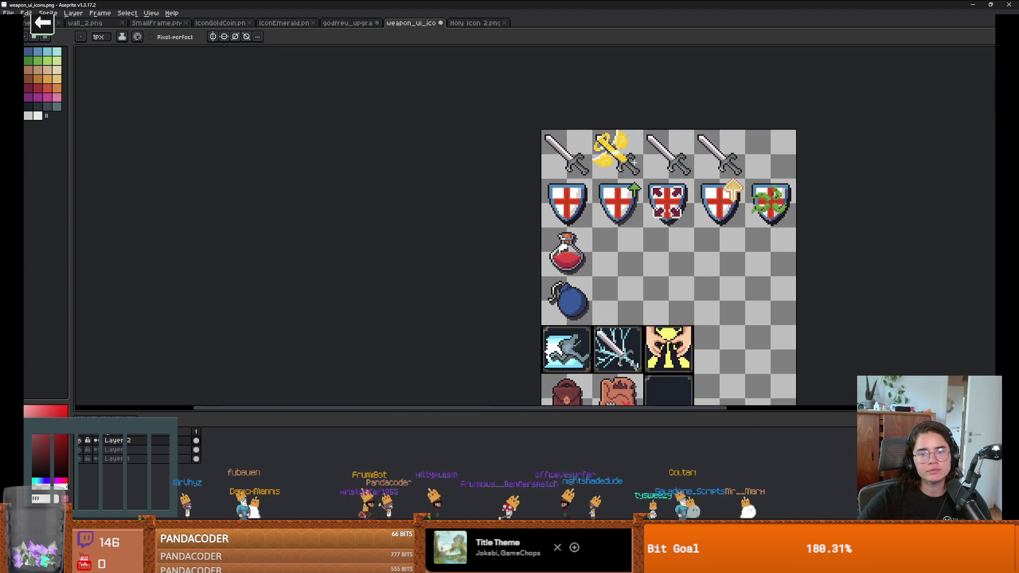
Step: Save weapon_ui_icons.png with Ctrl+S and confirm the warning popup
key(ctrl+s)
key(Return)
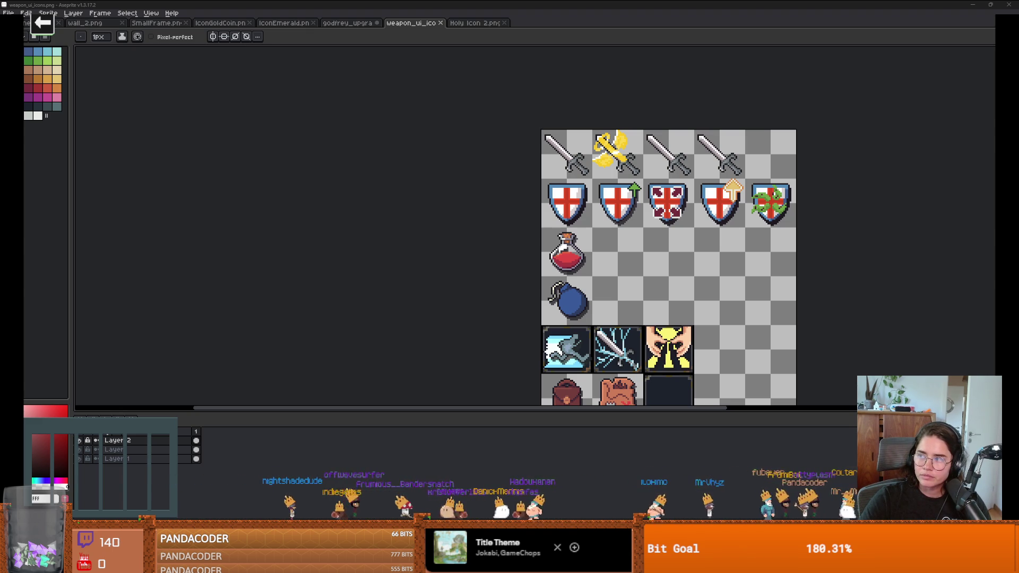
key(alt+Tab)
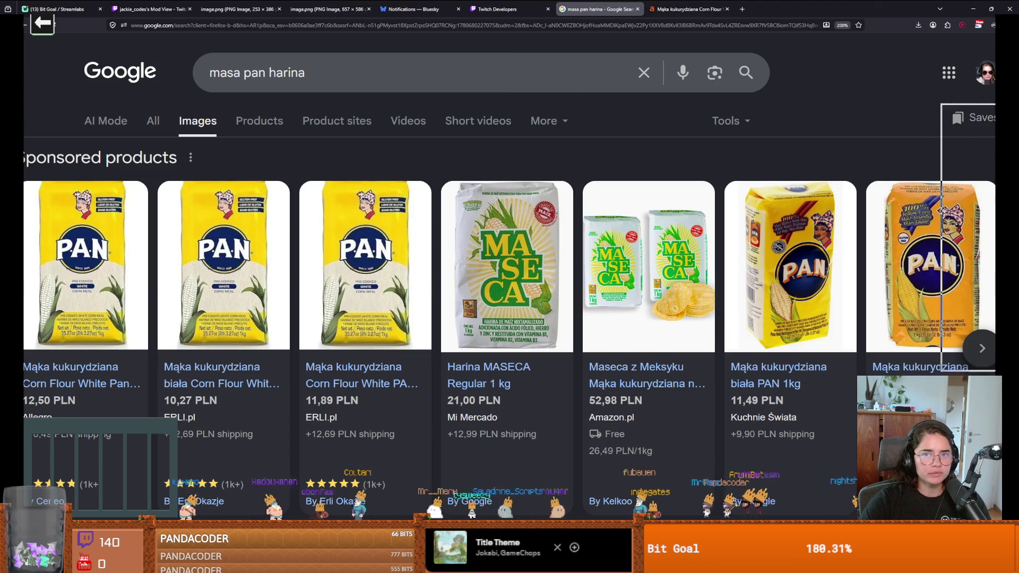
key(alt+Tab)
Step: Zoom in and out to review the golden sword icon, then return to Godot for reimport
scroll(795, 235, up, 3)
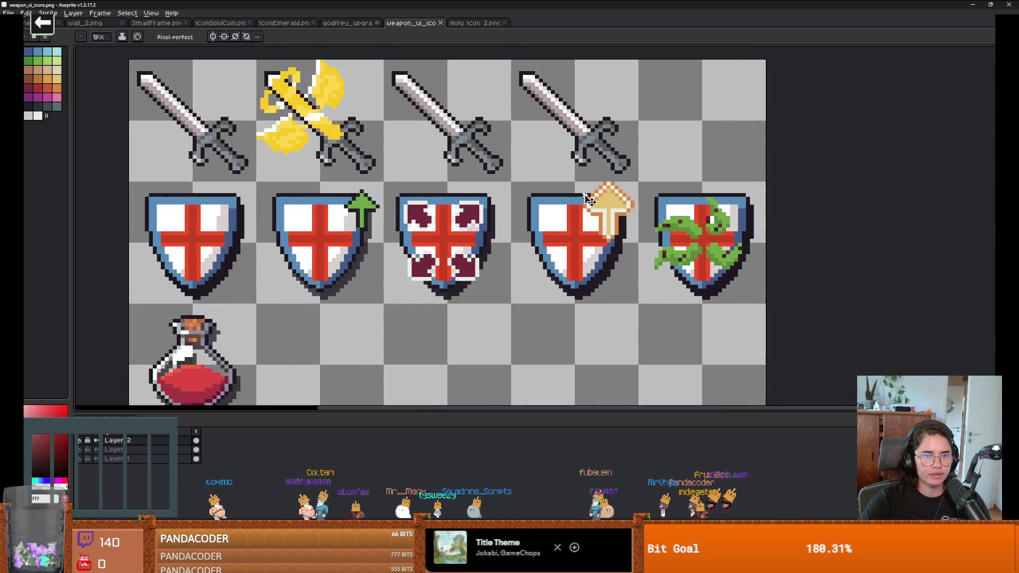
scroll(358, 153, up, 1)
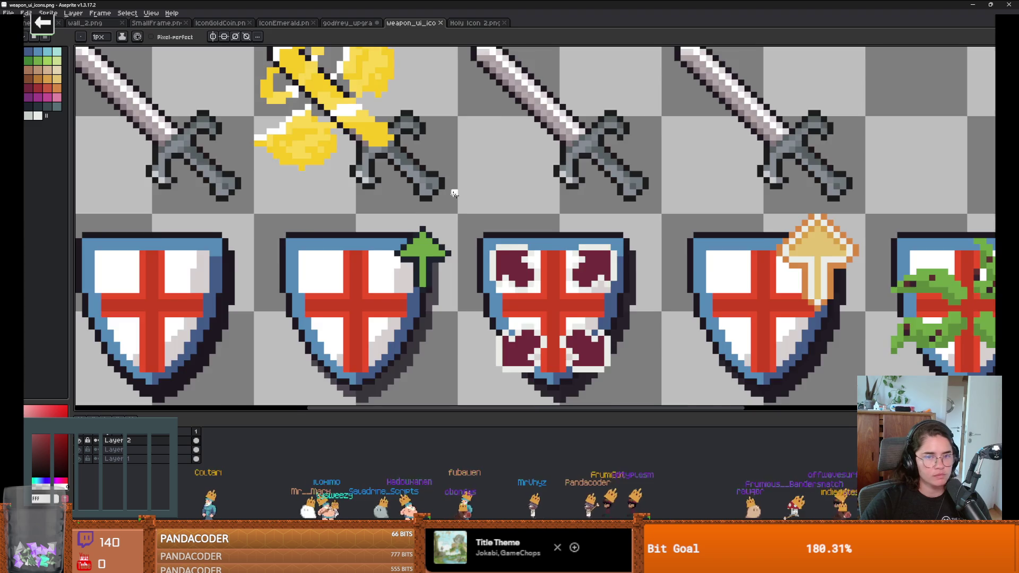
scroll(461, 199, down, 2)
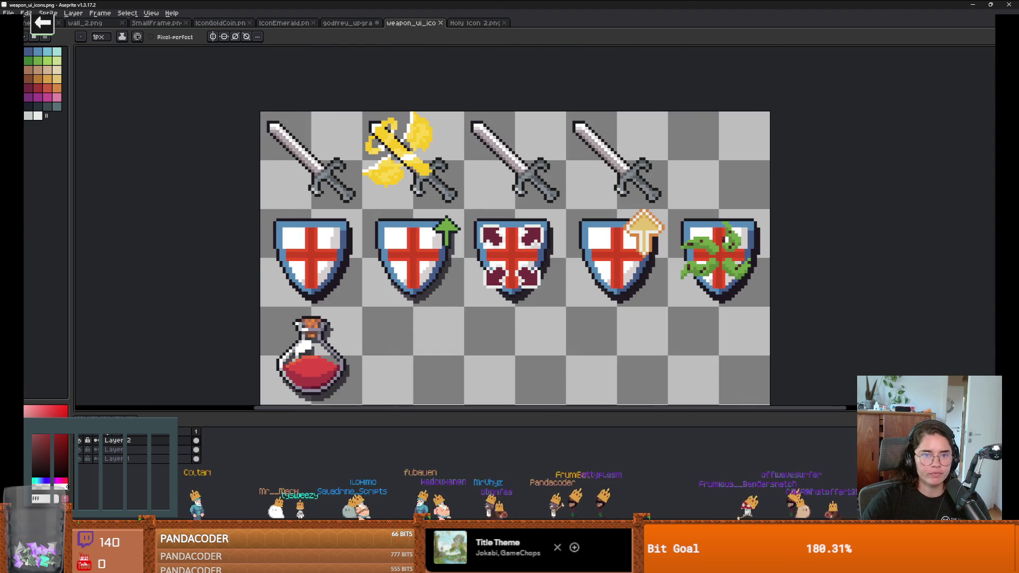
key(alt+Tab)
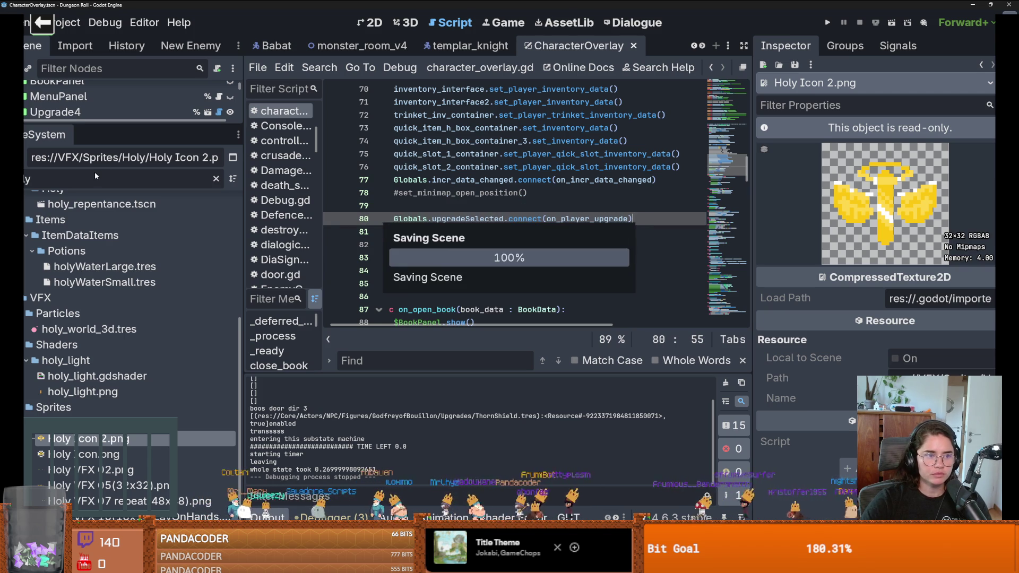
Step: Filter the FileSystem for 'holy', open HolyLight.tres in the Inspector and widen the Inspector
text(holy)
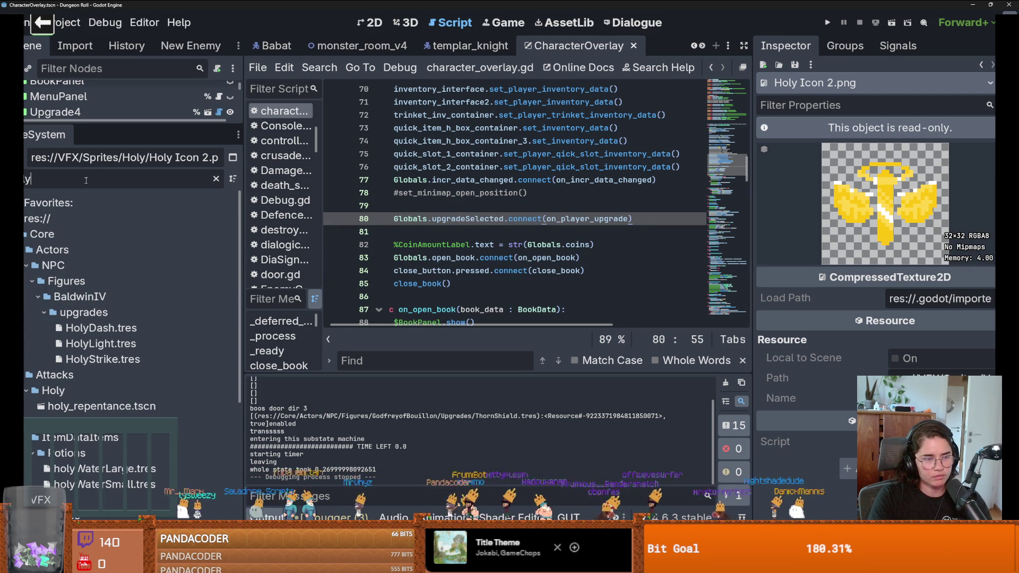
text(h)
key(BackSpace)
text(_)
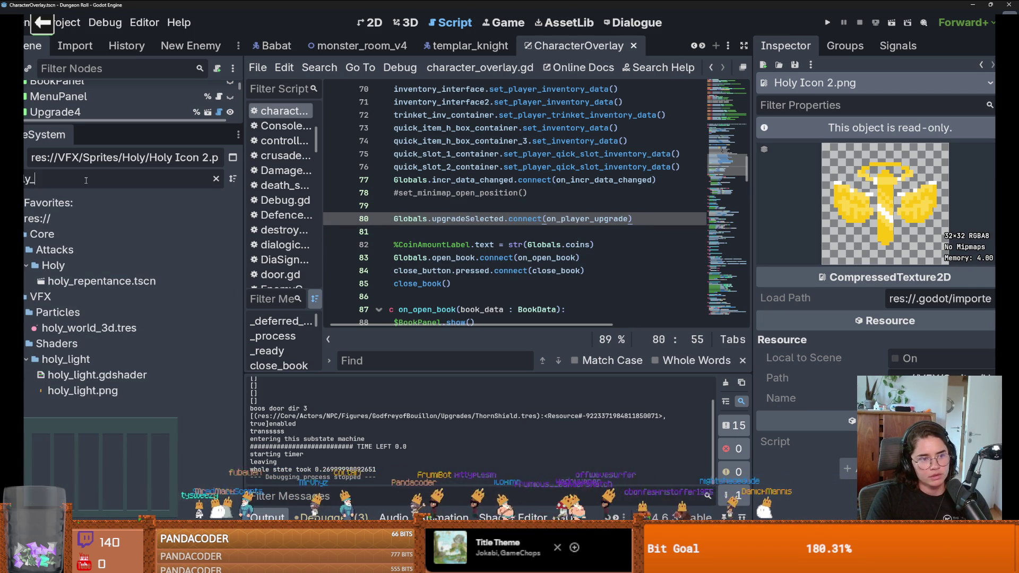
key(BackSpace)
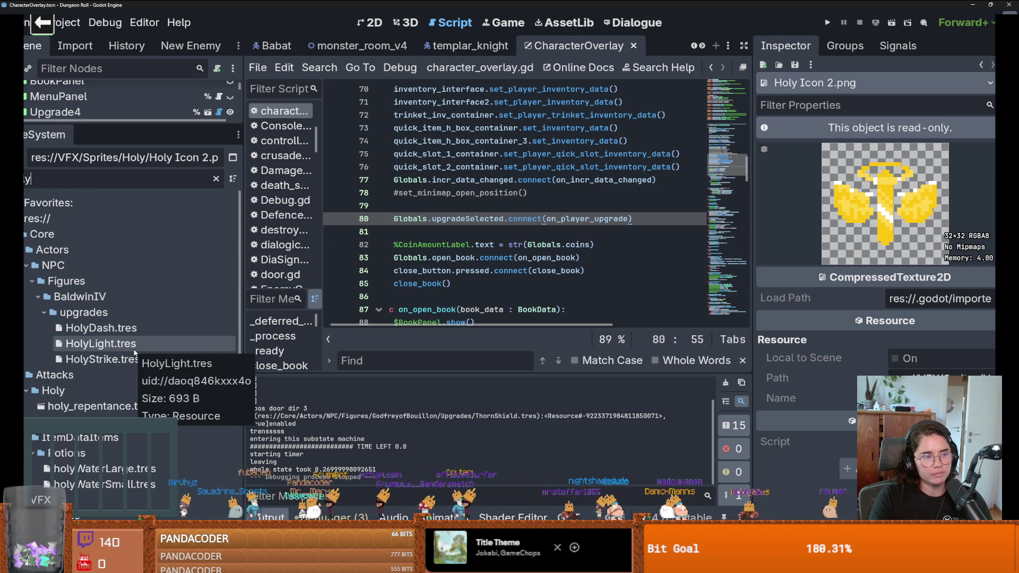
click(134, 352)
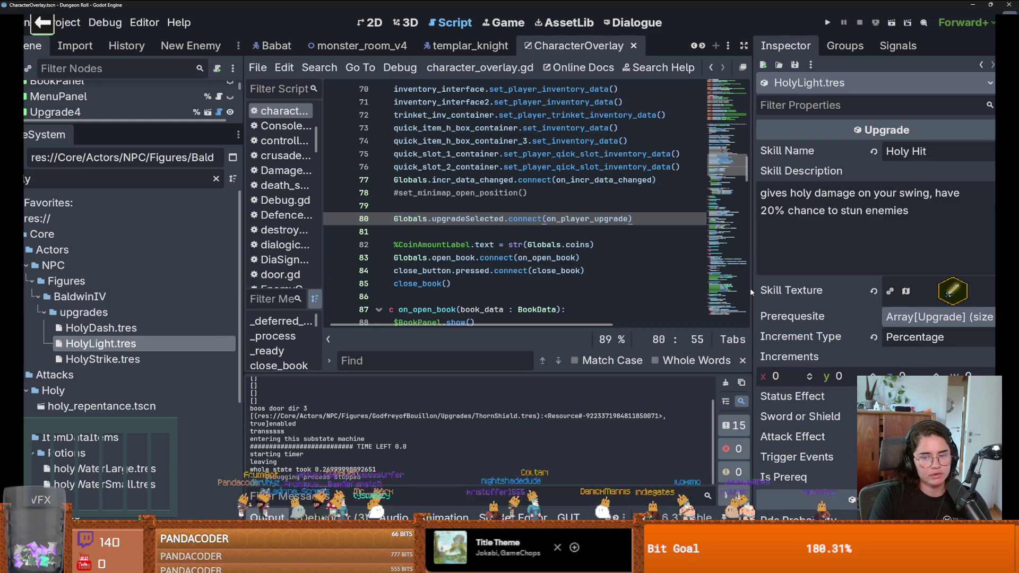
drag(751, 292, 613, 287)
scroll(699, 277, down, 3)
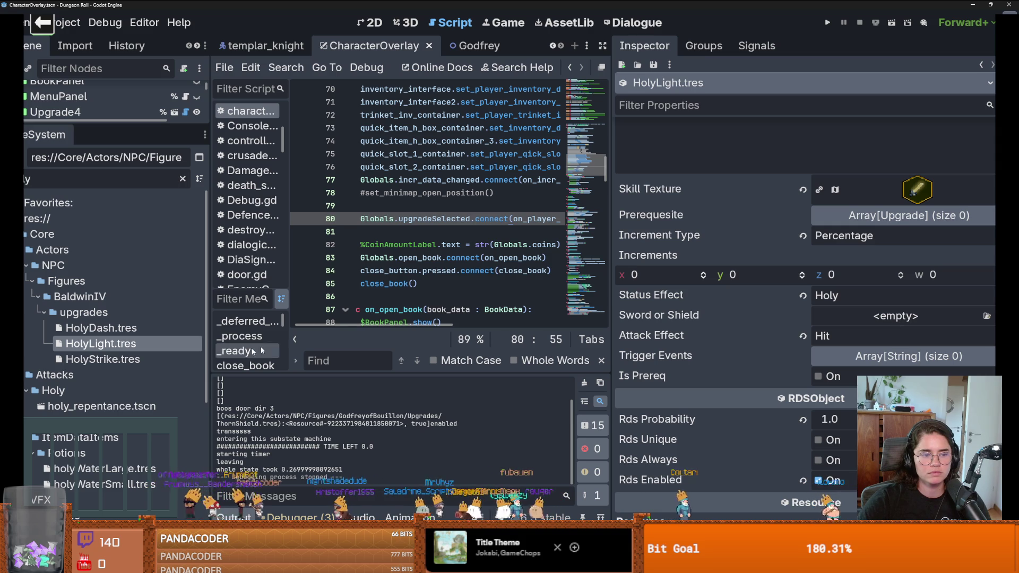
Step: Give HolyLight's Sword or Shield a new AtlasTexture using the weapon_ui_icons sheet as atlas
click(155, 360)
click(157, 347)
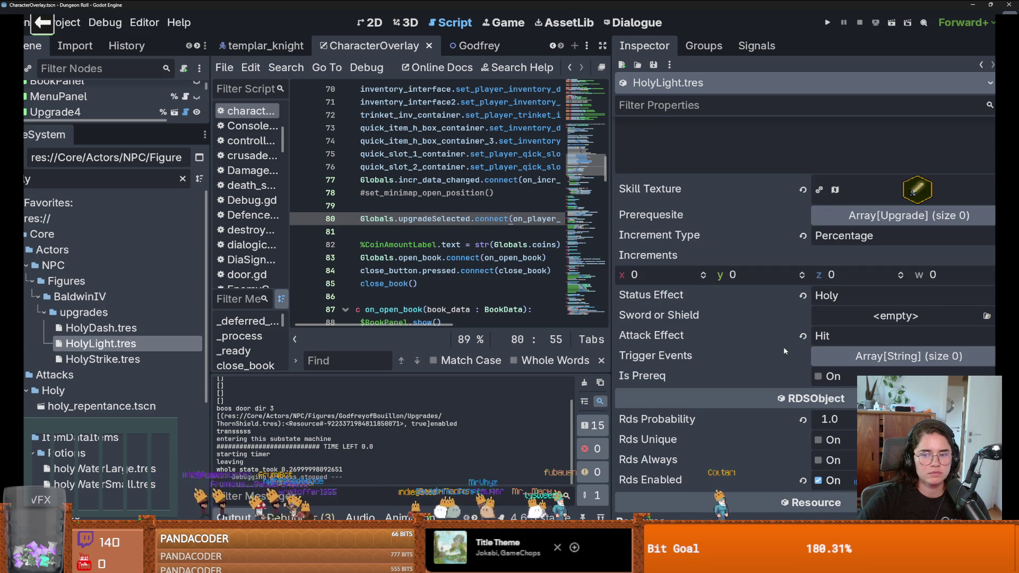
click(912, 319)
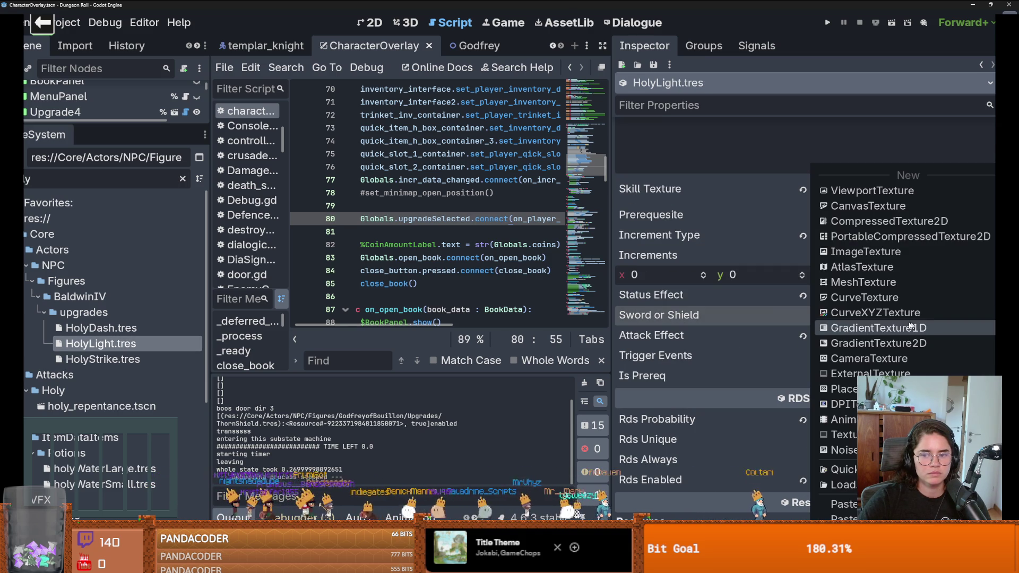
click(864, 267)
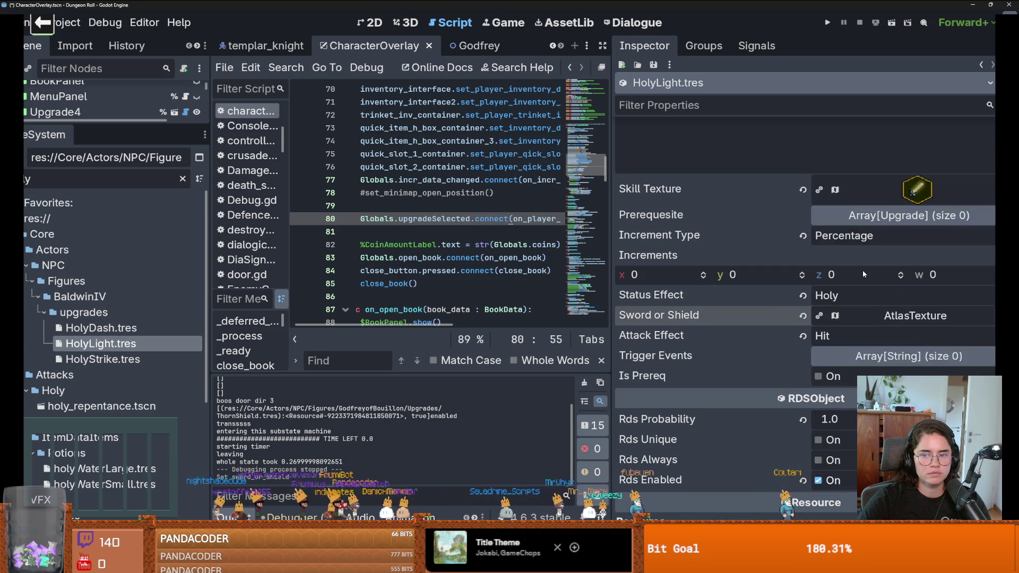
click(931, 317)
click(895, 360)
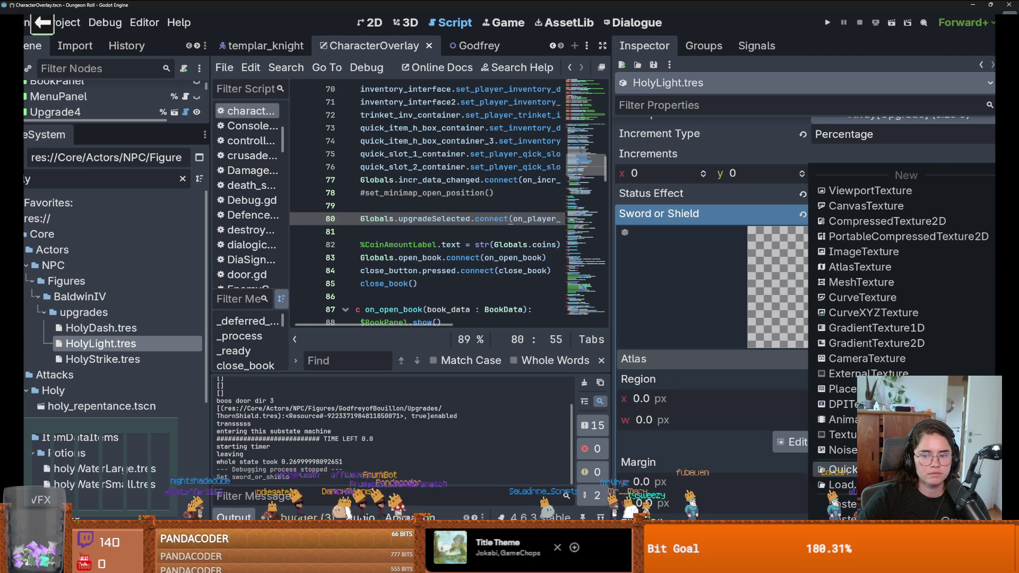
click(833, 533)
double_click(361, 191)
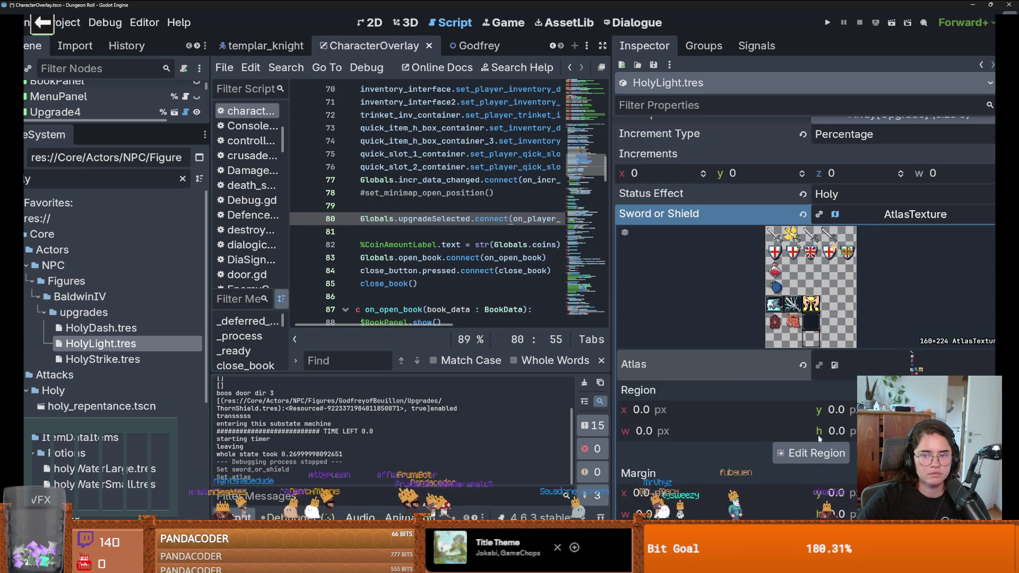
Step: Set the atlas region to the golden winged sword cell, save, and run the game
click(816, 452)
scroll(493, 254, up, 3)
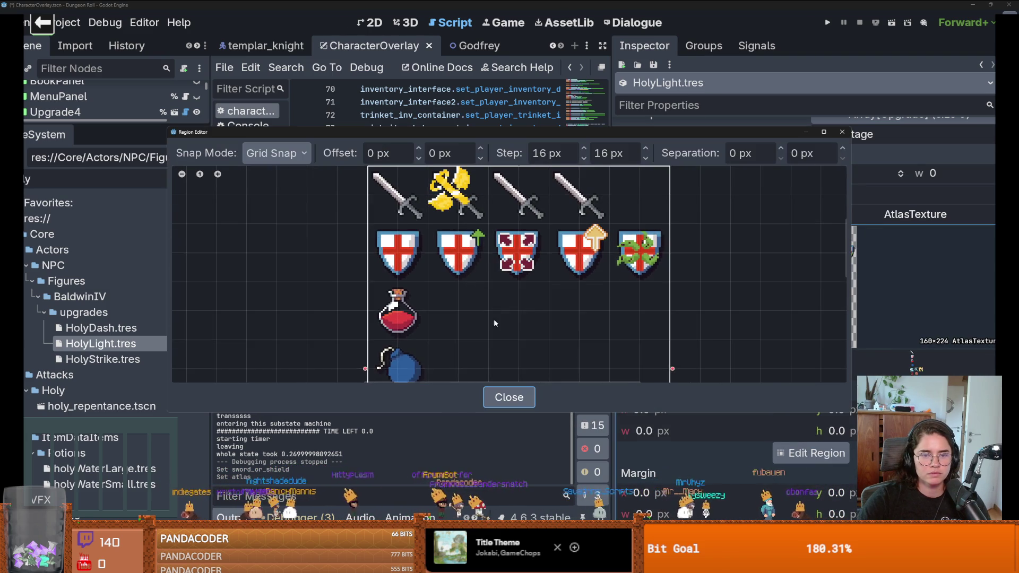
click(491, 252)
click(842, 132)
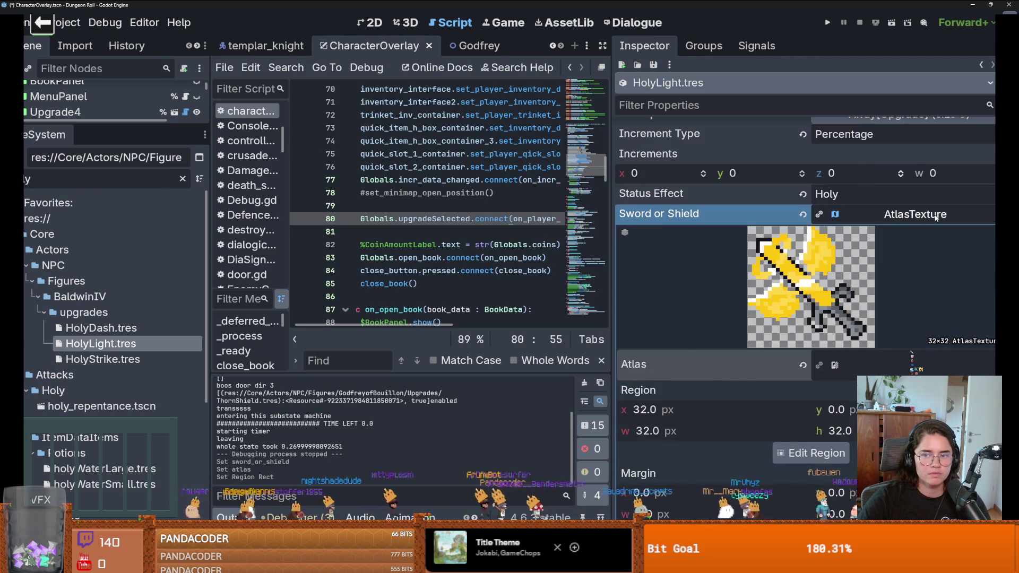
key(ctrl+s)
click(827, 22)
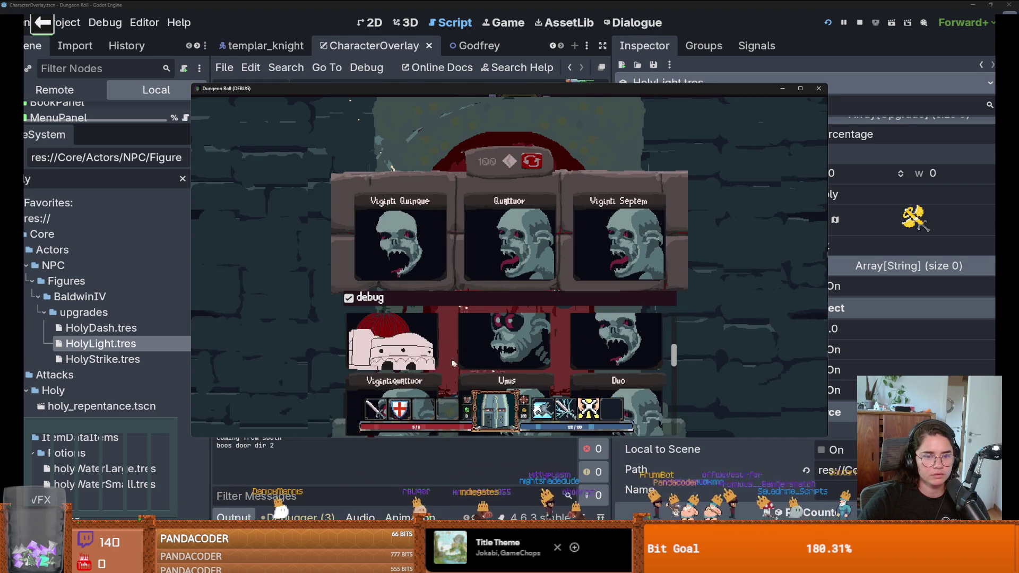
Step: Dismiss the card panel, walk north and run kill_all_monsters in the debug console
click(418, 349)
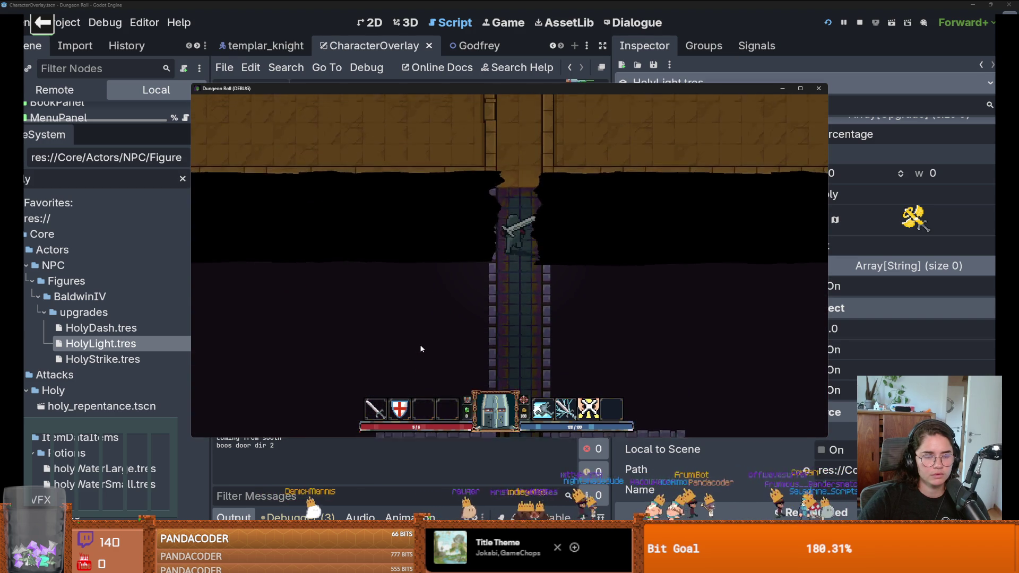
key(w)
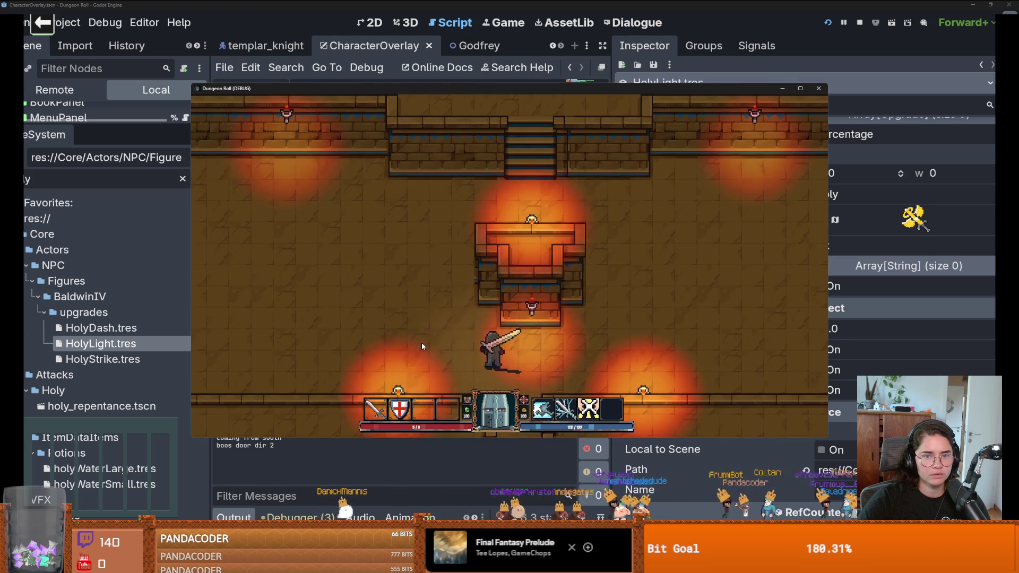
key(grave)
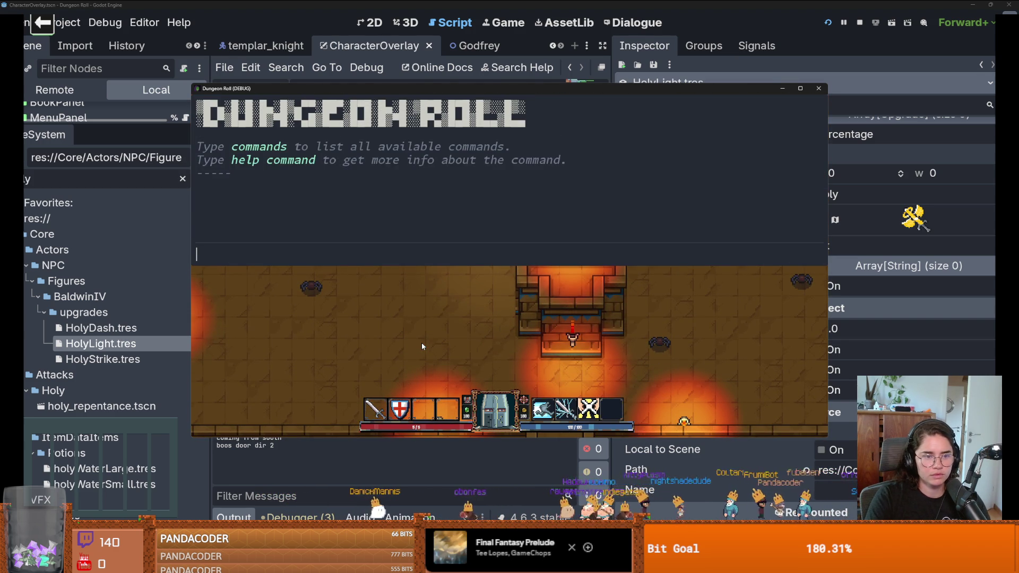
text(kill_all_monsters)
key(Return)
Step: Talk to King Baldwin, choose Upgrades and take the Holy Hit card
key(w)
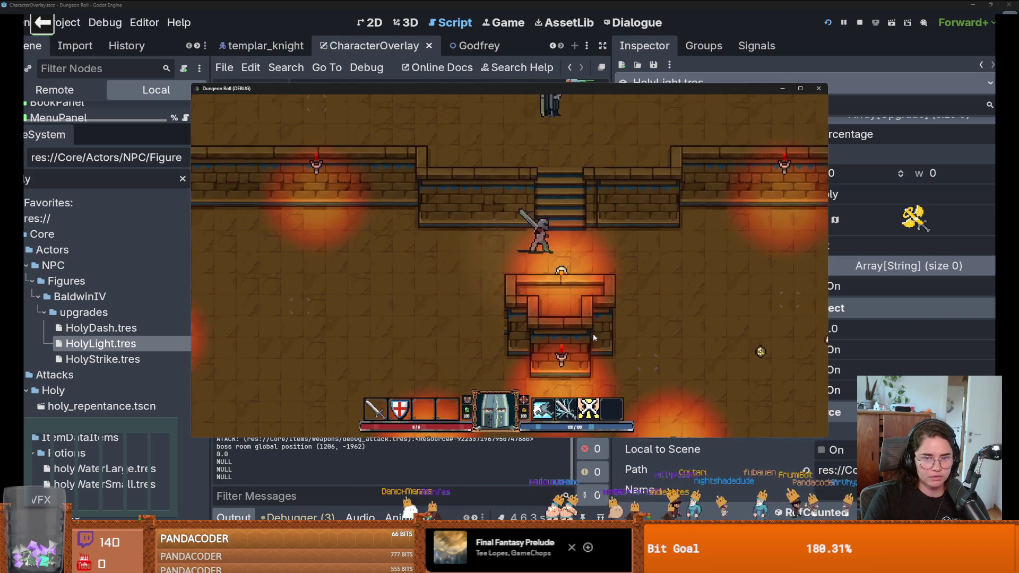
key(e)
key(e)
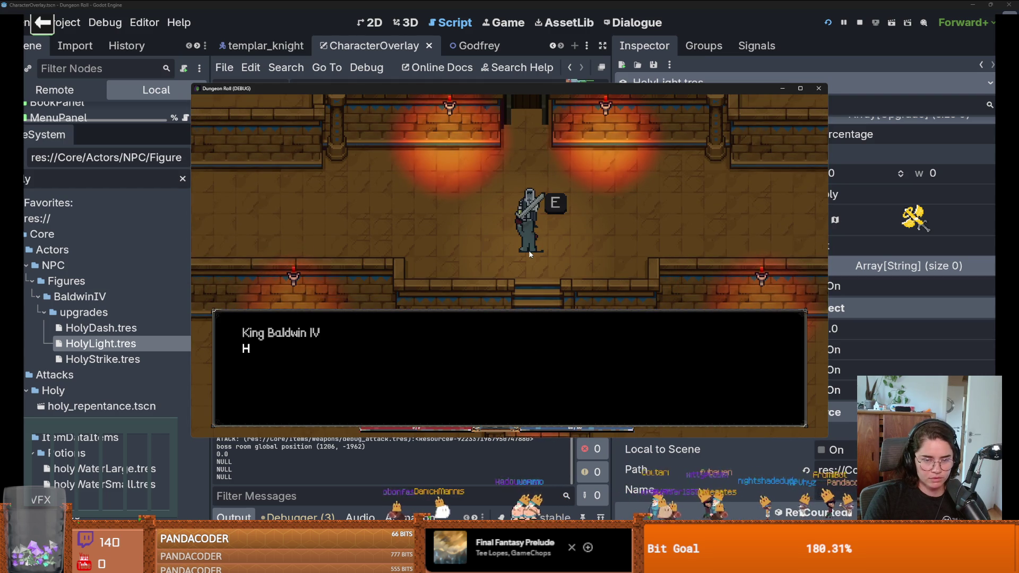
key(e)
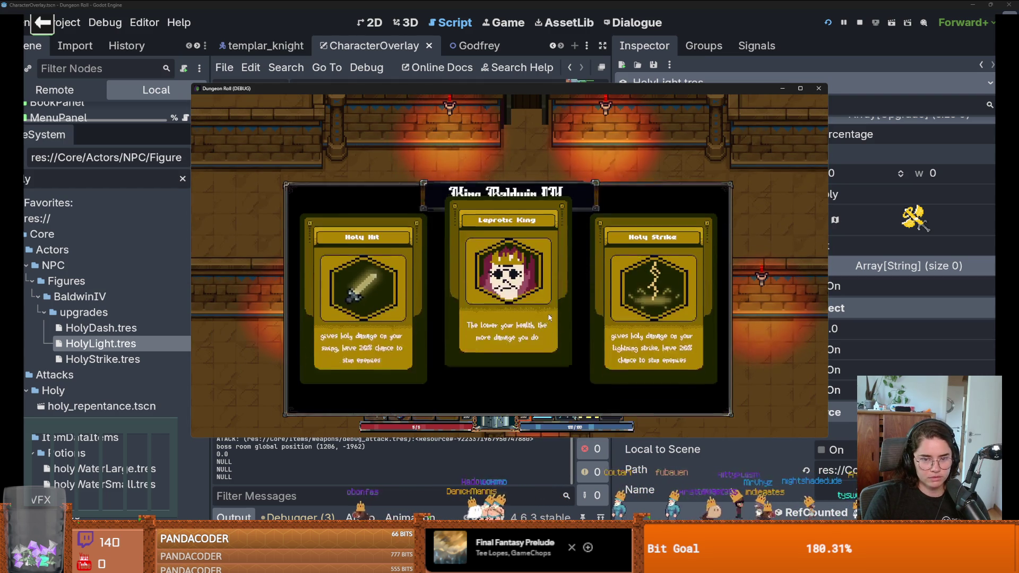
click(370, 445)
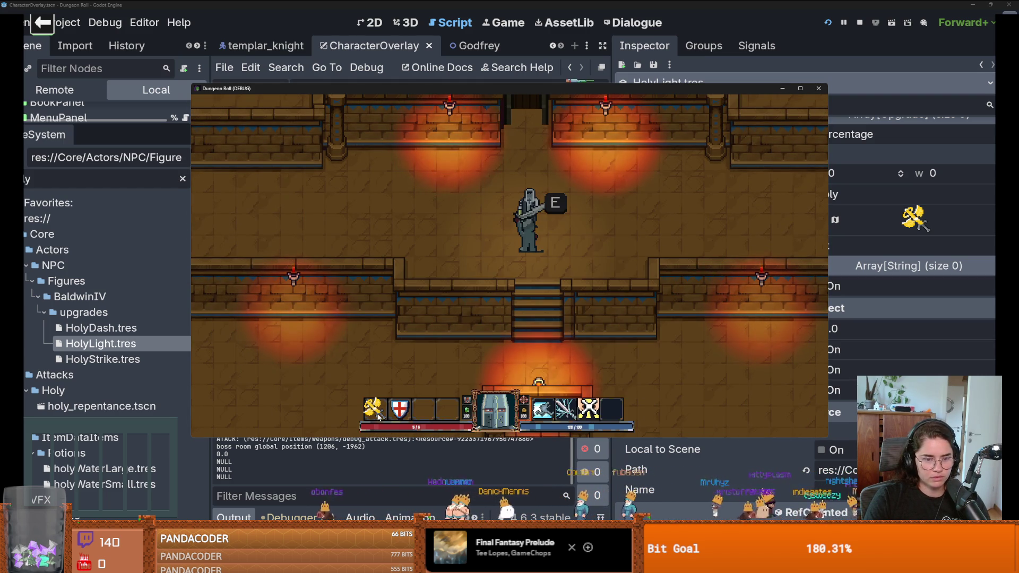
Step: Walk the knight around the room to see the golden winged sword in the hotbar
key(s)
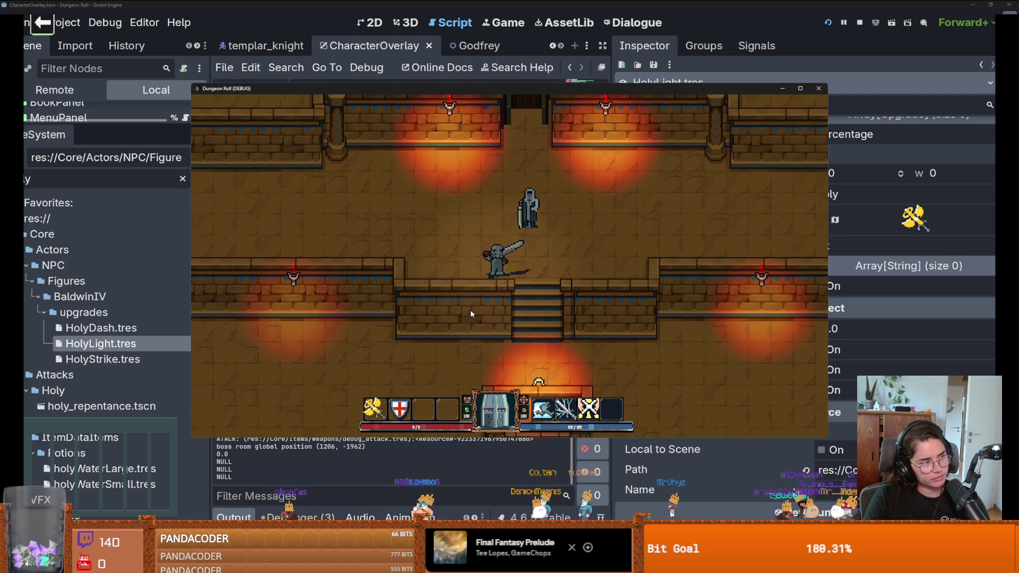
key(a)
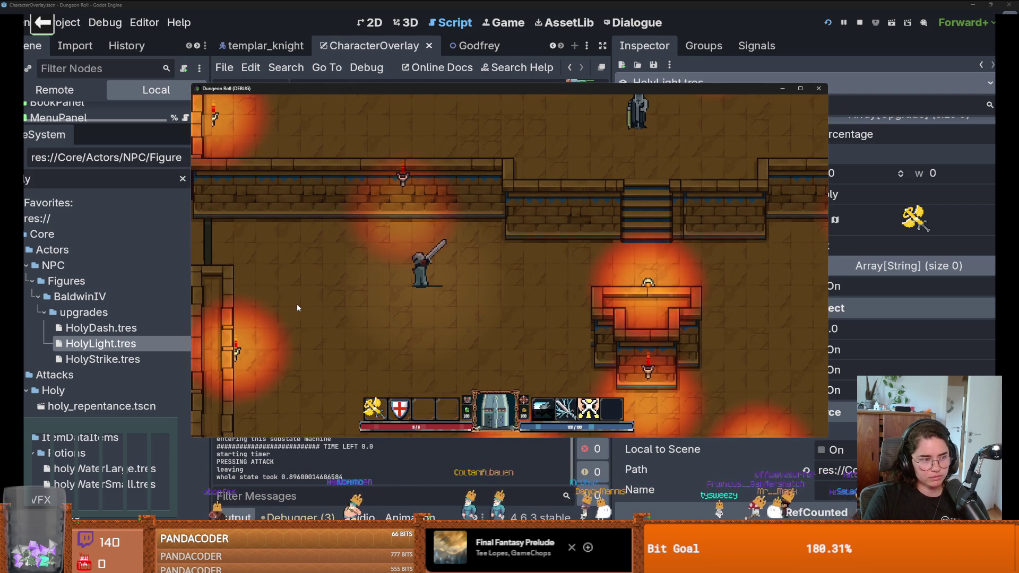
key(d)
key(w)
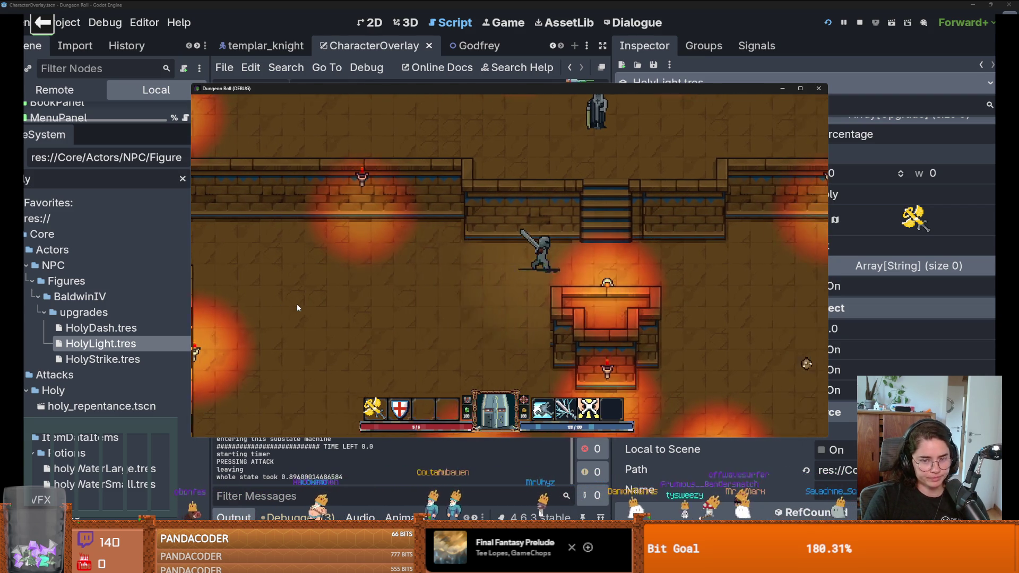
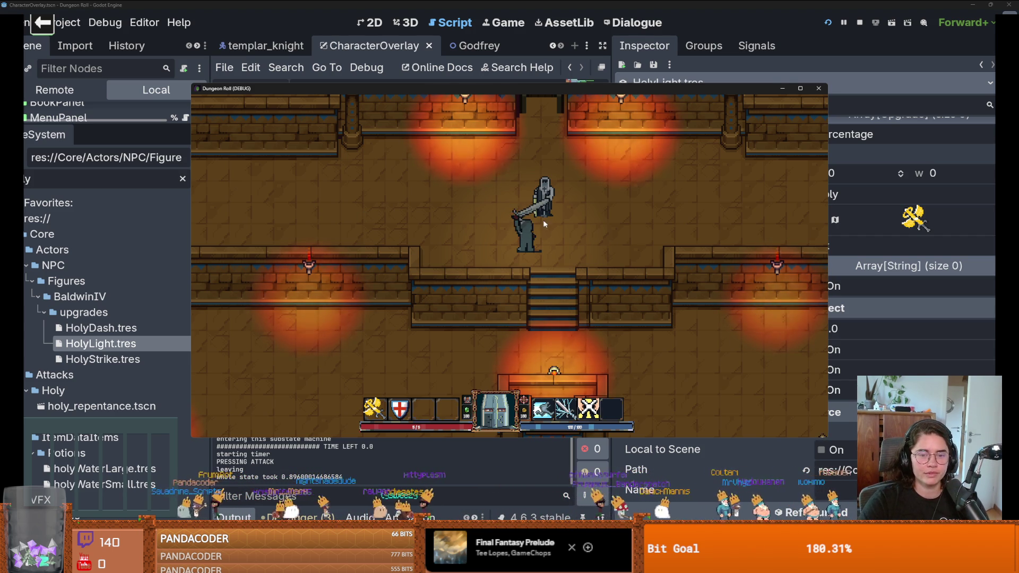
Step: Walk the knight up, down the stairs and to the right, then close the Dungeon Roll test run
key(w)
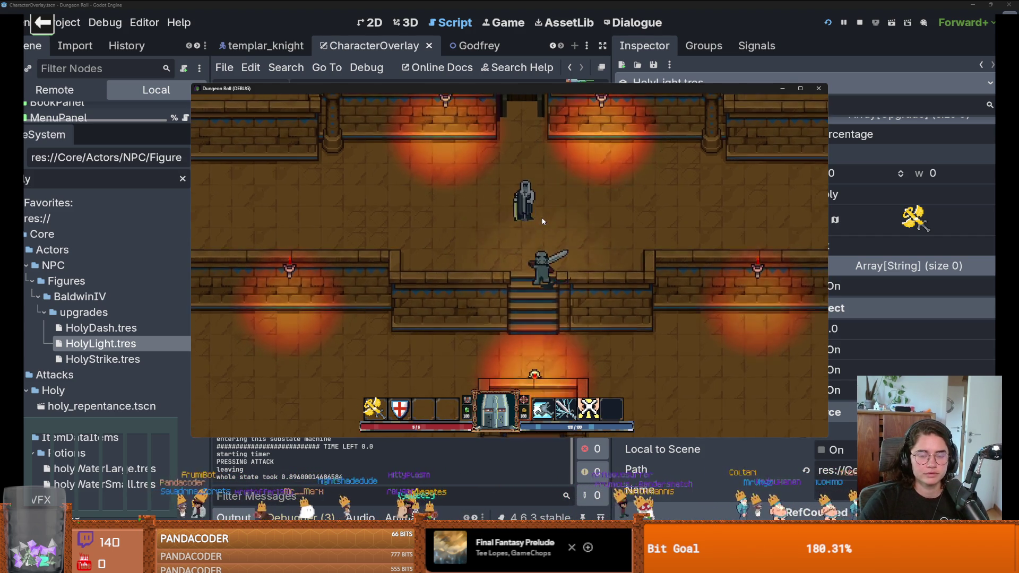
key(s)
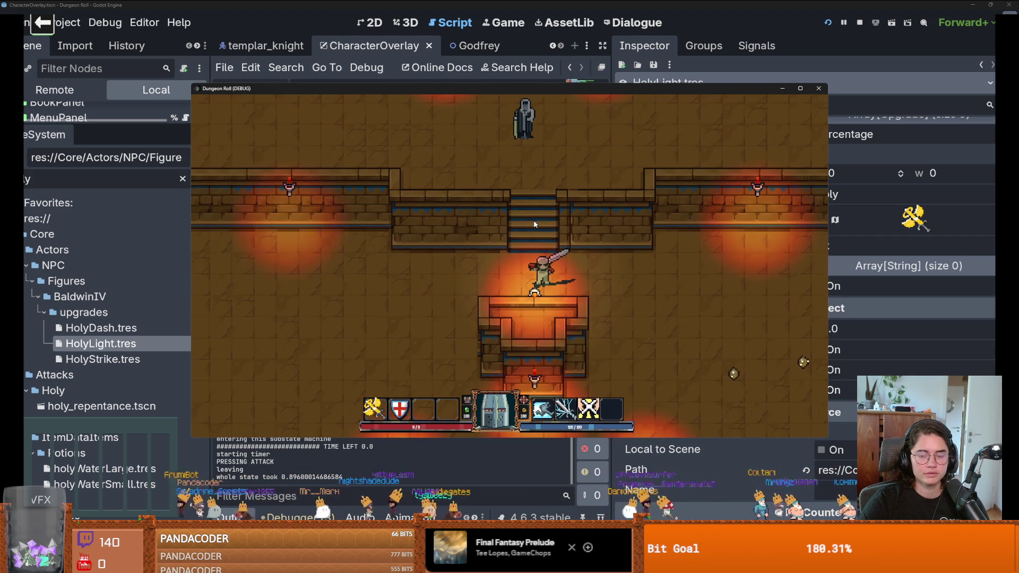
key(d)
key(d)
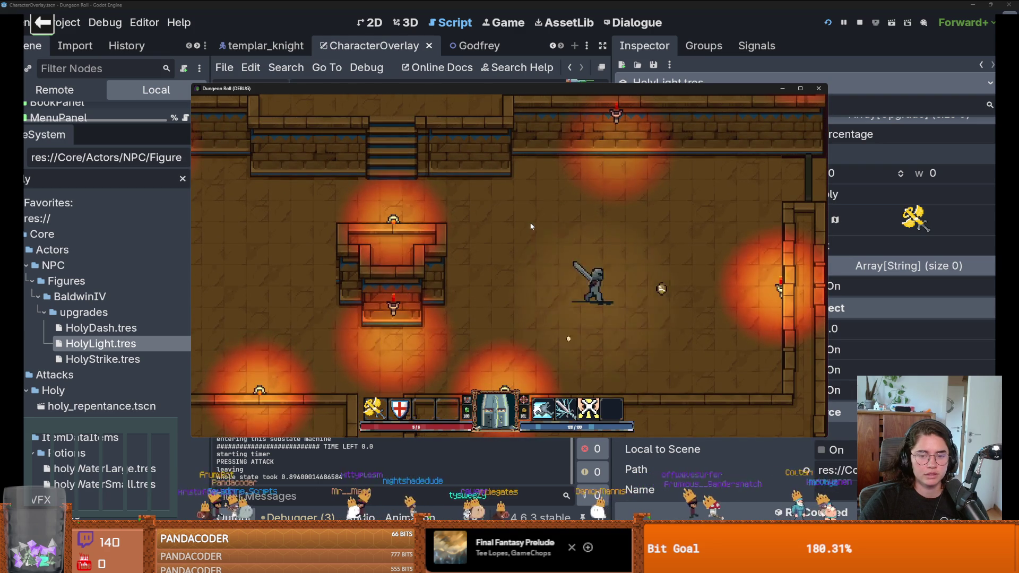
click(817, 95)
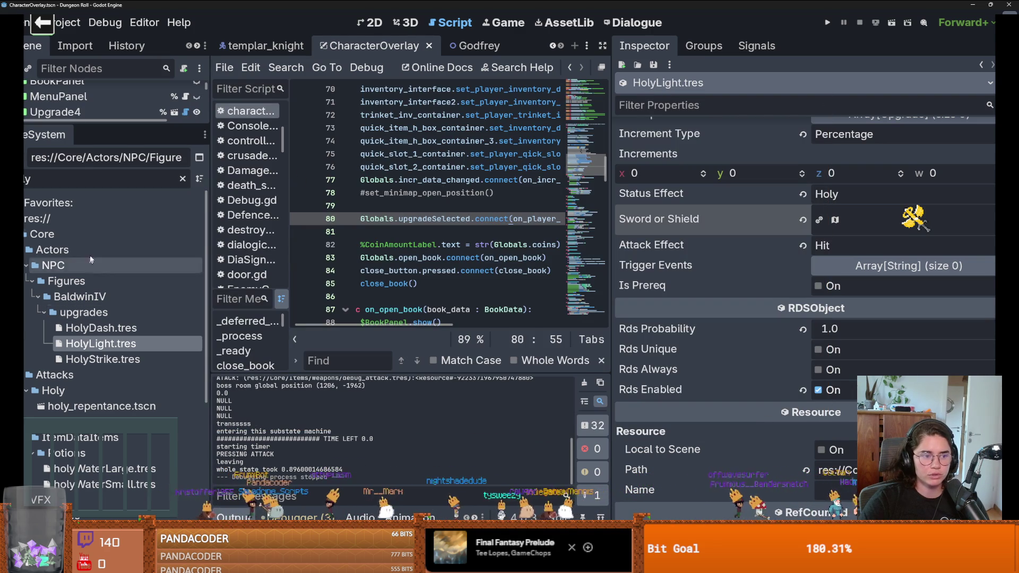
Step: Filter the FileSystem by 'bald' and open Rooms/RoomScenes/Figures/Baldwin/BaldwinIV_room.tscn
click(88, 183)
text(bald)
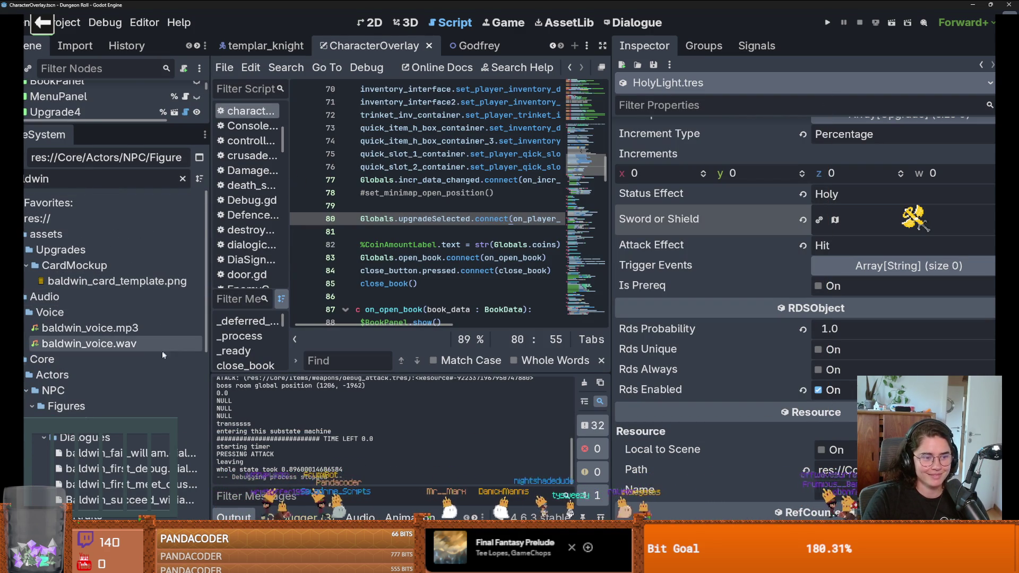
scroll(158, 351, down, 3)
scroll(155, 354, down, 5)
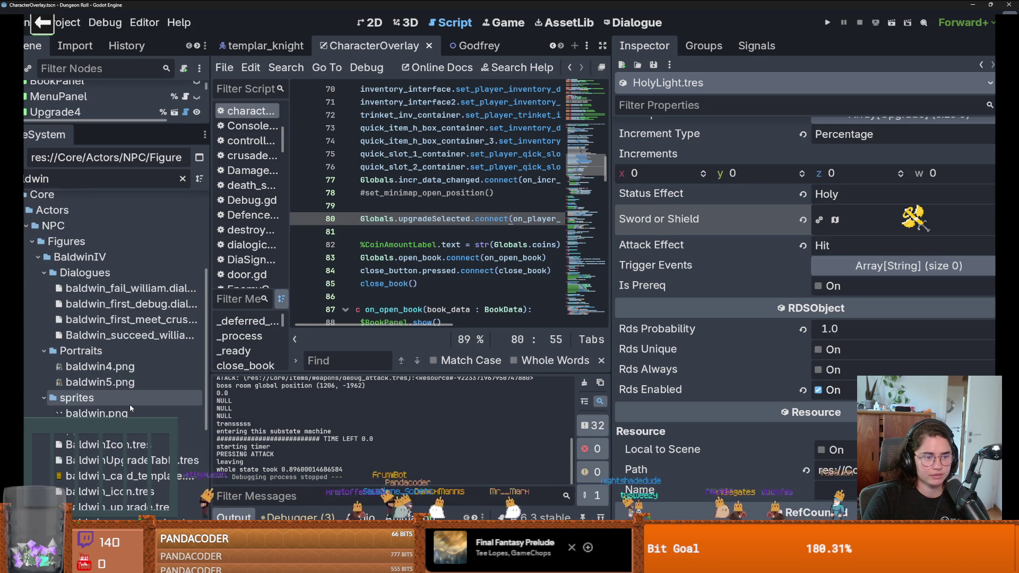
scroll(129, 402, up, 3)
scroll(118, 362, down, 5)
scroll(118, 361, down, 5)
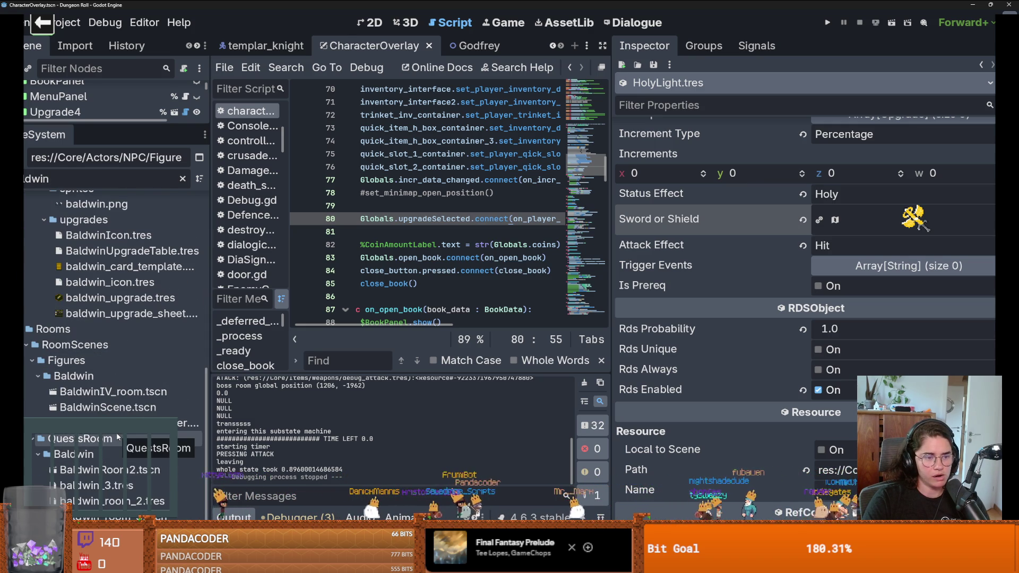
scroll(117, 434, up, 5)
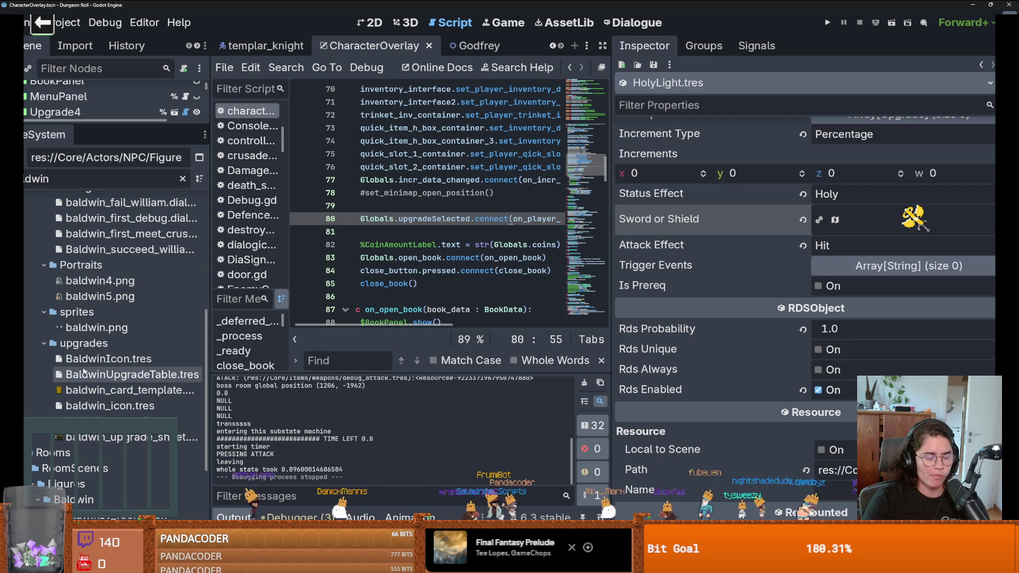
scroll(83, 371, up, 5)
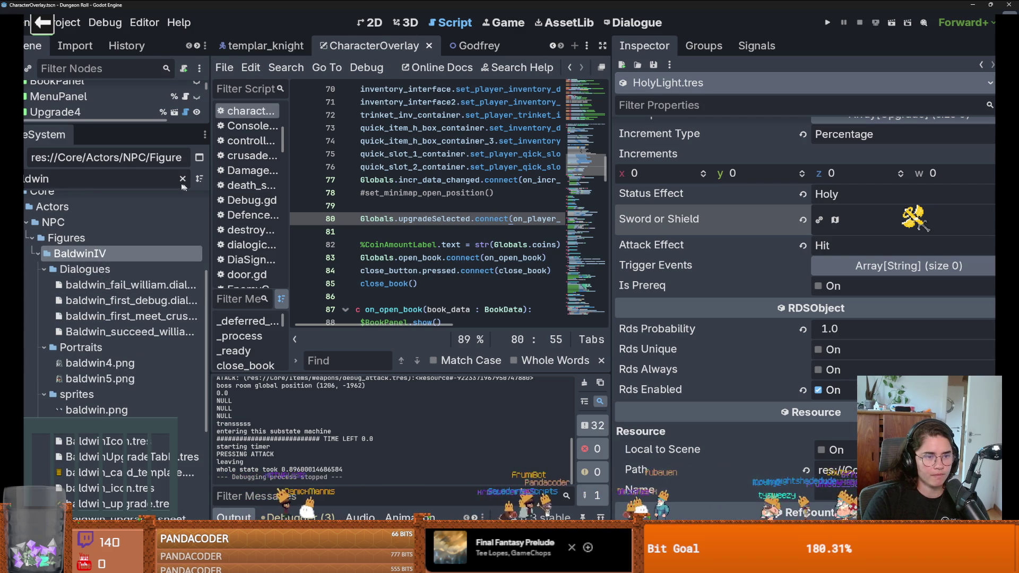
scroll(146, 329, down, 5)
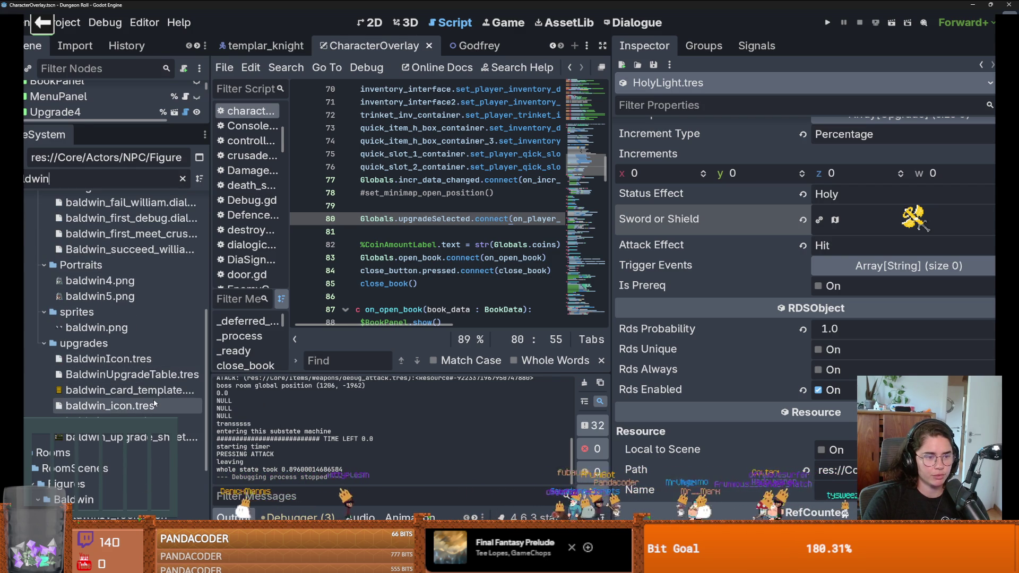
scroll(154, 403, up, 8)
scroll(154, 403, down, 16)
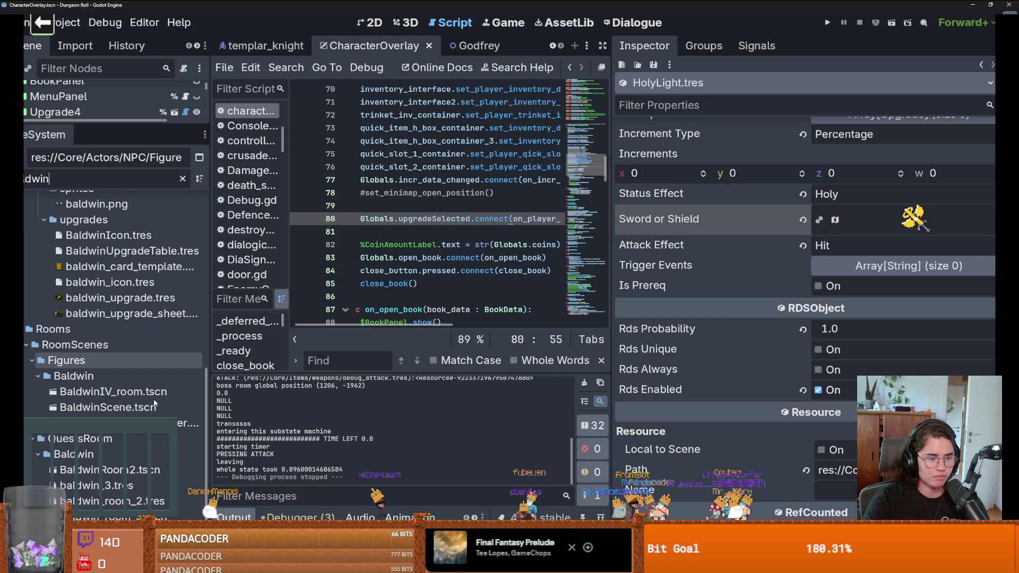
double_click(151, 393)
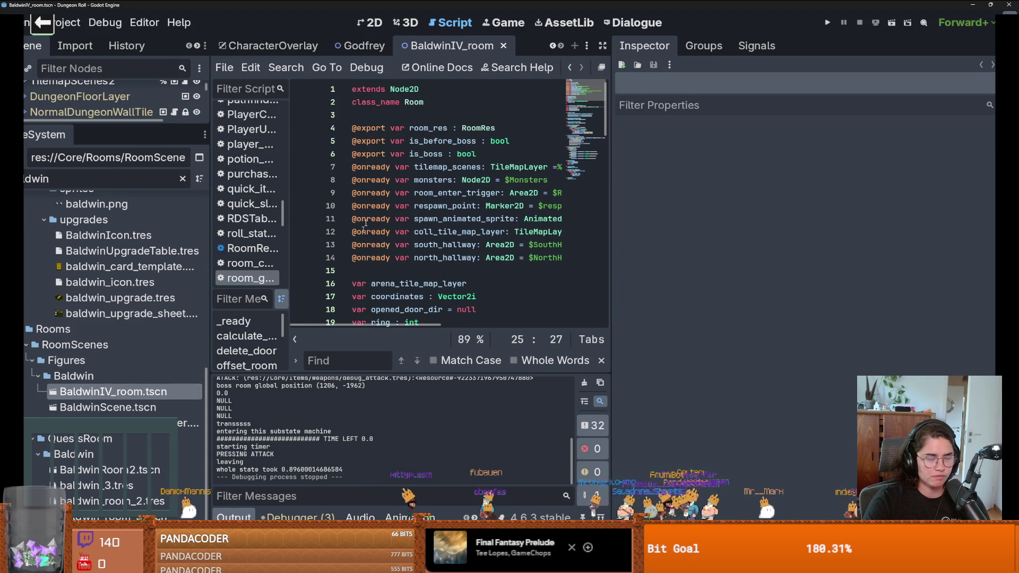
Step: In the 2D view, open Baldwin's own scene from the room and enlarge the scene tree panel
click(366, 24)
click(488, 197)
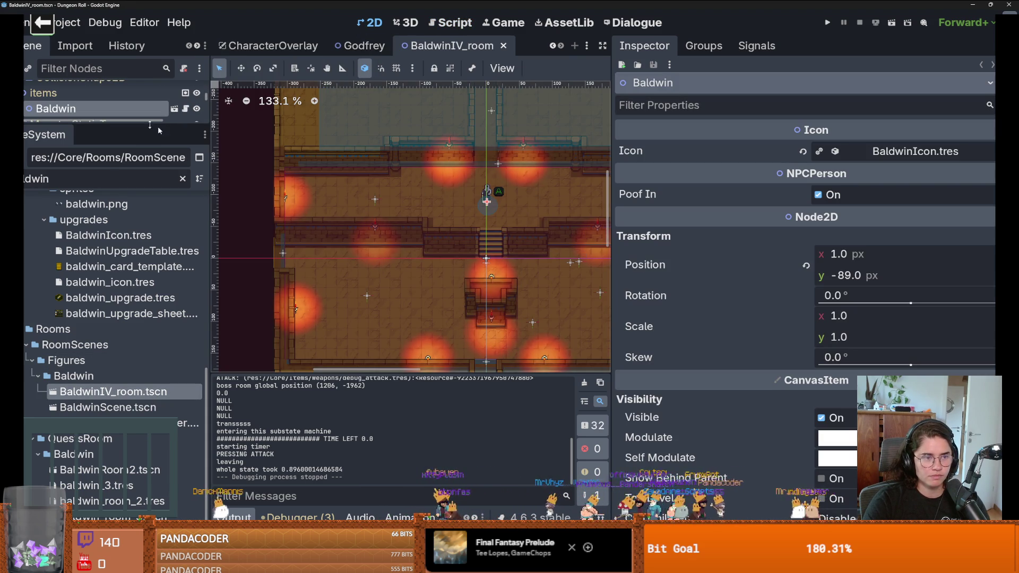
click(174, 108)
drag(129, 125, 129, 446)
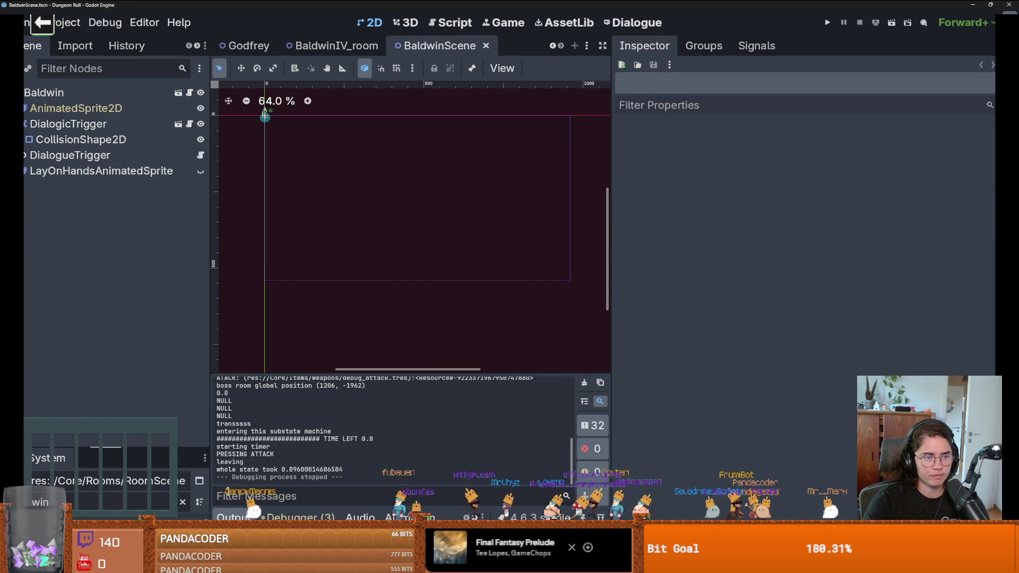
Step: Inspect DialogicTrigger's baldwin_icon.tres and BaldwinUpgradeTable.tres resources, then hide the DialogicTrigger node
click(69, 123)
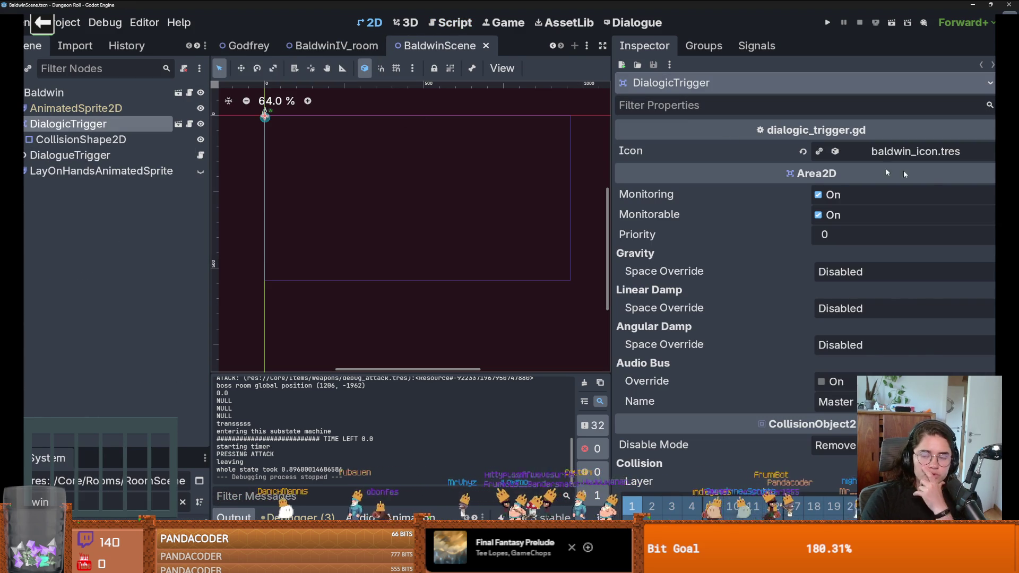
click(893, 153)
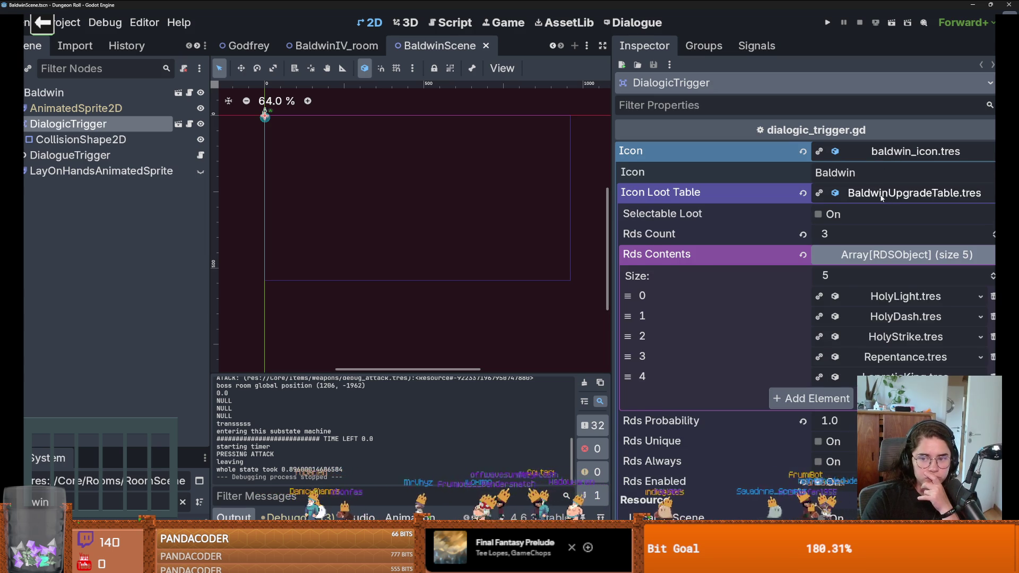
click(881, 197)
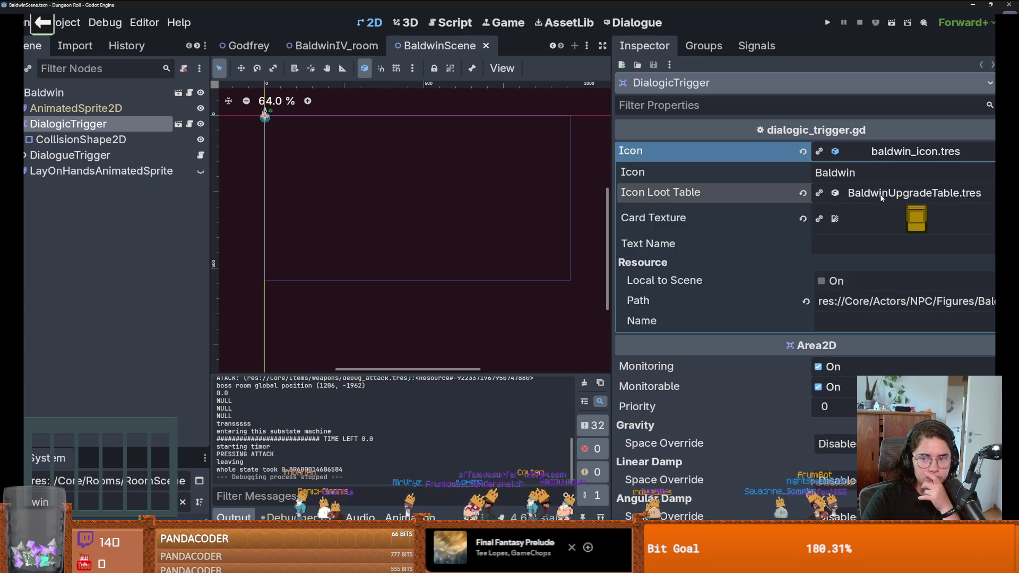
click(201, 124)
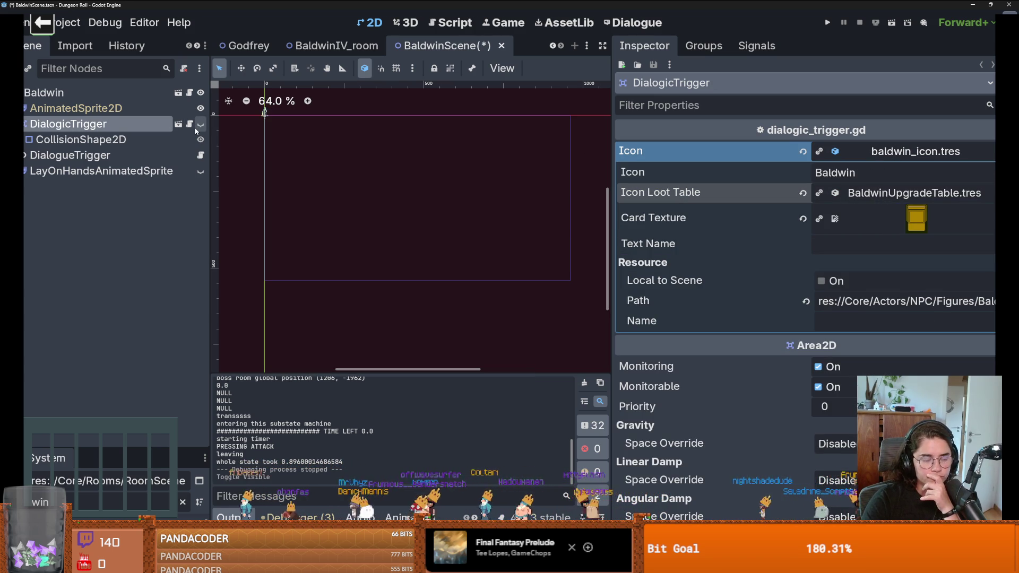
Step: Open the Baldwin node's icon_script.gd, briefly checking the web browser before returning
click(192, 92)
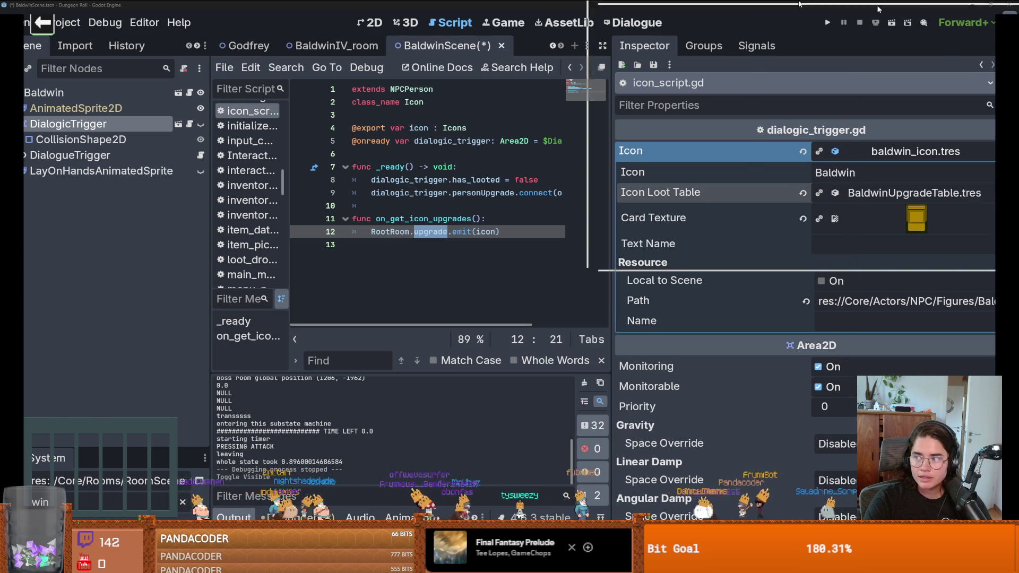
key(alt+Tab)
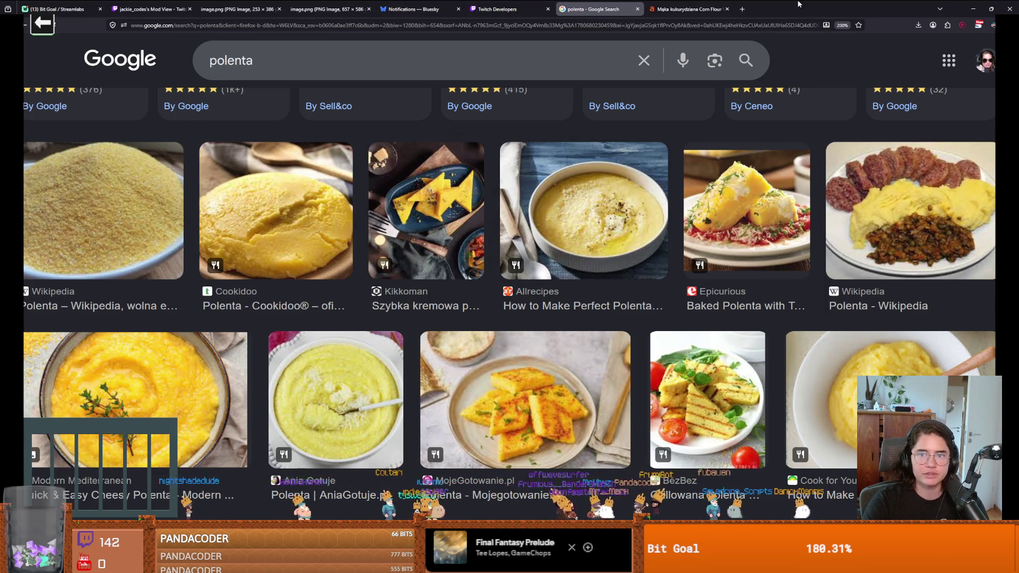
key(alt+Tab)
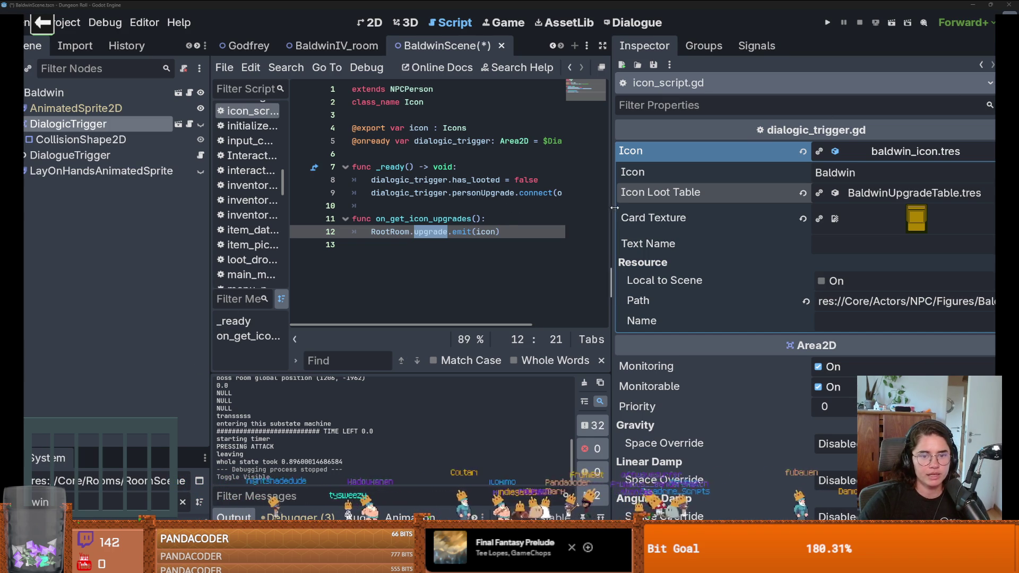
Step: Open the DialogueTrigger script in a widened code editor and look over the layon_deez function
click(200, 156)
drag(610, 196, 855, 207)
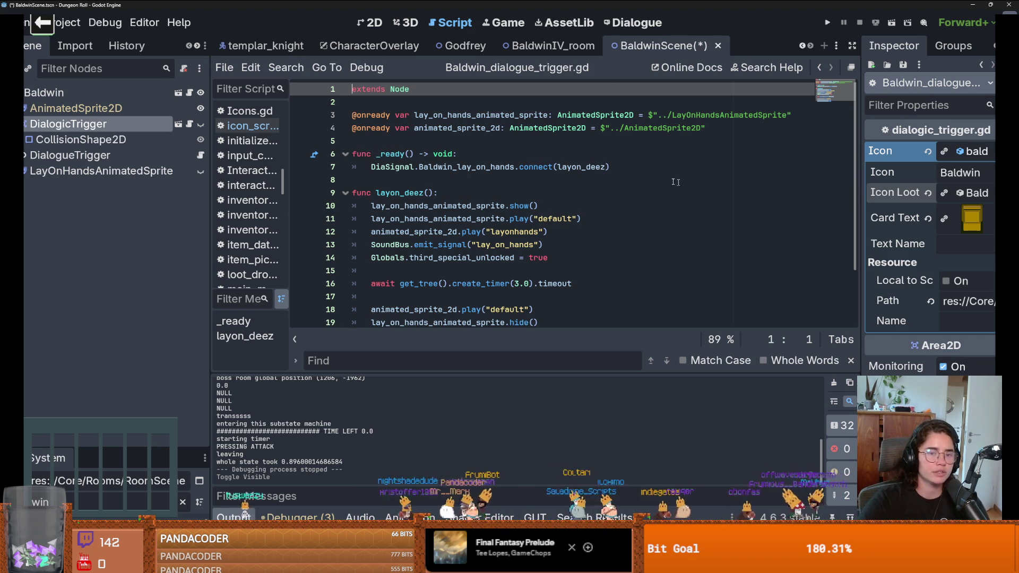
double_click(399, 193)
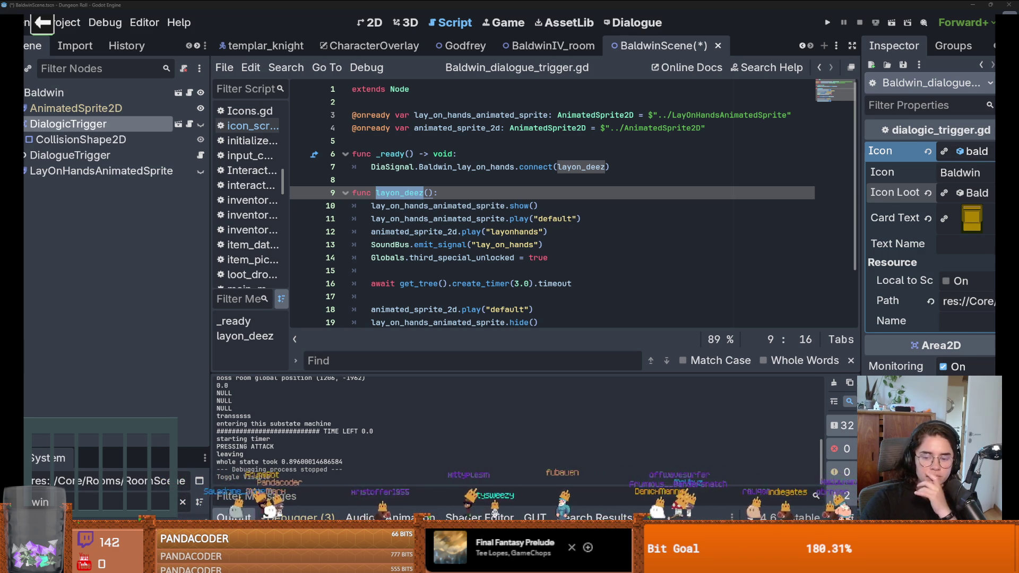
click(480, 180)
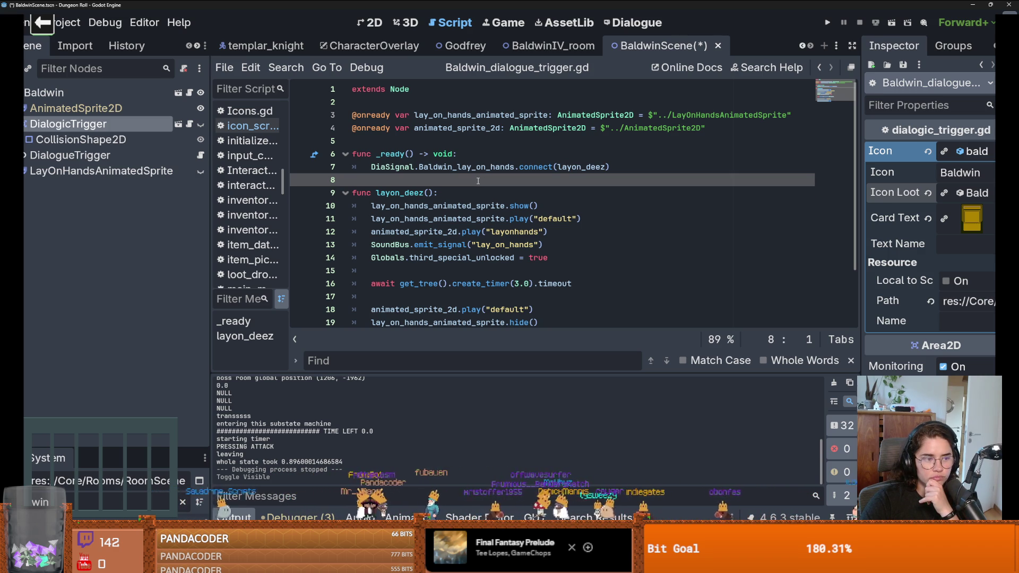
Step: Collapse the DialogicTrigger branch and open its dialogic_trigger.gd script
scroll(457, 221, down, 2)
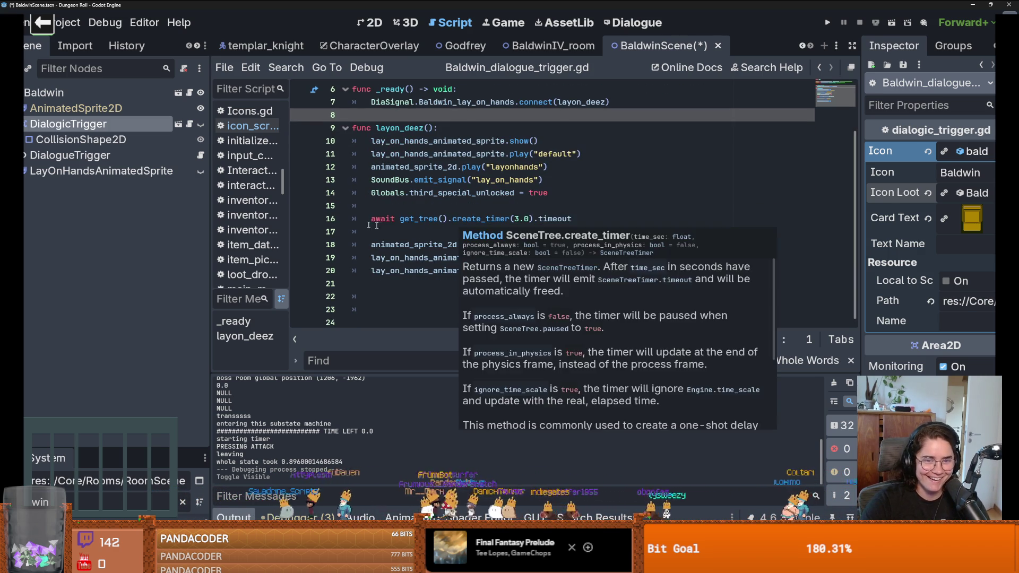
drag(25, 158, 25, 157)
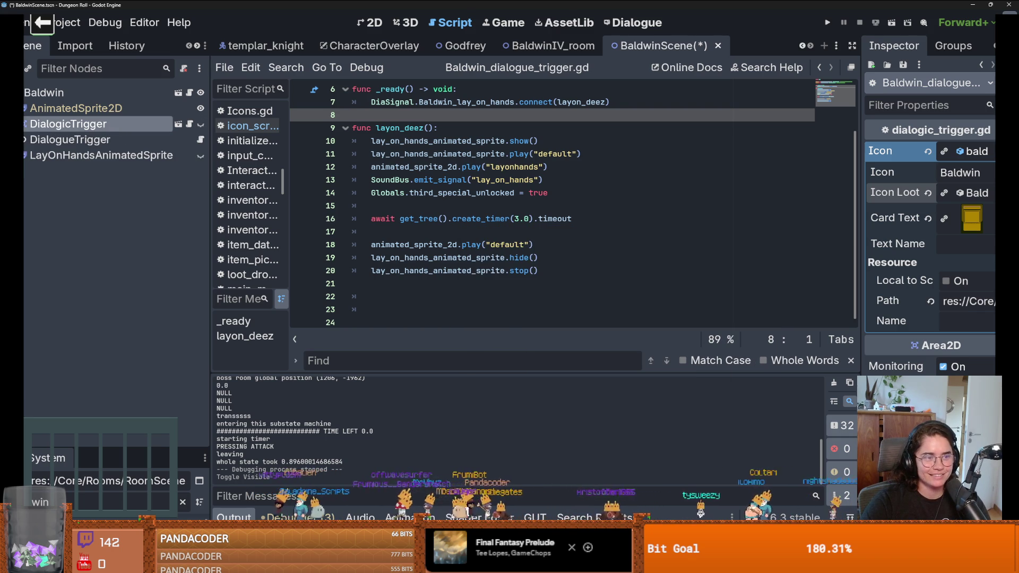
click(190, 125)
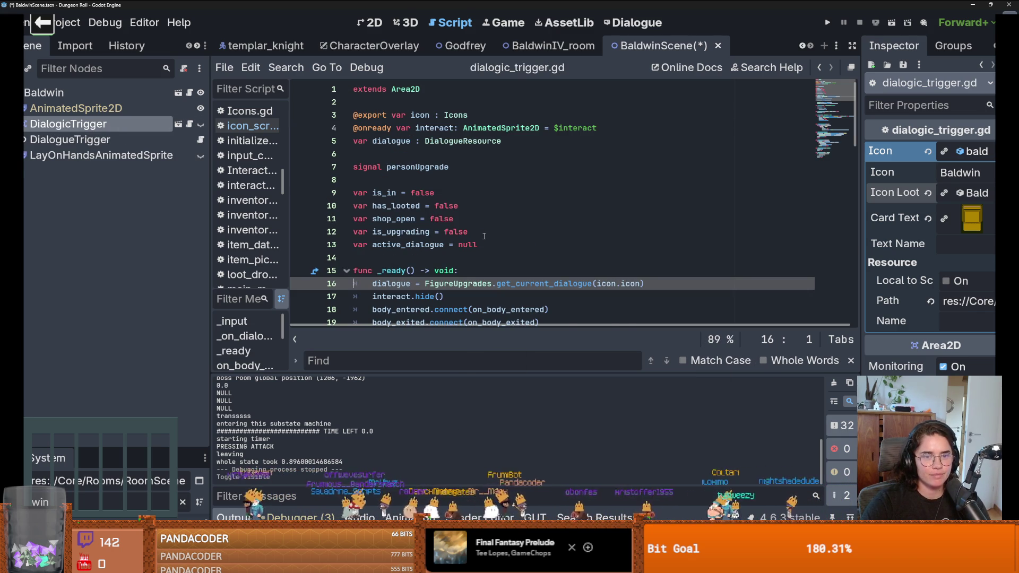
Step: Go to the get_current_dialogue definition and select the baldwin_current_dialgue variable
scroll(484, 236, down, 4)
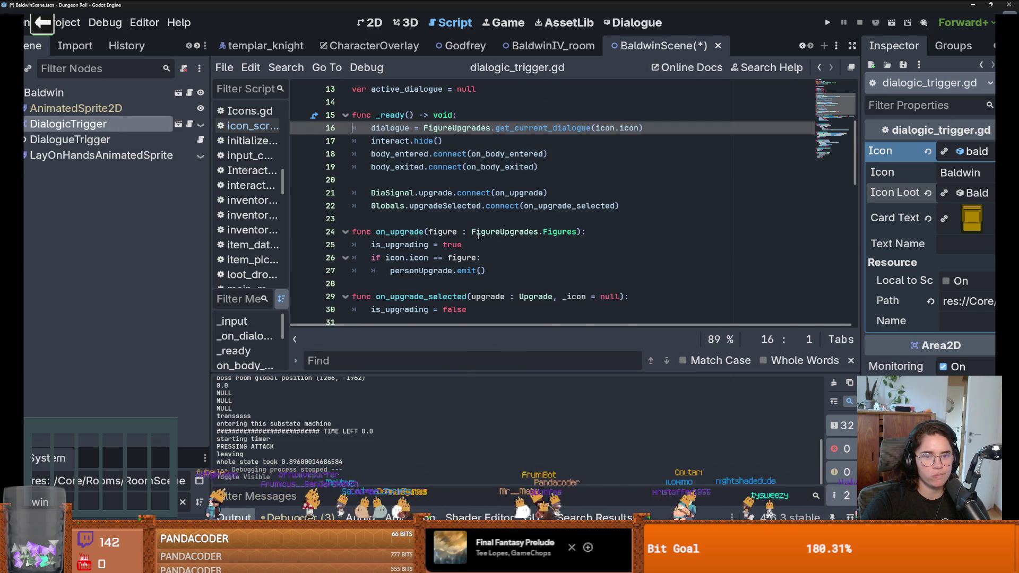
scroll(478, 236, down, 2)
scroll(479, 236, down, 1)
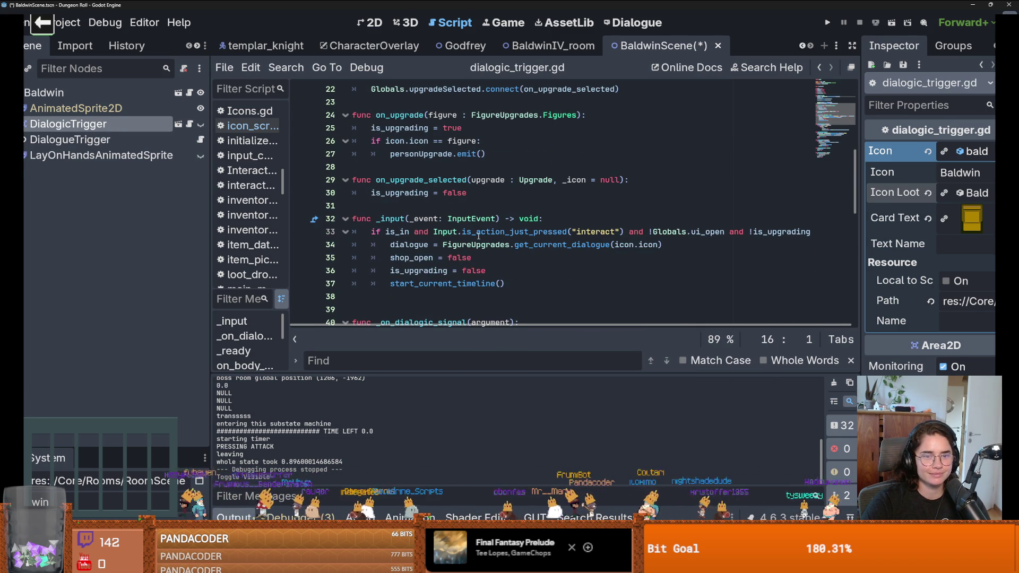
scroll(478, 235, down, 1)
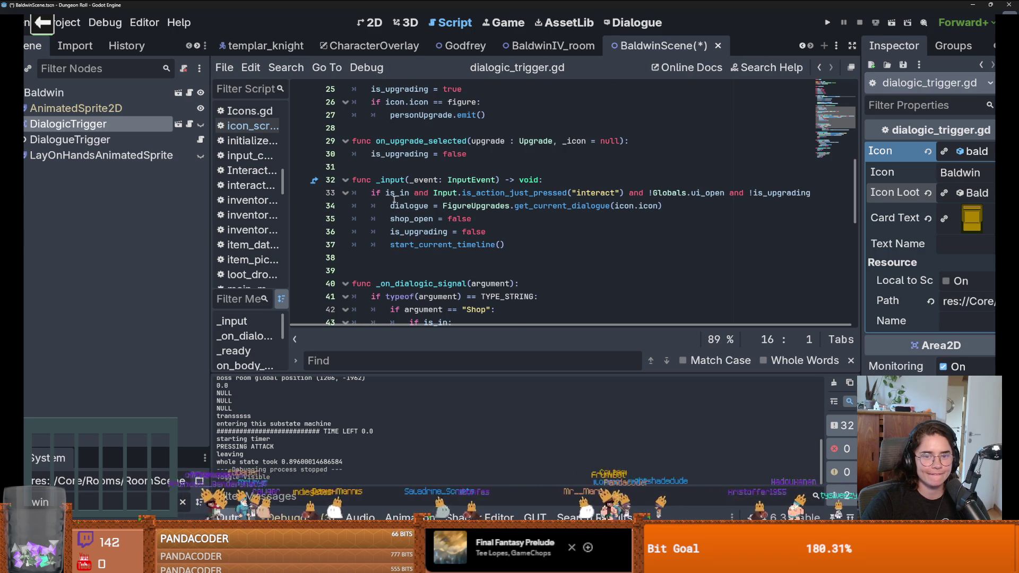
ctrl+click(551, 210)
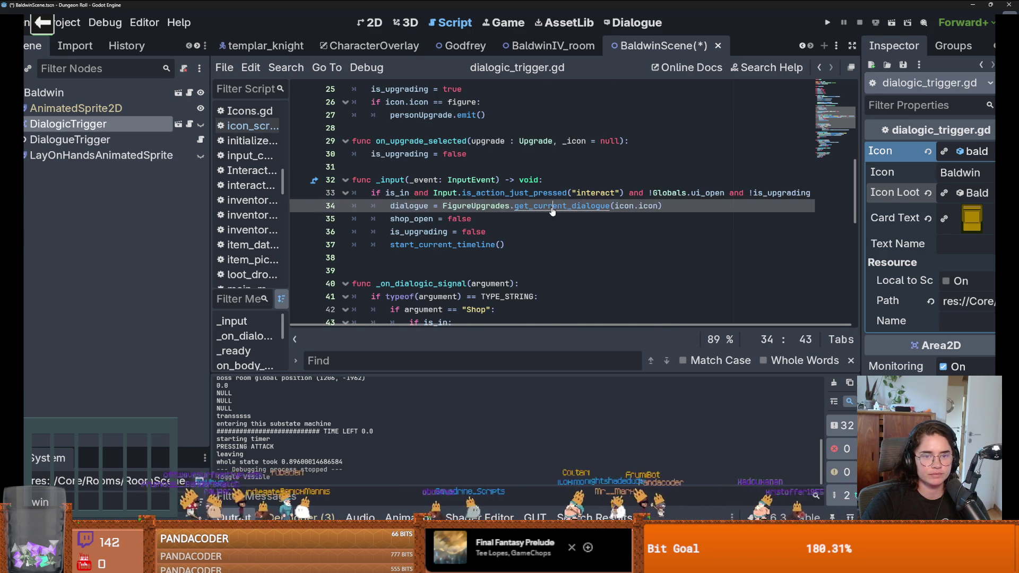
double_click(451, 128)
Step: Show the dialogue uid preloaded on line 16 in FileSystem, revealing baldwin_first_debug.dialogue
scroll(501, 230, up, 4)
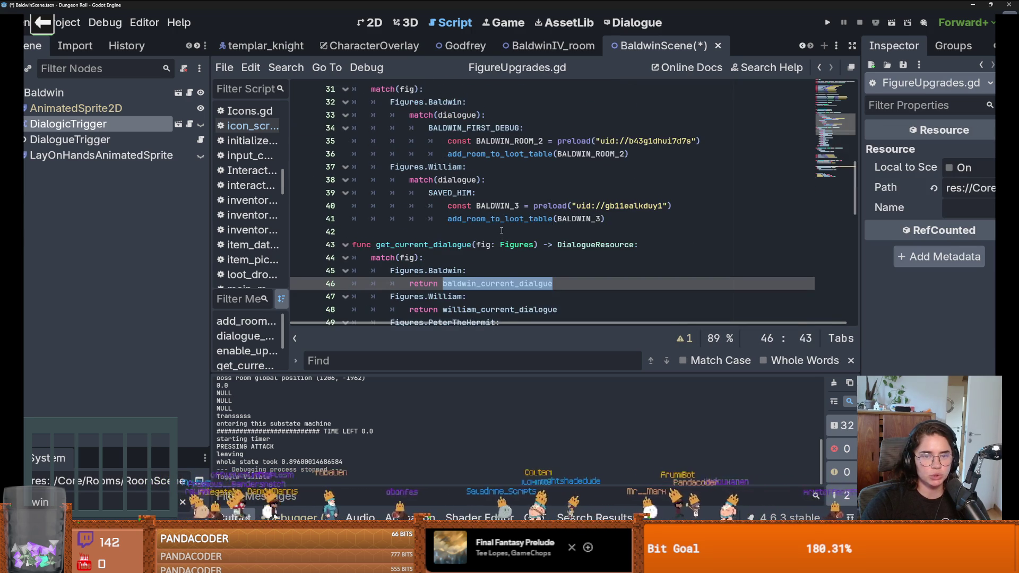
scroll(503, 237, down, 6)
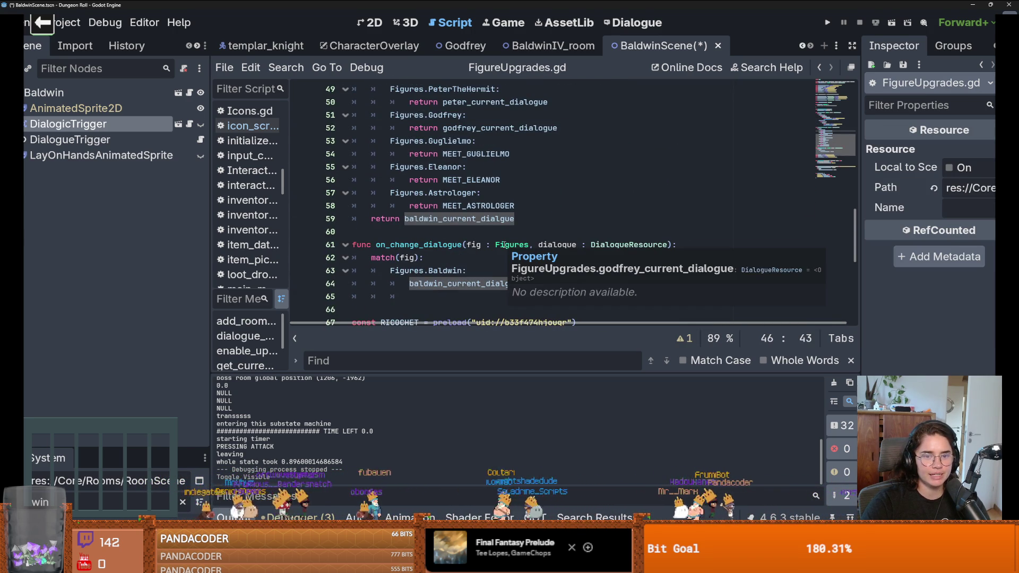
scroll(503, 245, down, 1)
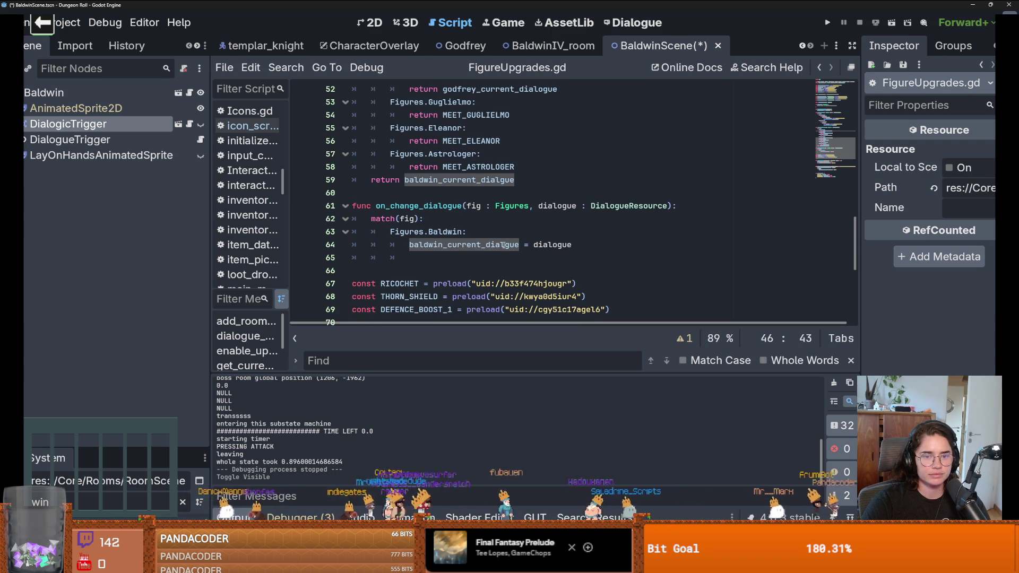
scroll(502, 244, up, 5)
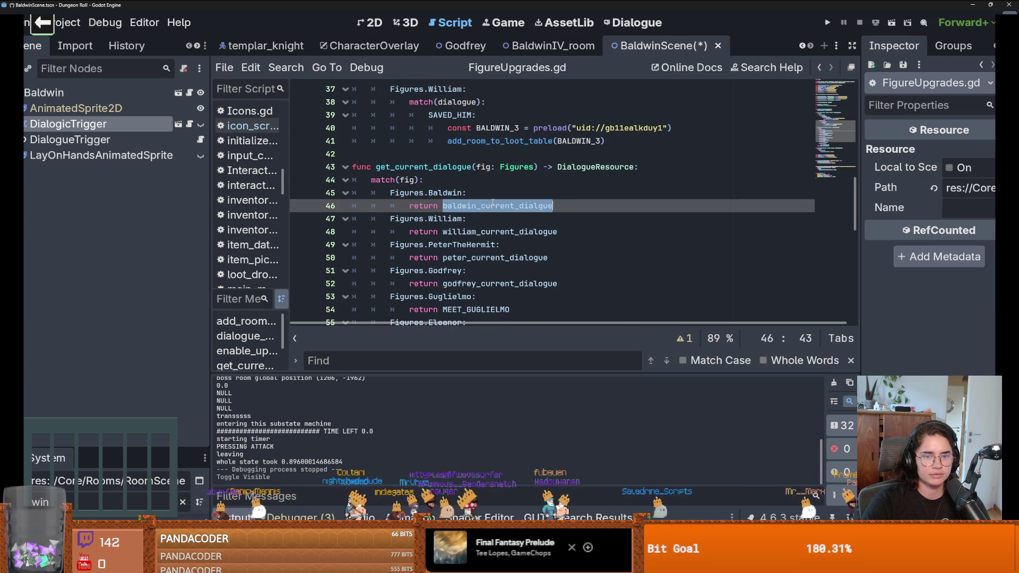
scroll(492, 212, up, 11)
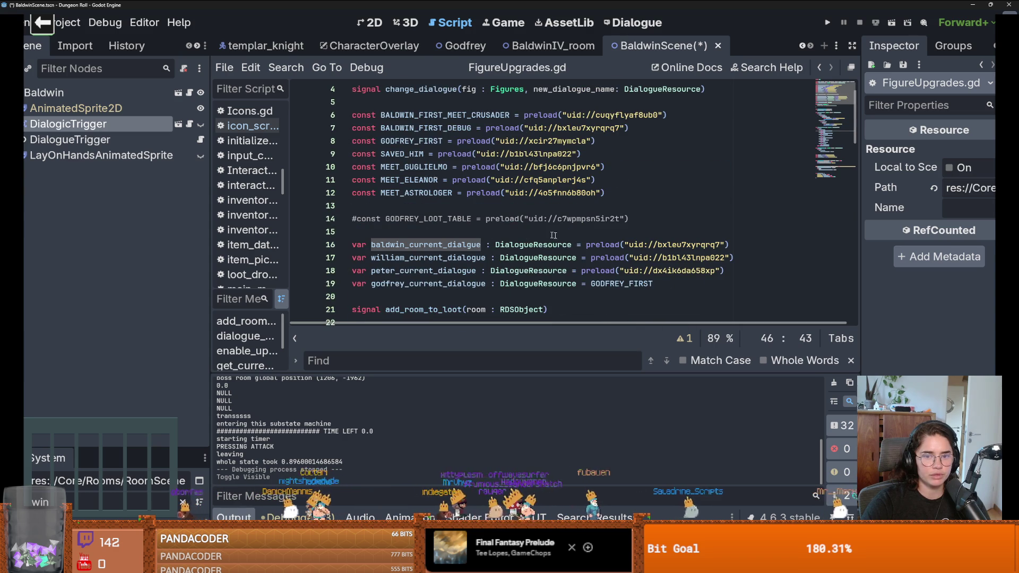
double_click(670, 245)
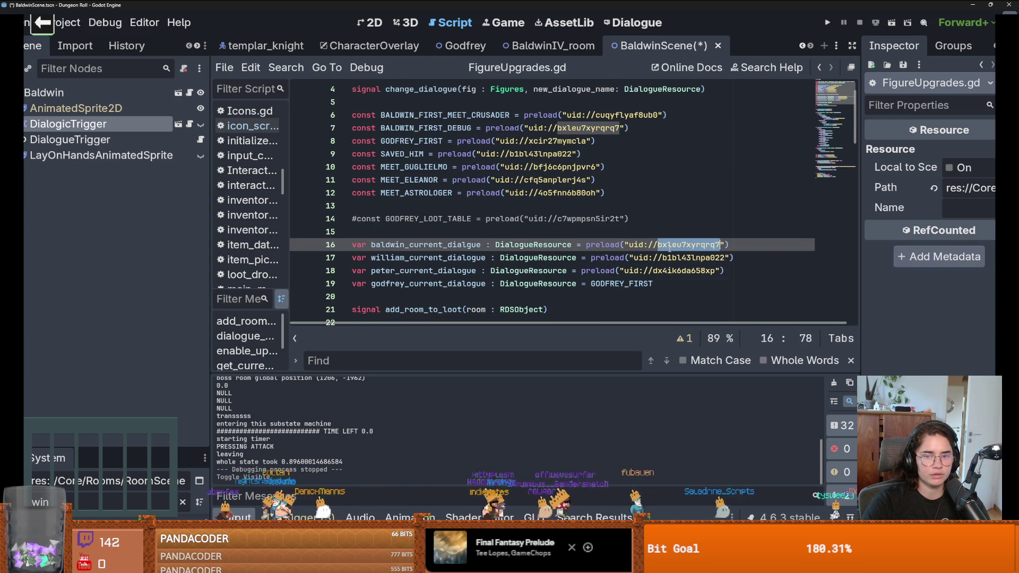
mouse_move(673, 244)
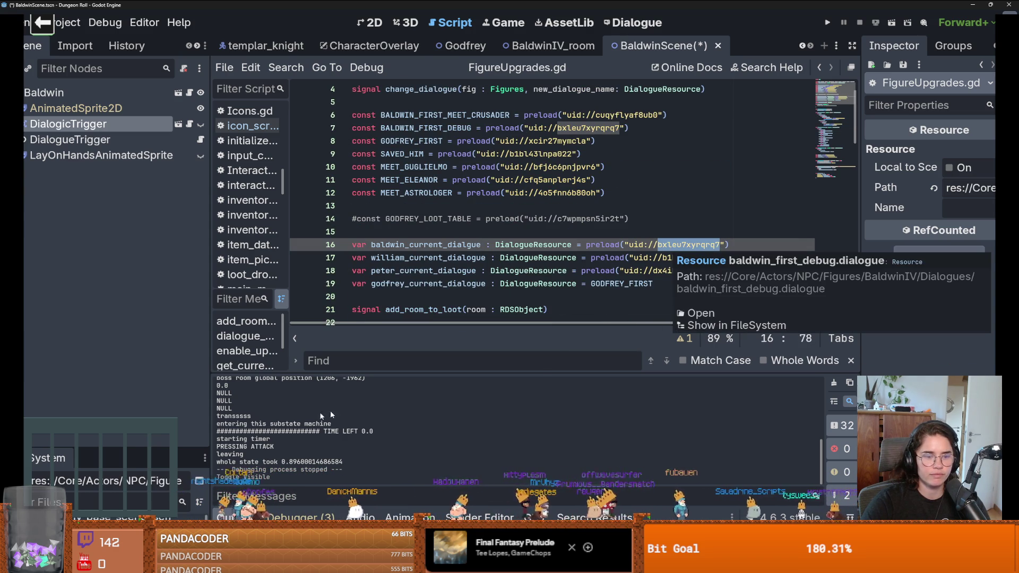
click(715, 326)
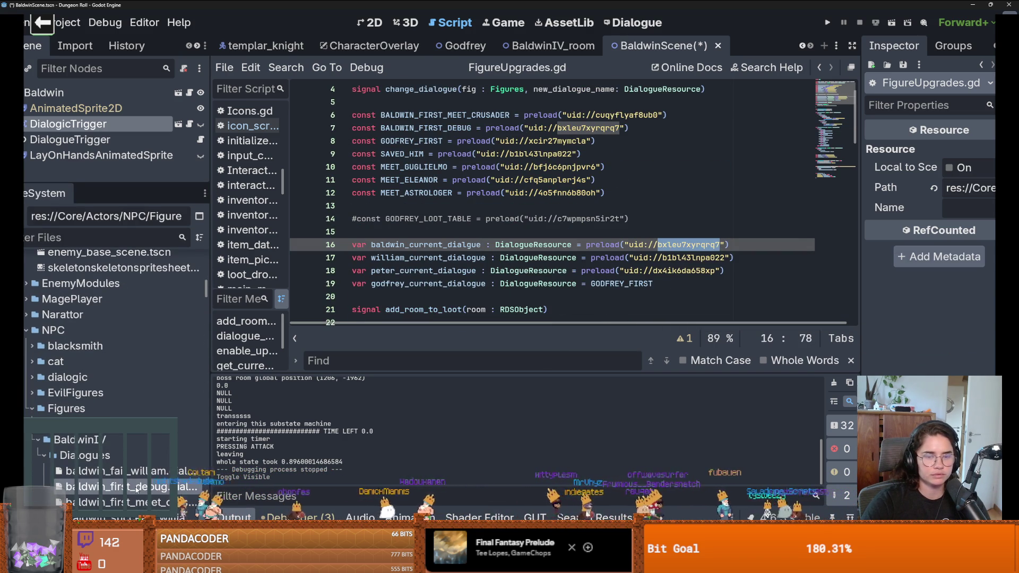
Step: Open baldwin_first_debug in the dialogue editor and select the King Baldwin IV character name
double_click(134, 486)
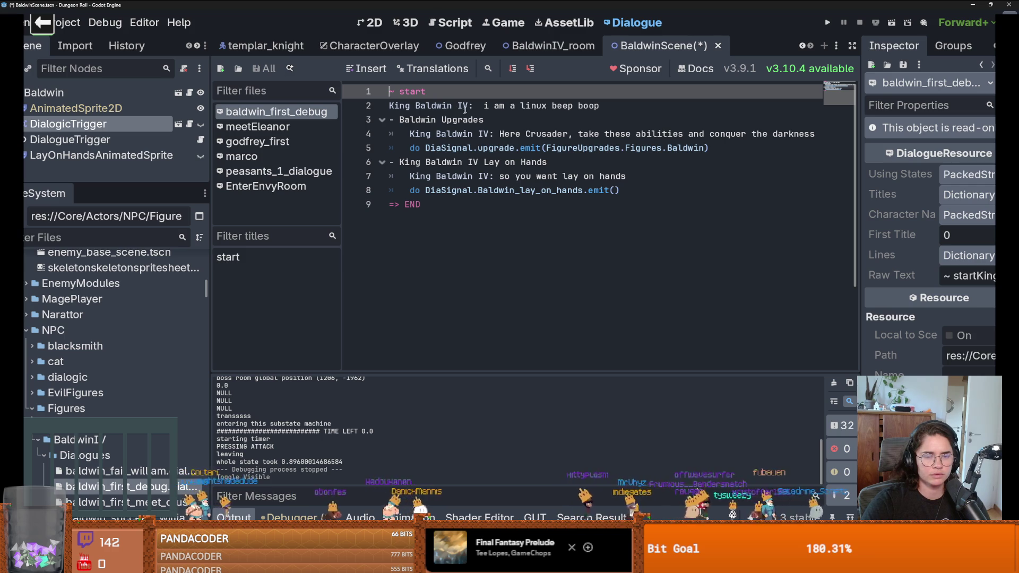
drag(464, 108, 386, 110)
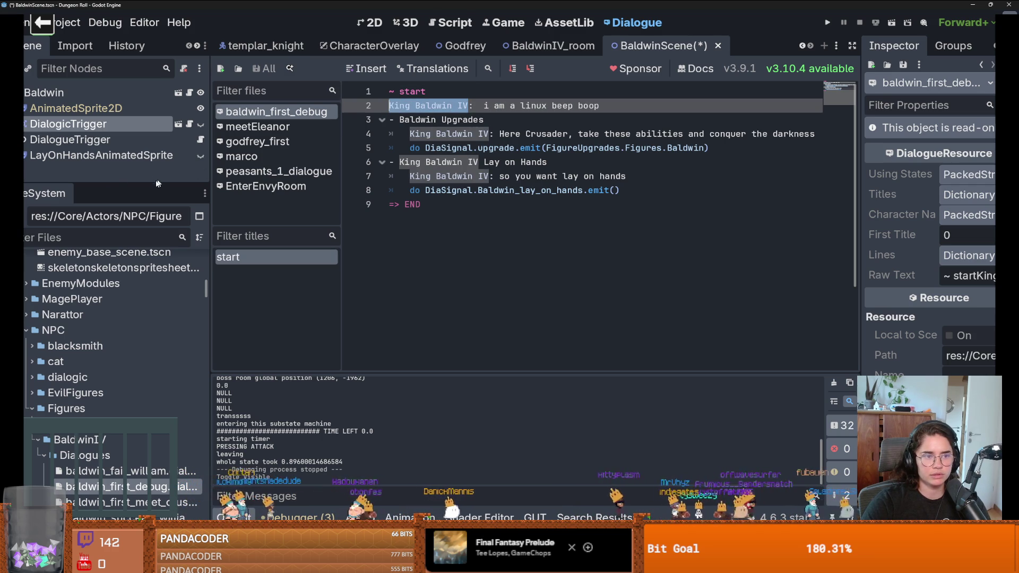
drag(206, 289, 205, 228)
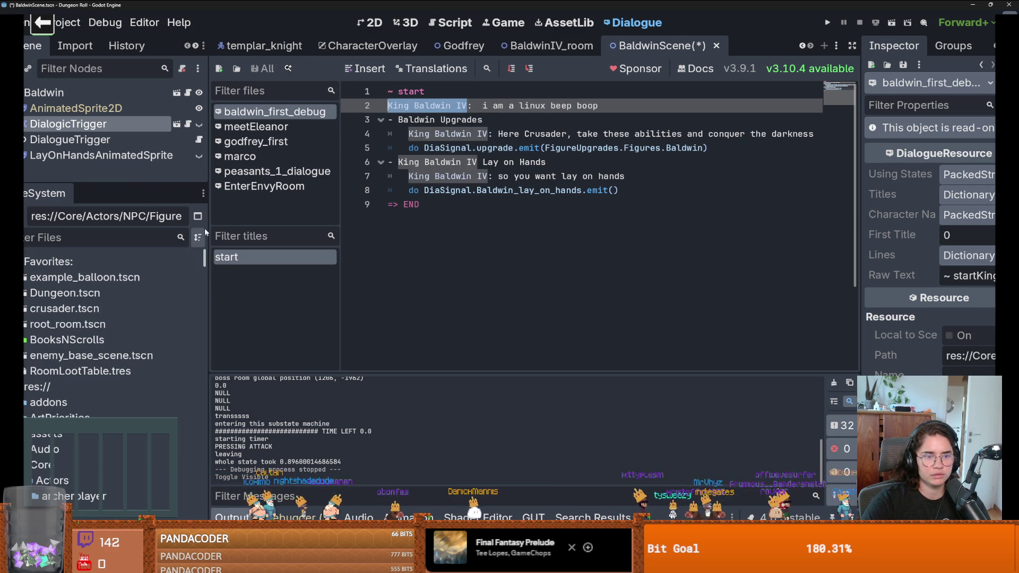
Step: From the favourites, open the example_balloon scene and its ExampleBalloon script
click(127, 371)
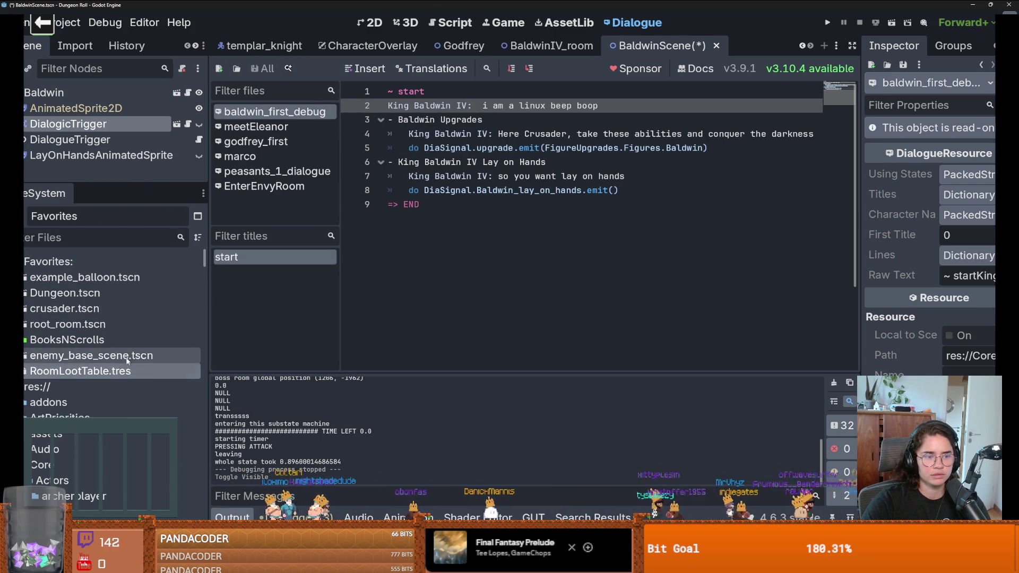
double_click(117, 274)
drag(117, 182, 117, 281)
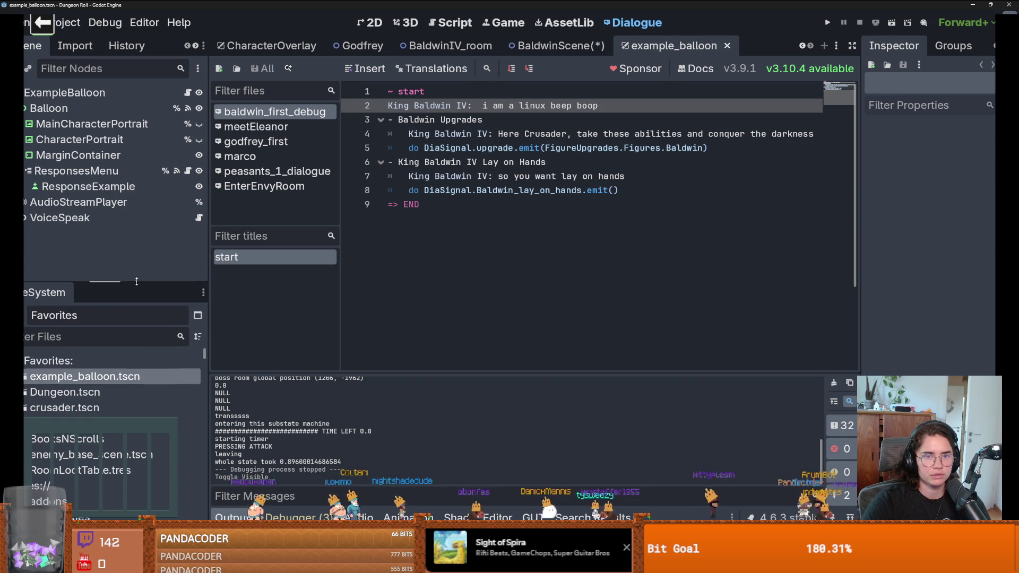
click(189, 93)
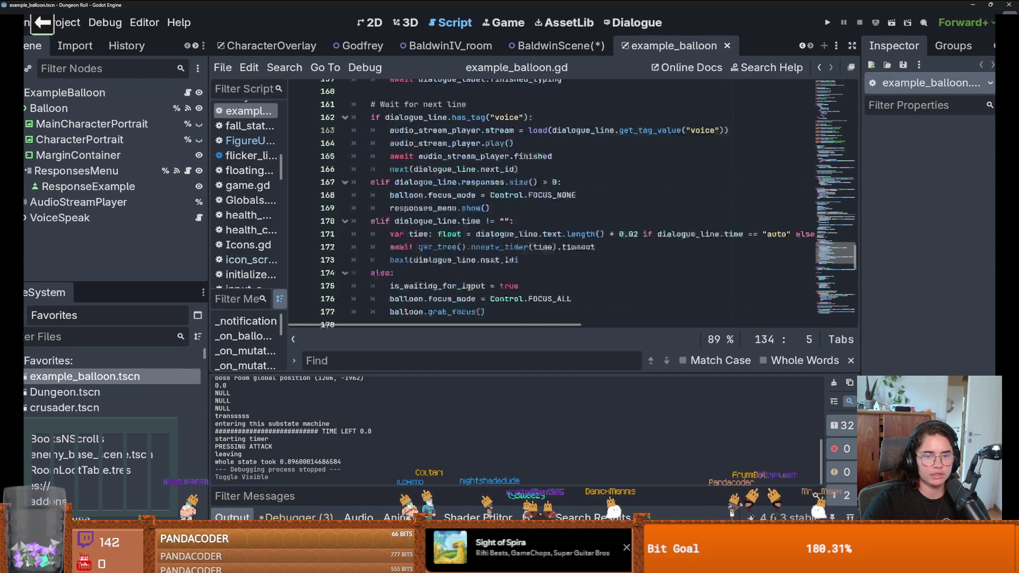
Step: In character_to_portrait, change "King Baldwin III" to "King Baldwin IV", save, and run the project
scroll(469, 288, down, 2)
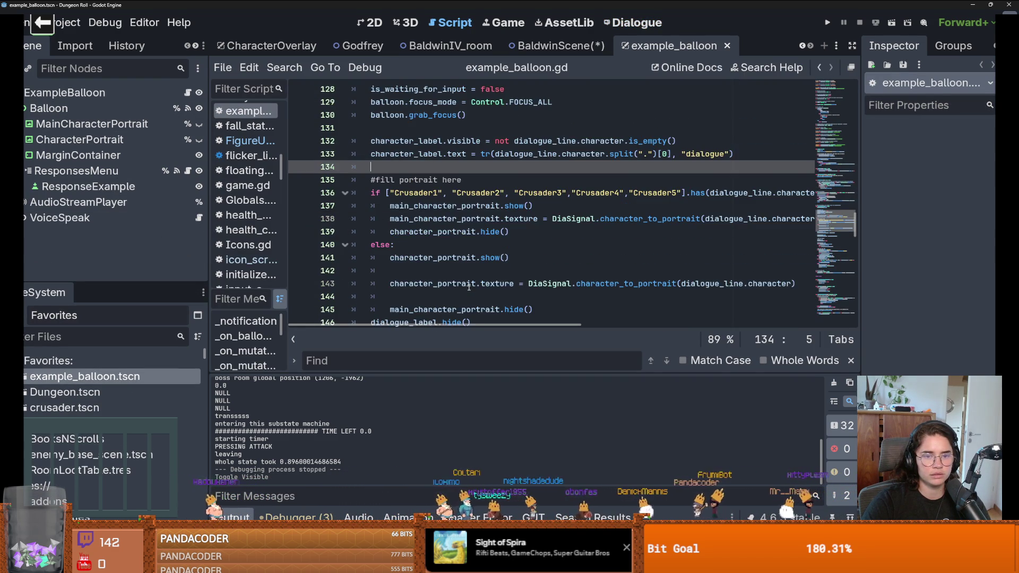
ctrl+click(595, 248)
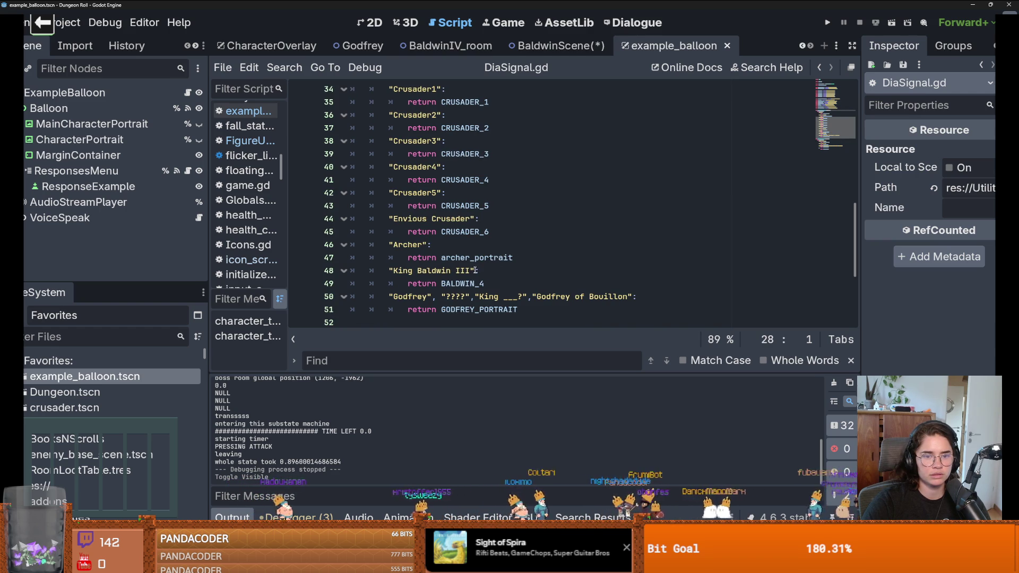
click(472, 271)
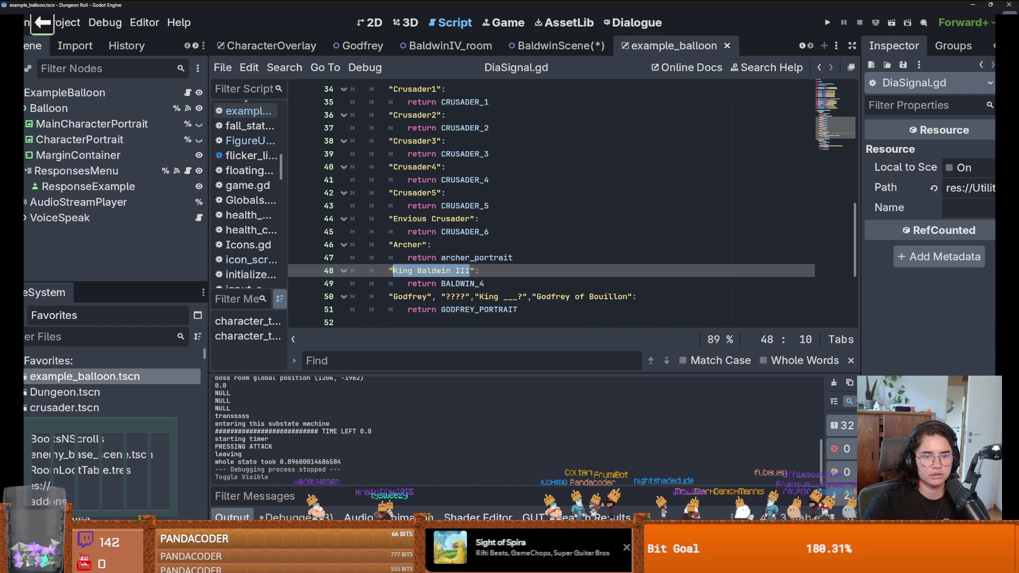
key(BackSpace)
key(BackSpace)
text(V)
key(ctrl+s)
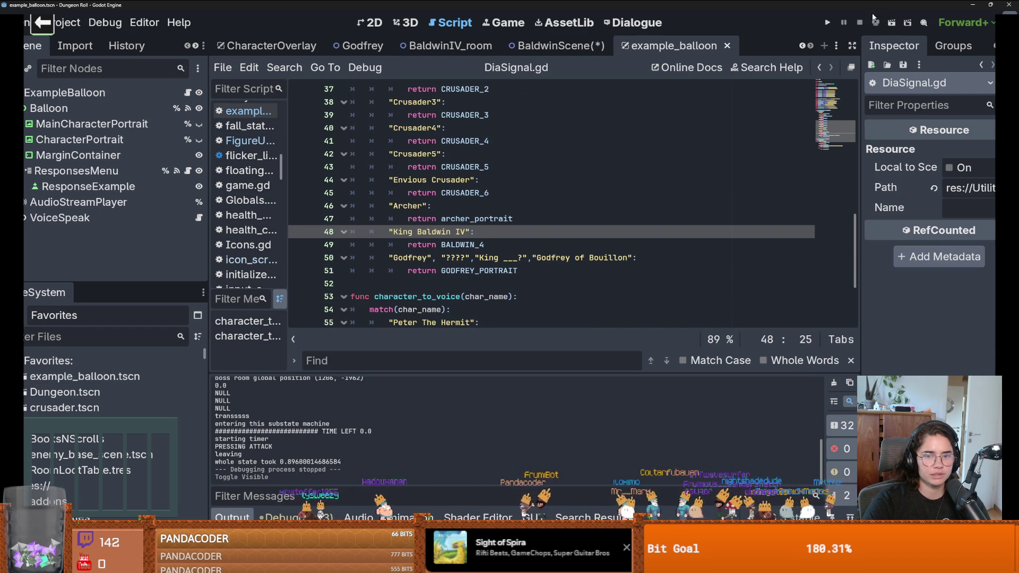
click(827, 24)
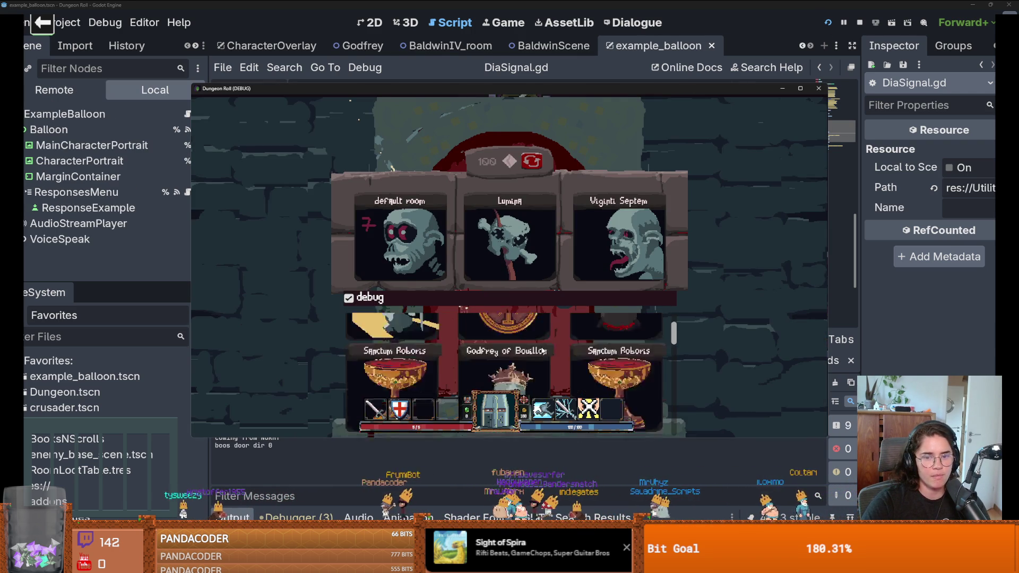
Step: Enter a room, run kill_all_monsters from the console, and walk the knight north to the king
scroll(542, 350, down, 3)
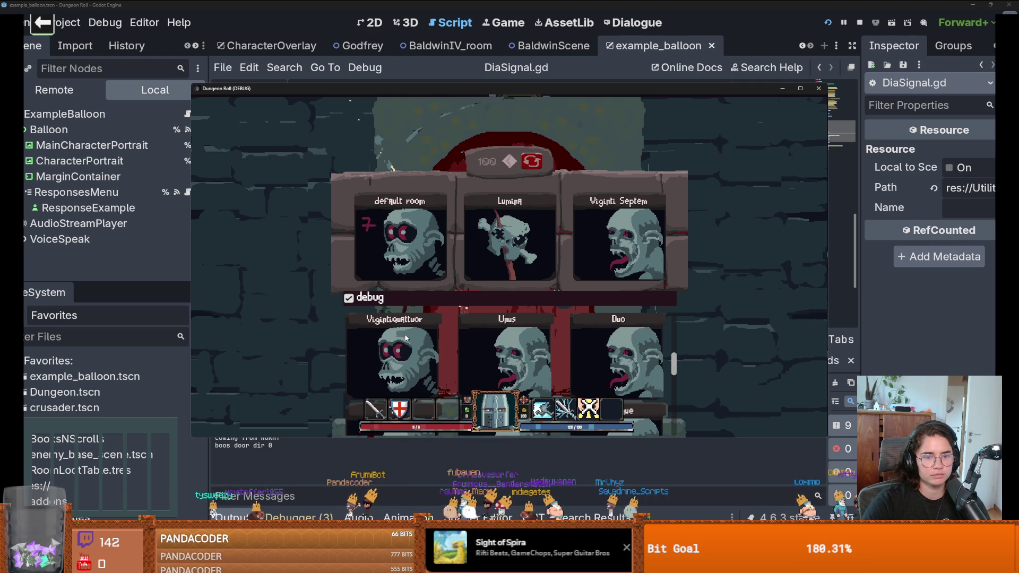
click(409, 331)
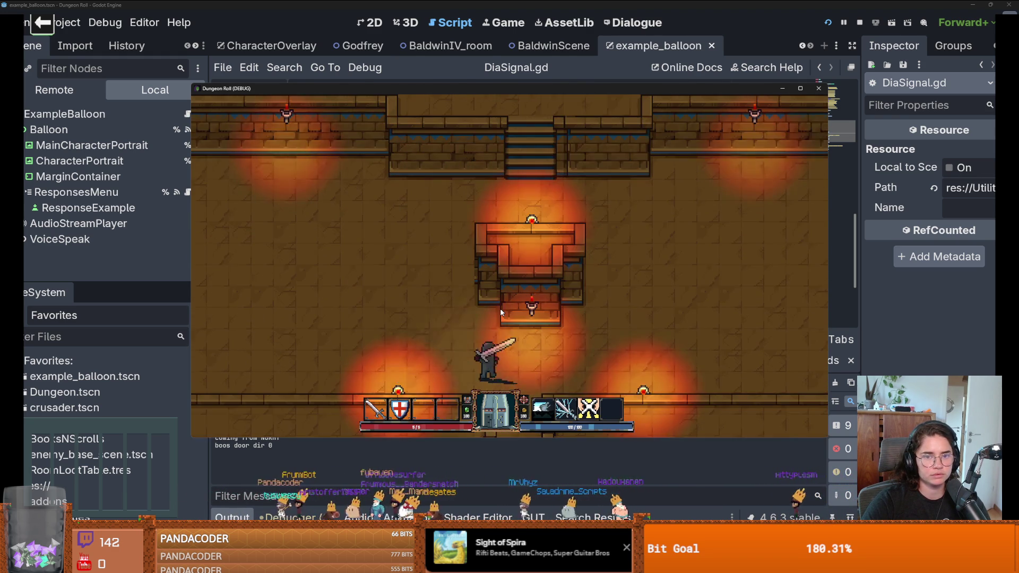
key(grave)
text(kill_all_monsters)
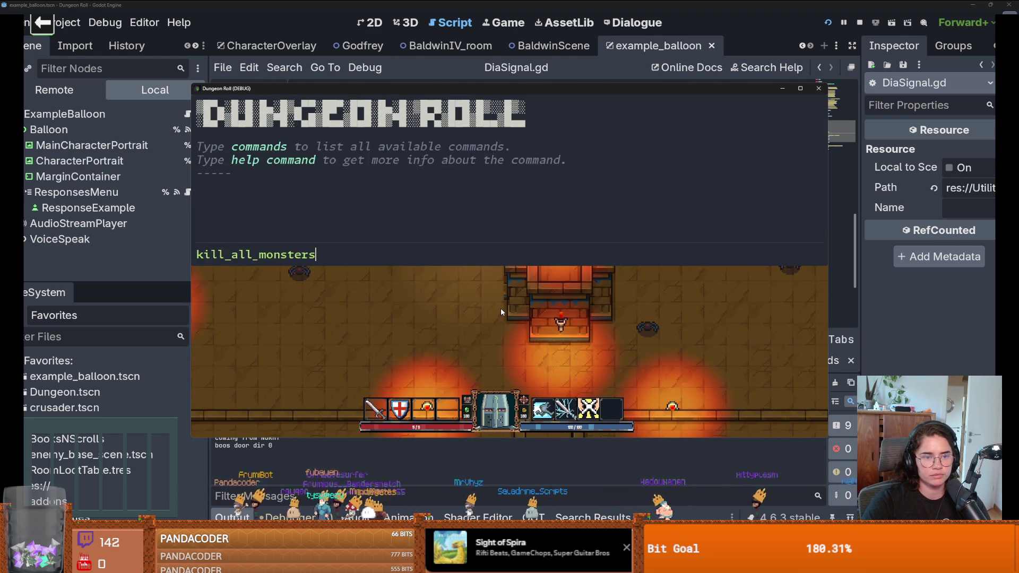
key(Return)
key(grave)
key(w)
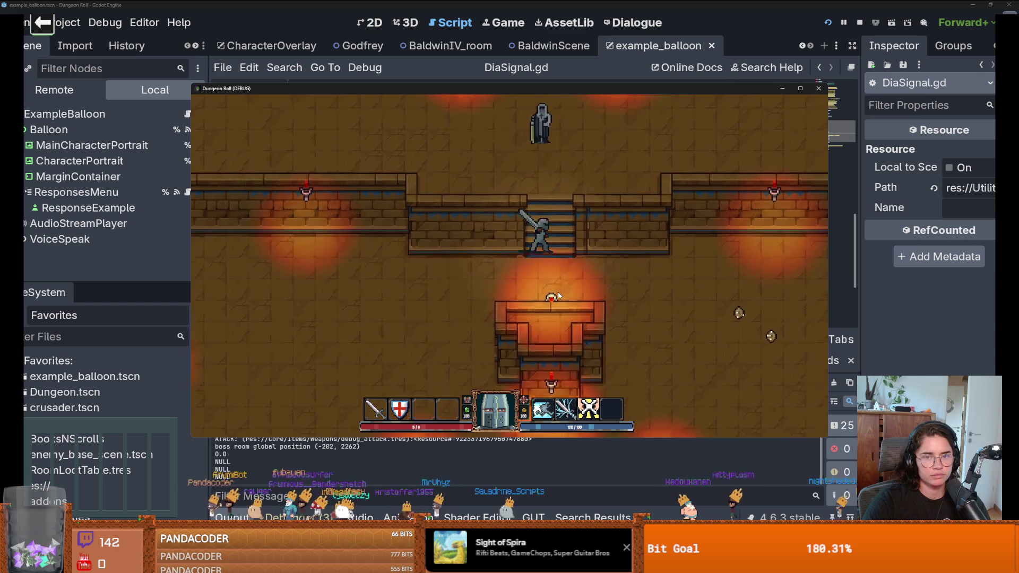
Step: Choose the Baldwin Upgrades response and pick the Holy Hit ability
key(Up)
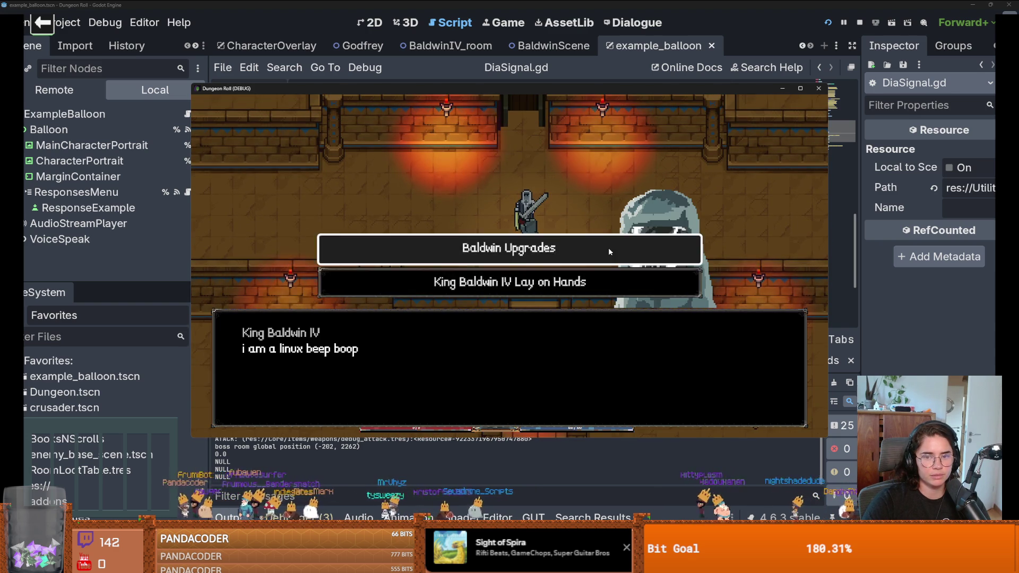
key(Return)
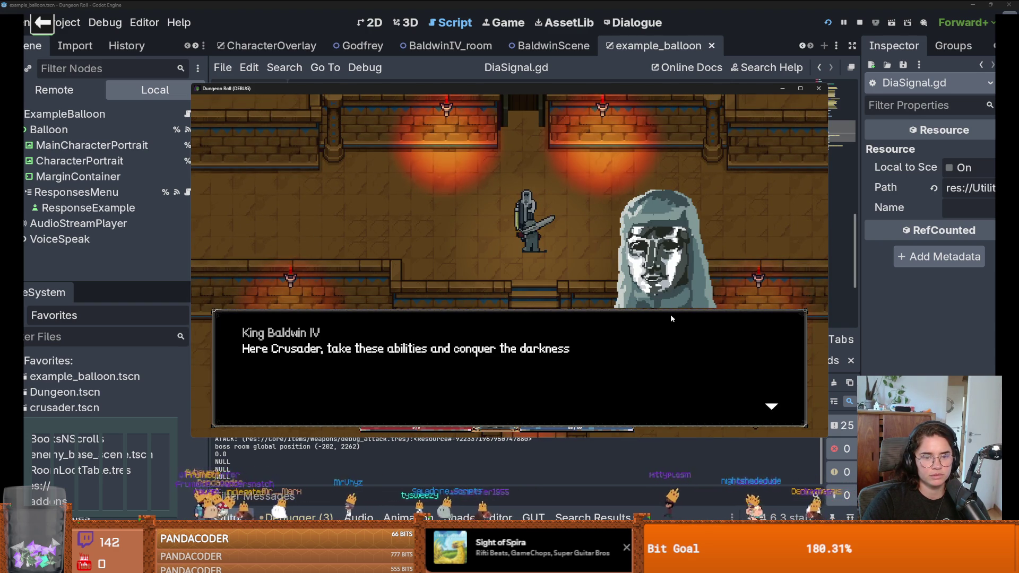
click(670, 314)
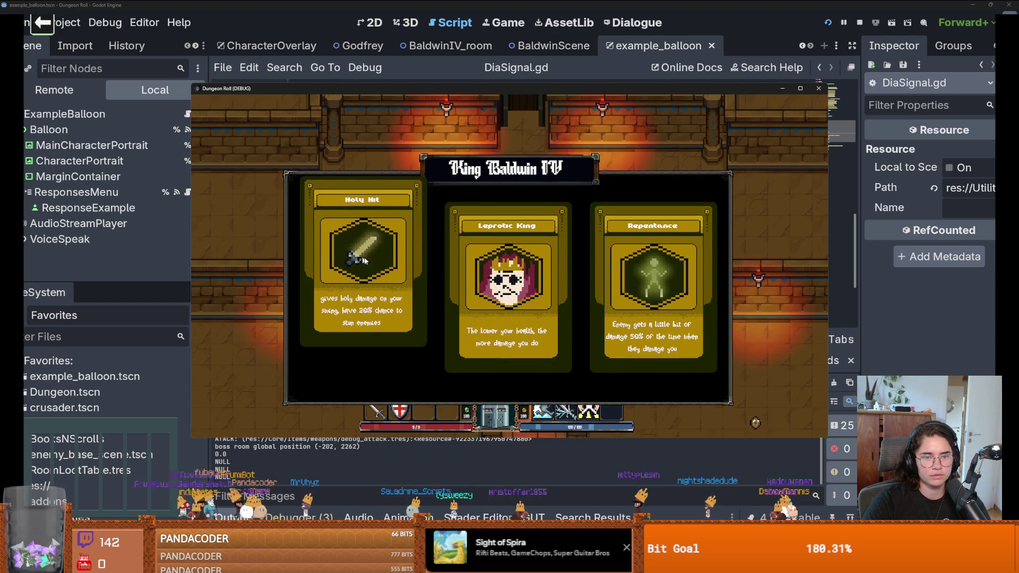
click(513, 290)
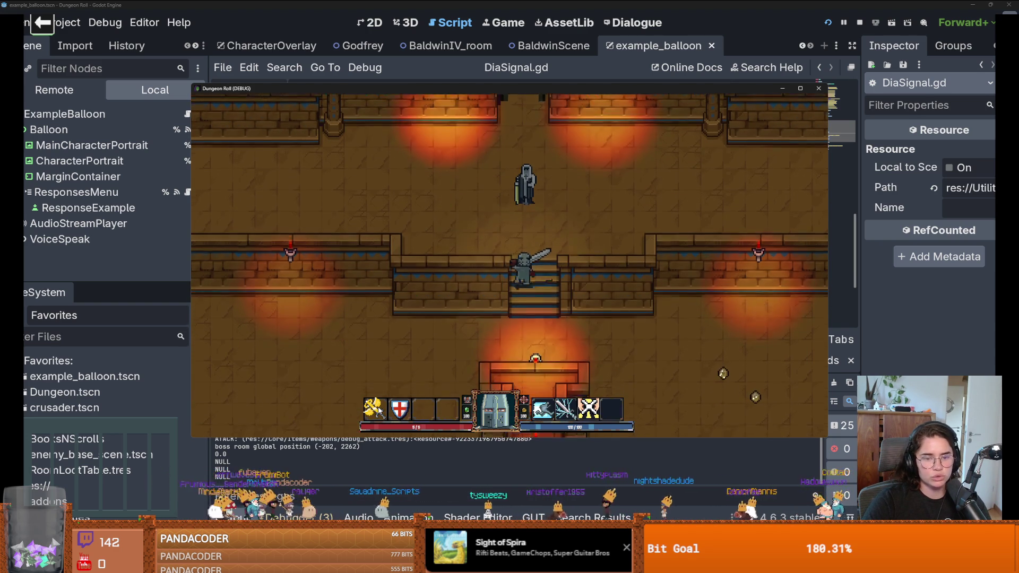
Step: Check the inventory for the new Holy Hit skill, then close it
key(i)
mouse_move(641, 233)
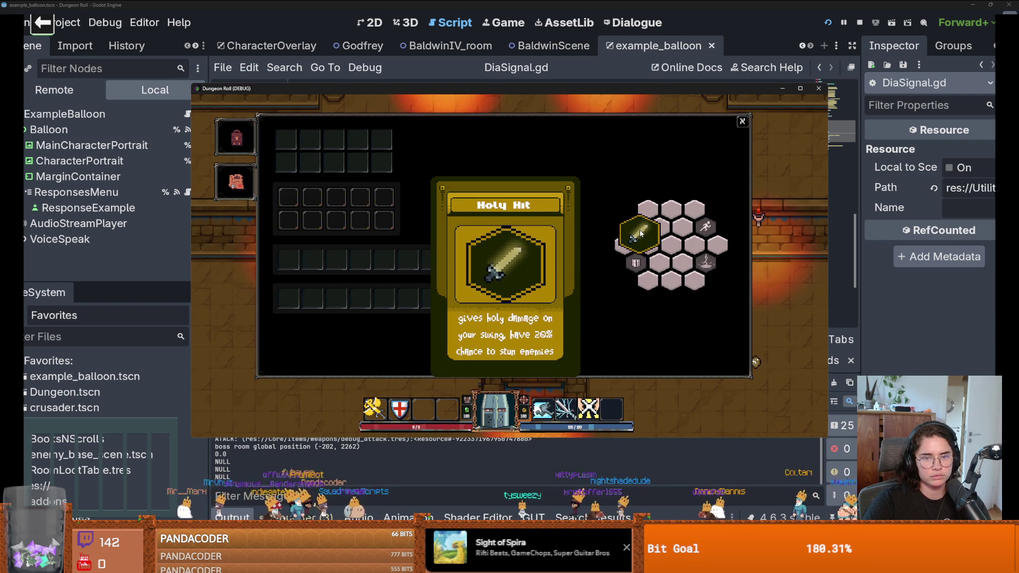
key(i)
Step: Walk the knight around the room, try a Holy Hit sword swing, and climb past the stairs
key(a)
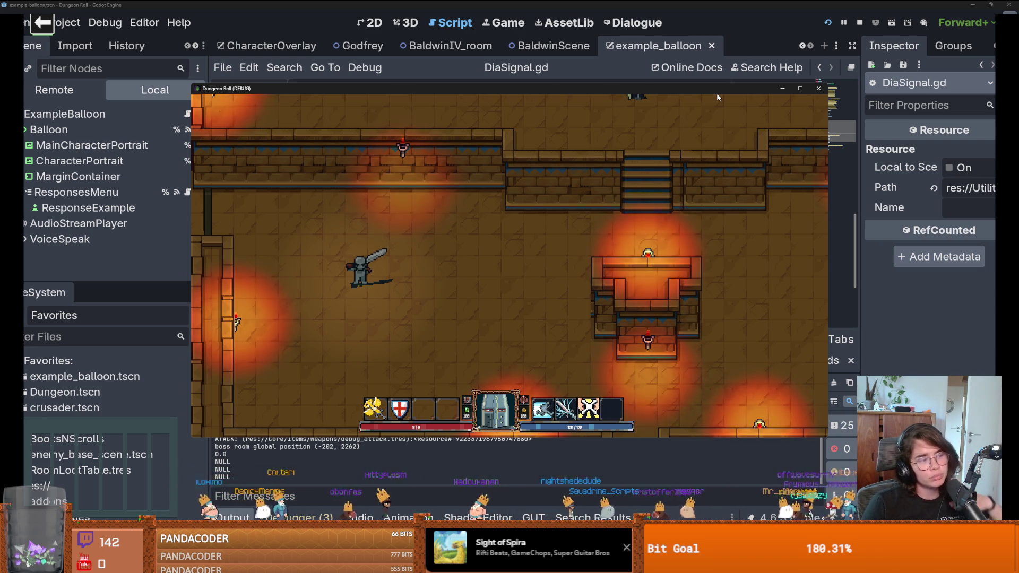
click(519, 277)
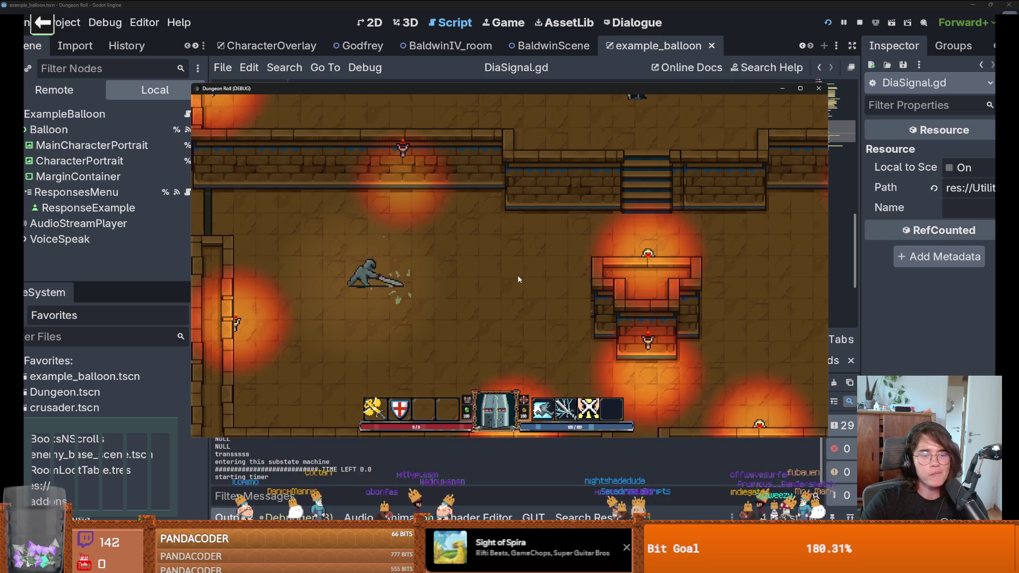
key(d)
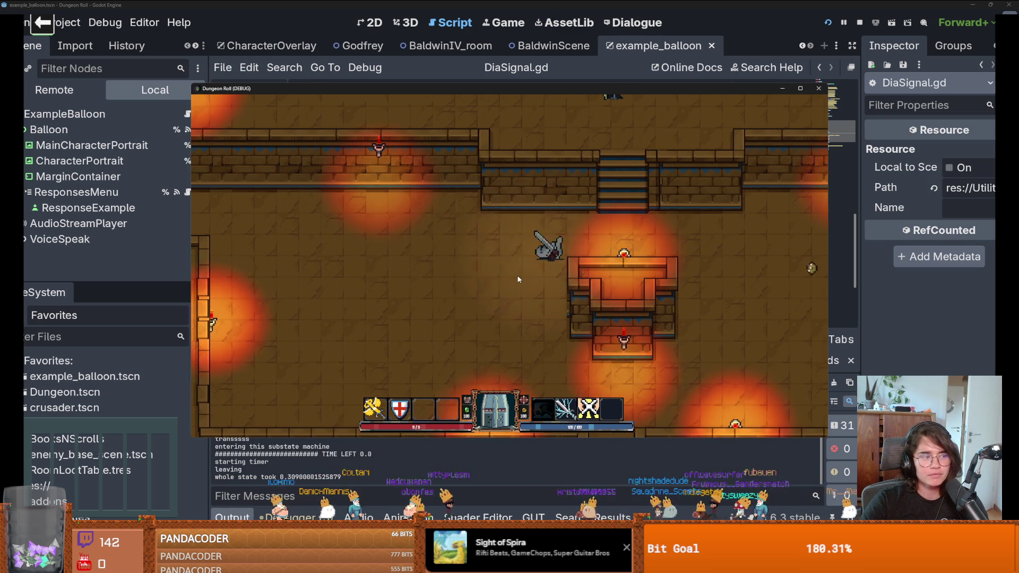
key(w)
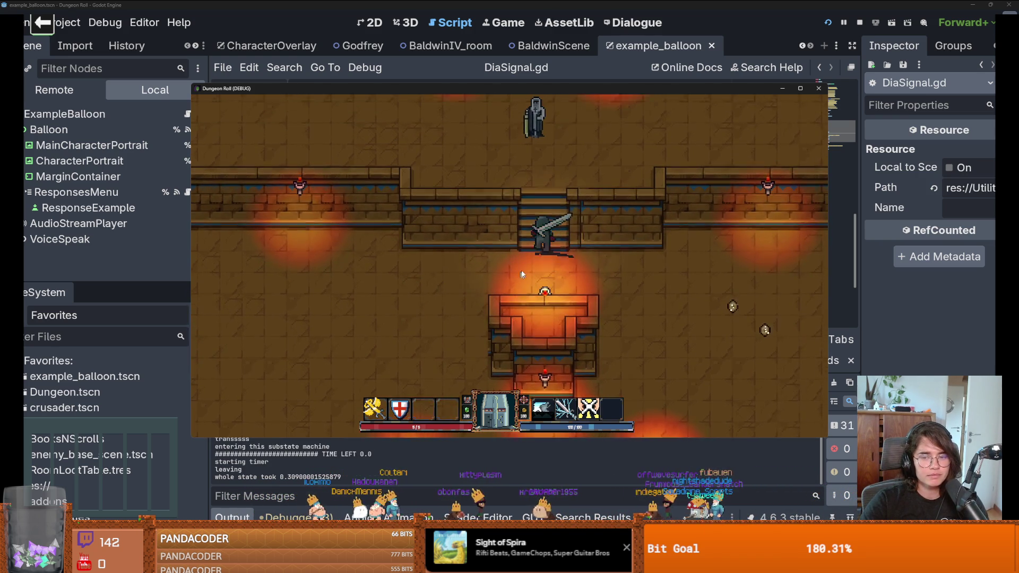
key(d)
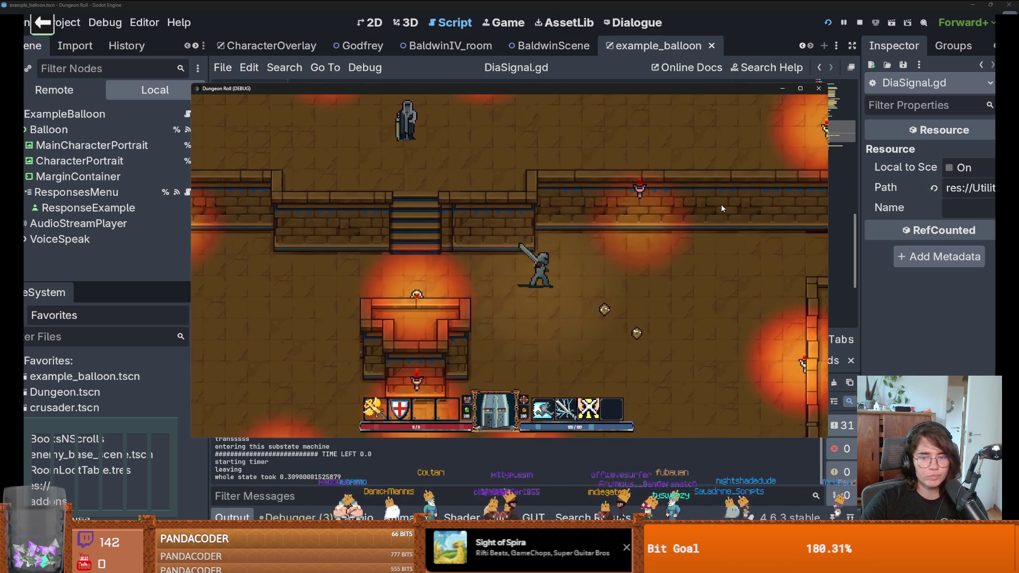
Step: Stop the debug game and bring up the repository's pending changes in GitHub Desktop
key(F8)
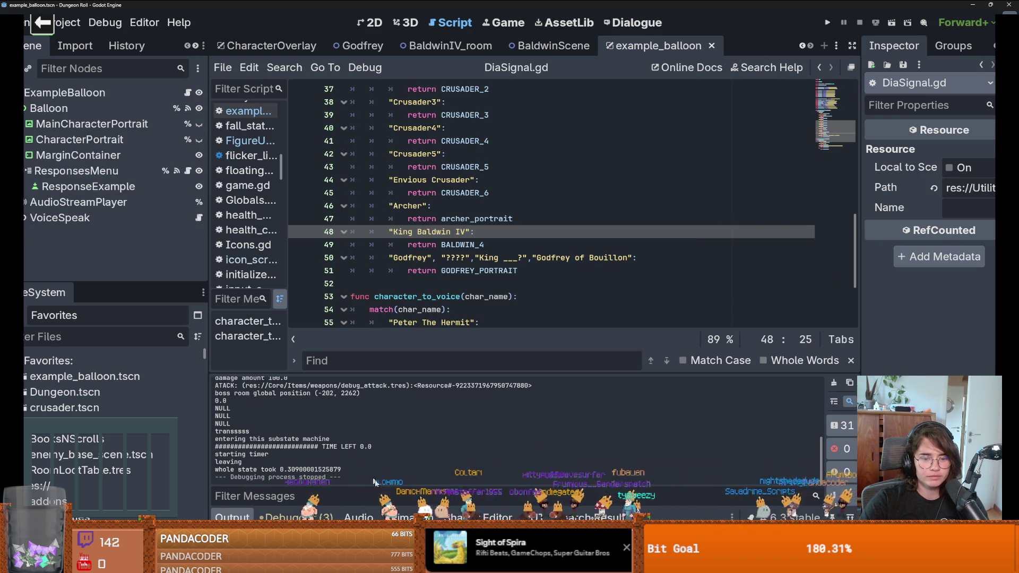
click(419, 502)
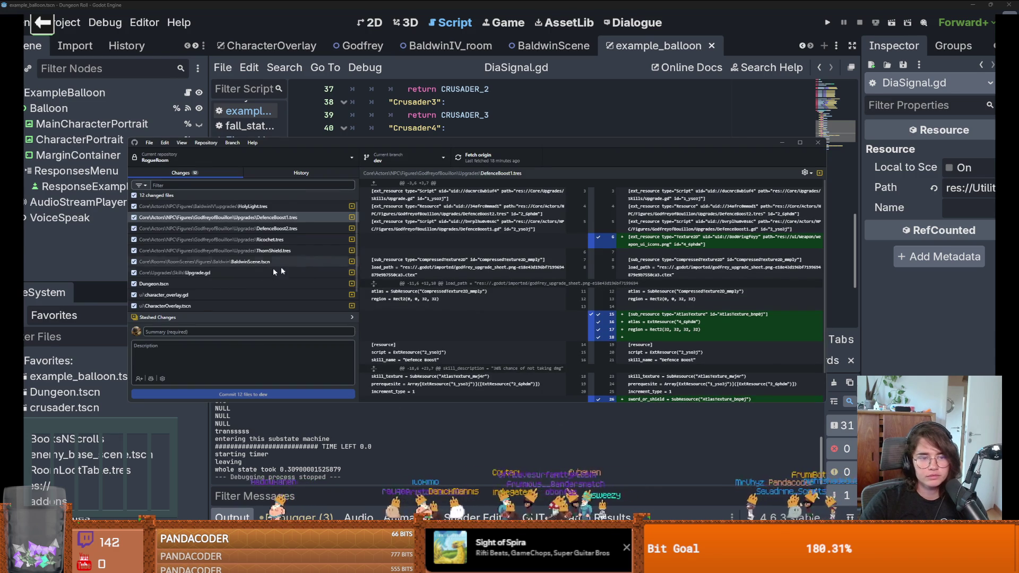
scroll(243, 287, down, 1)
Step: Commit the 12 changed files to dev with the summary 'upgrades go to item panel'
key(Tab)
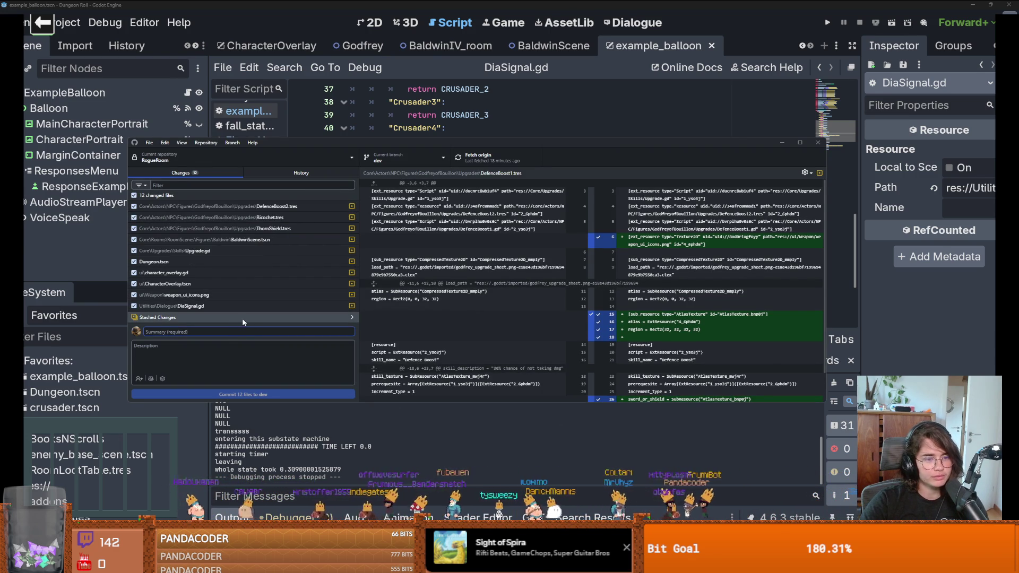
scroll(241, 307, up, 1)
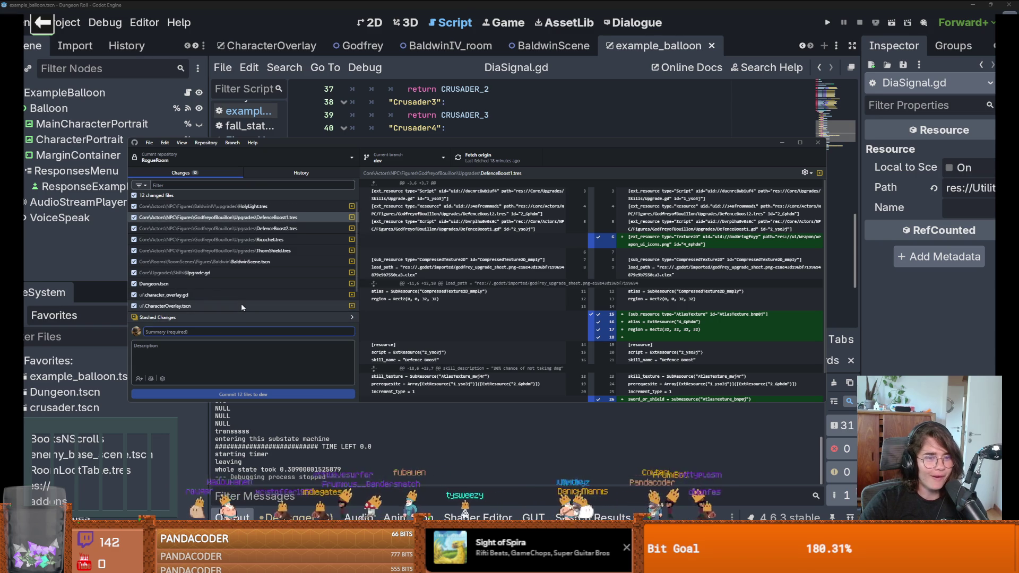
scroll(240, 304, down, 1)
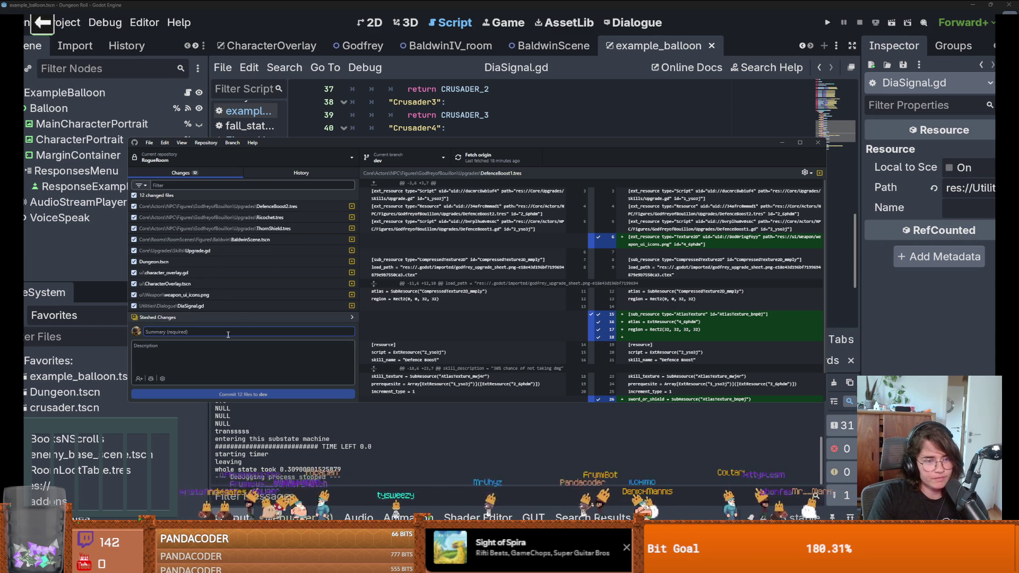
text(upgrades go to item panel)
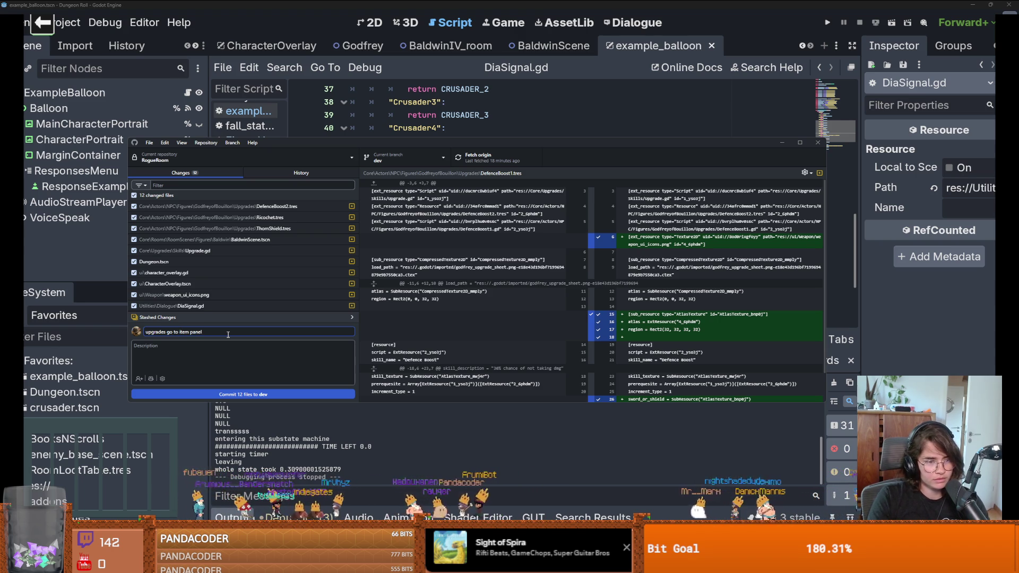
click(246, 394)
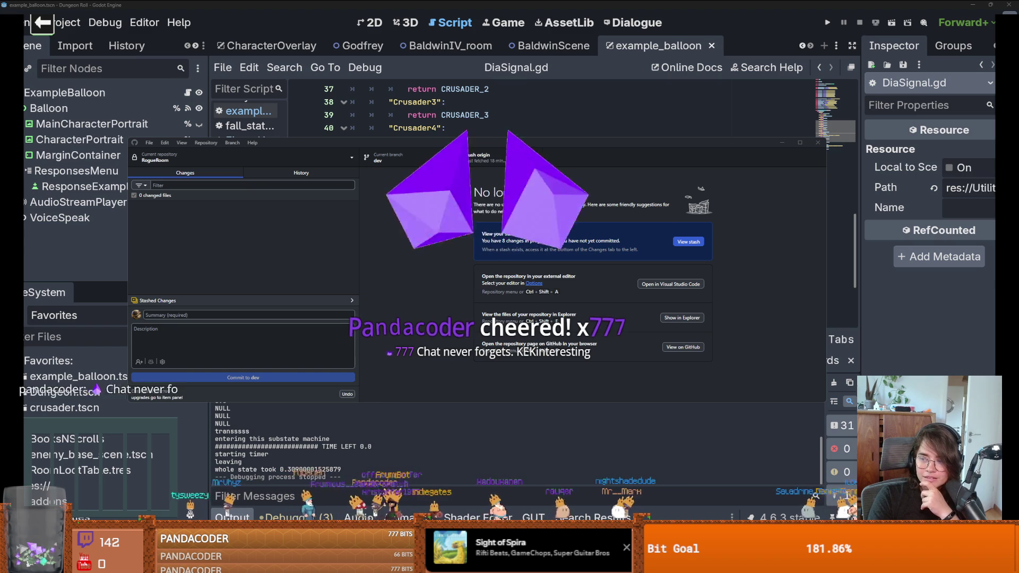
Step: In Steam, check the Downloads page, then return to the Gothic 1 Remake library entry
key(alt+Tab)
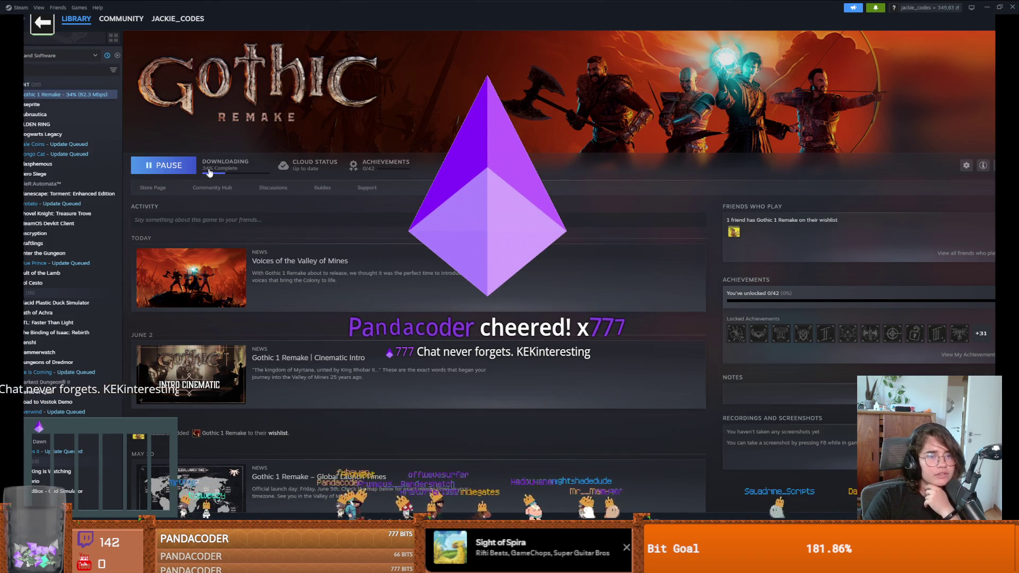
click(213, 166)
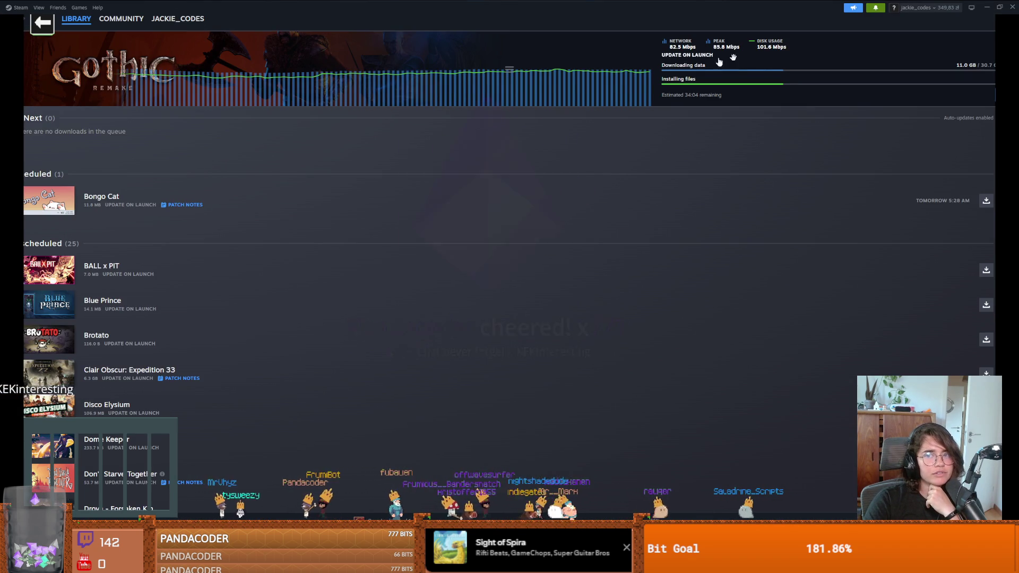
click(55, 19)
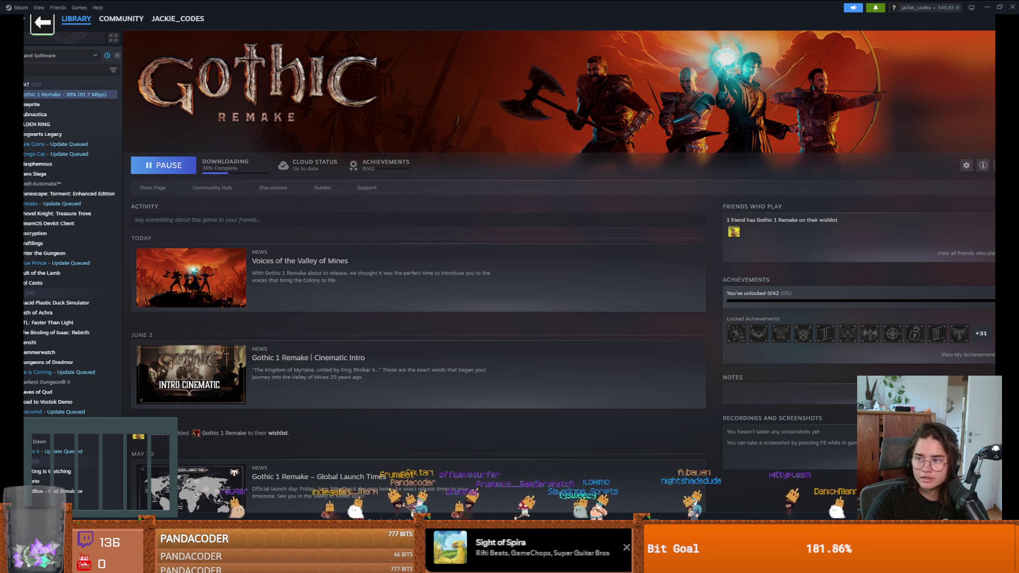
drag(381, 32, 381, 4)
scroll(514, 402, down, 3)
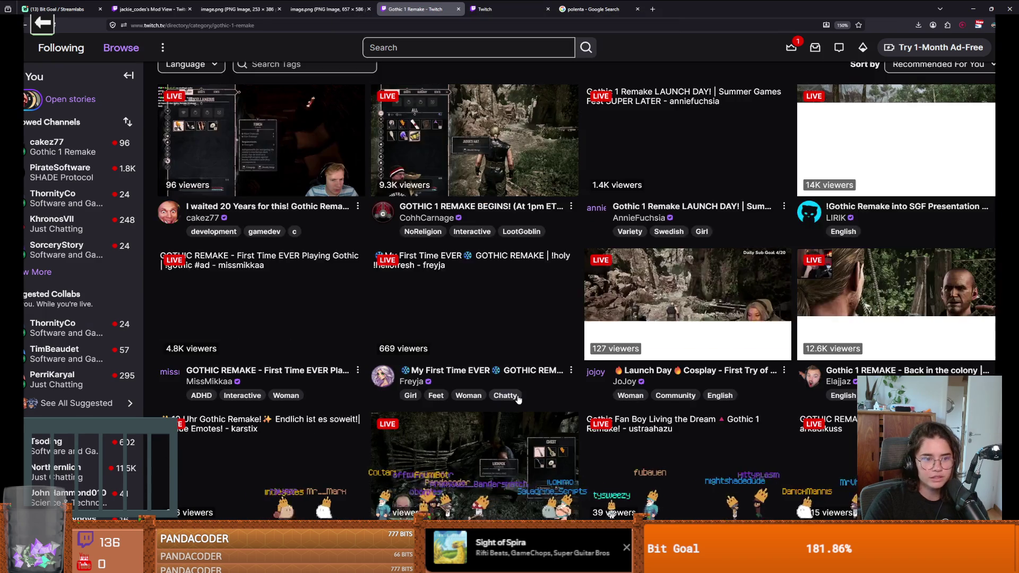
scroll(498, 285, up, 2)
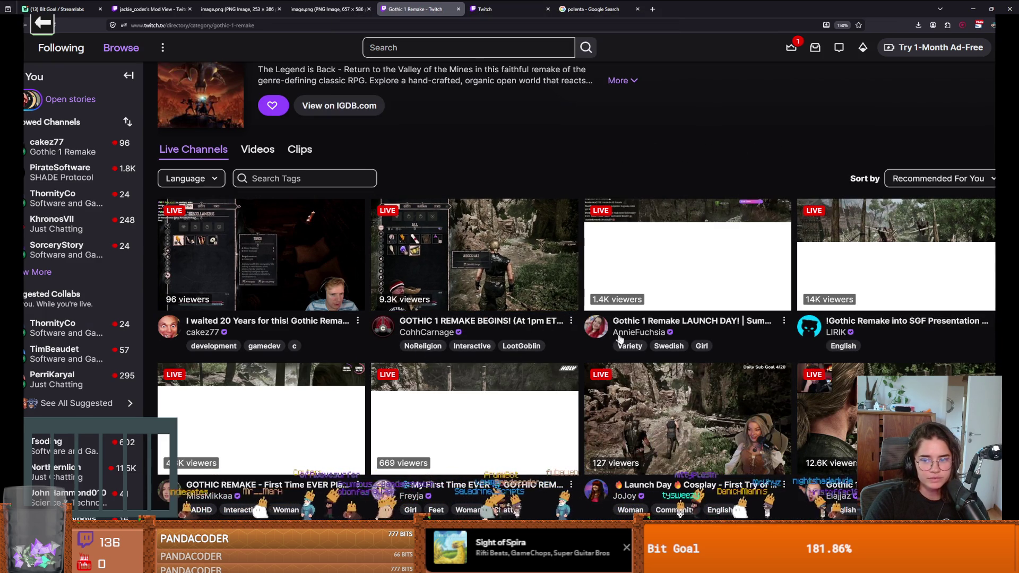
scroll(634, 355, down, 1)
scroll(631, 349, down, 1)
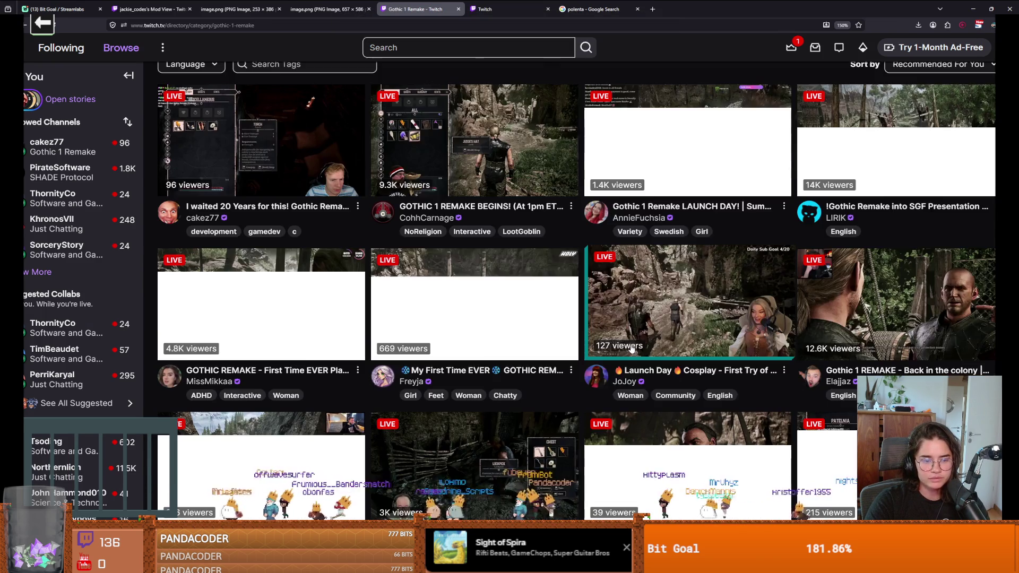
scroll(630, 348, down, 1)
scroll(630, 347, down, 2)
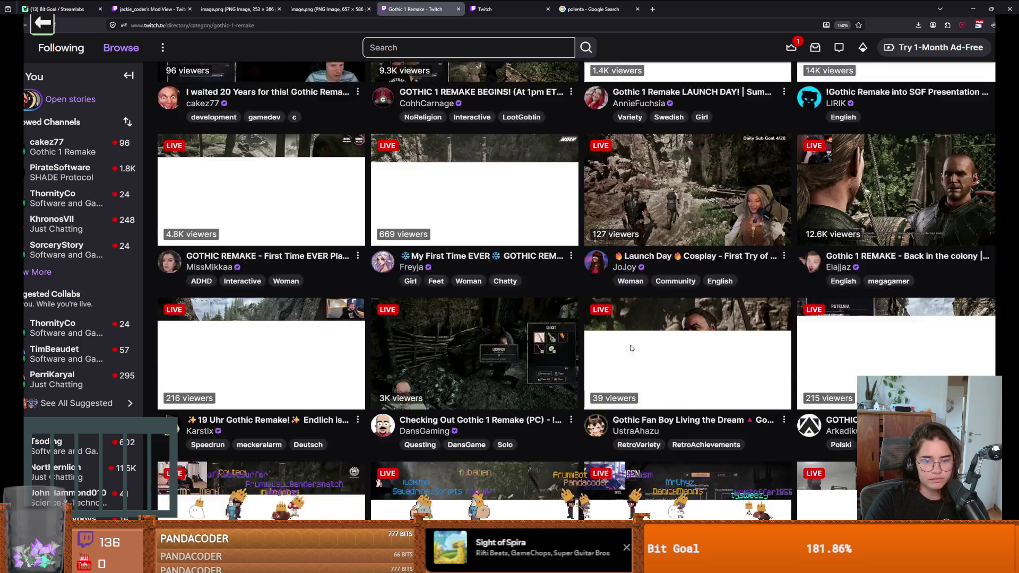
scroll(631, 347, down, 3)
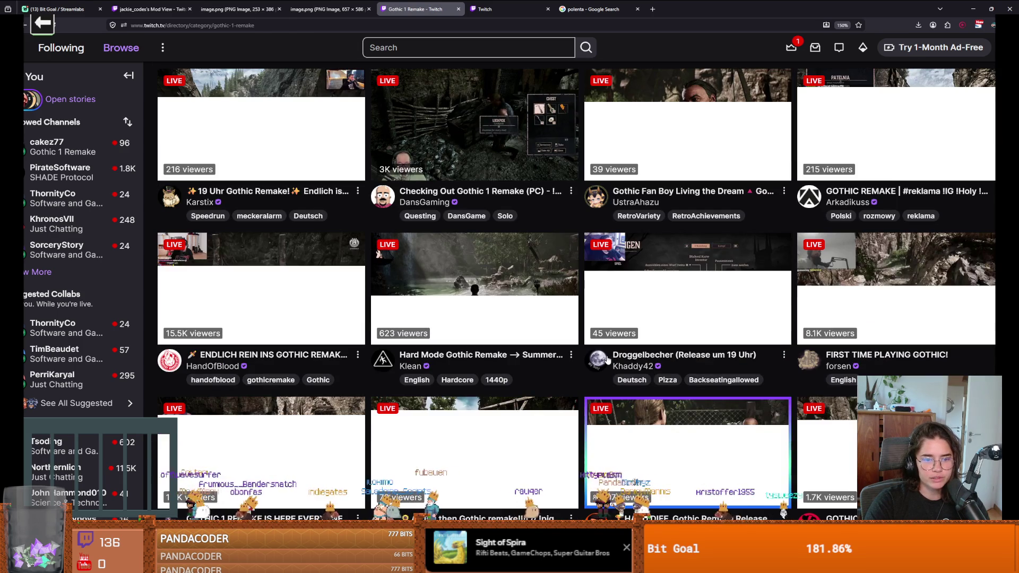
scroll(607, 360, up, 8)
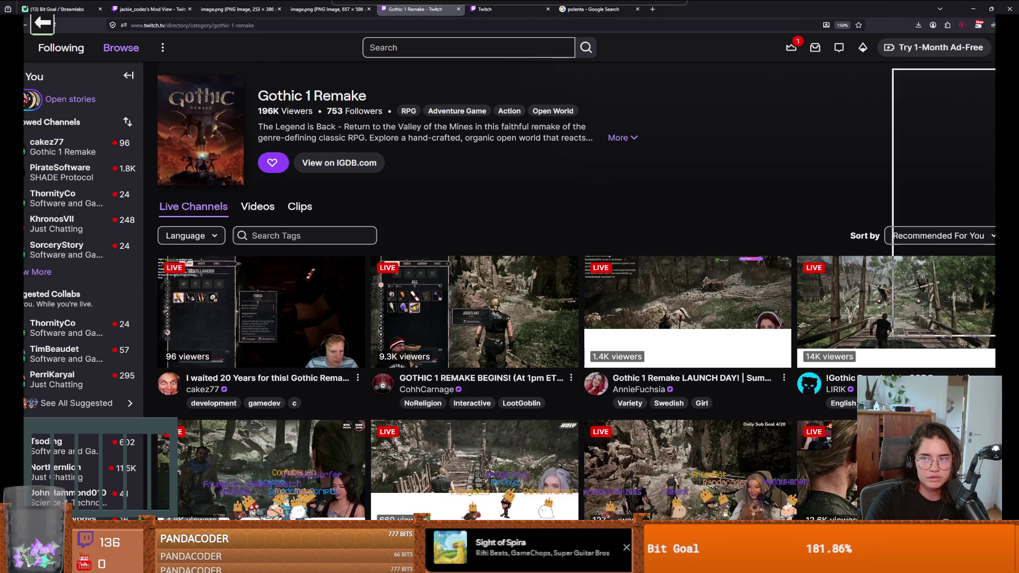
key(alt+Tab)
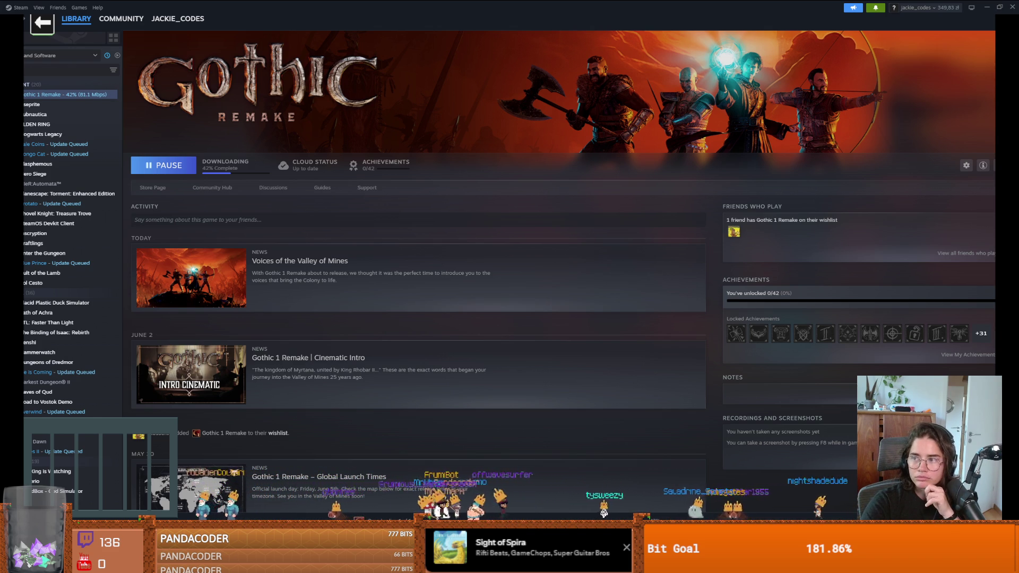
Step: Start a 1-minute game as Black and open with e5, Nc6, Bc5 and Nf6
key(alt+Tab)
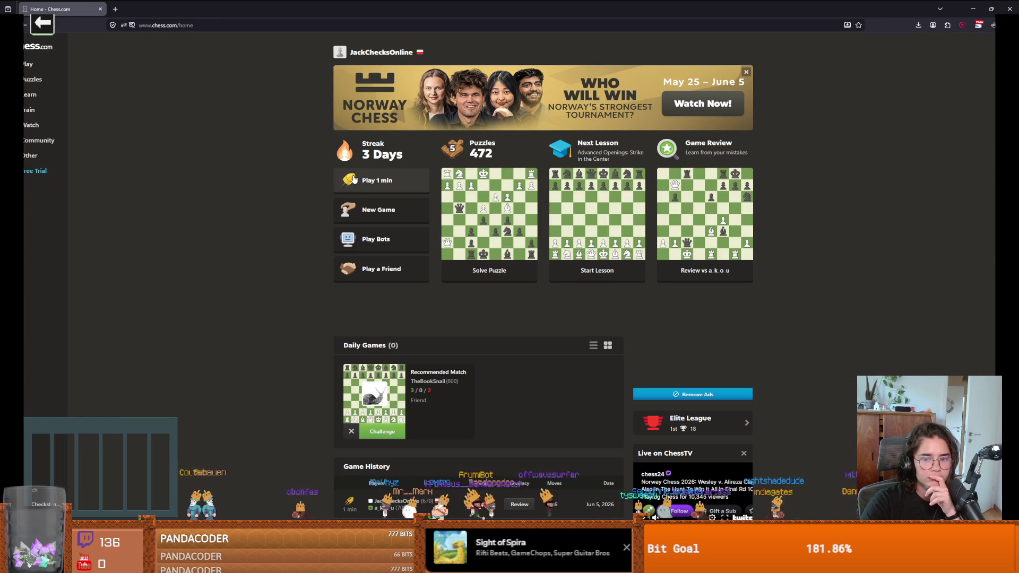
click(353, 179)
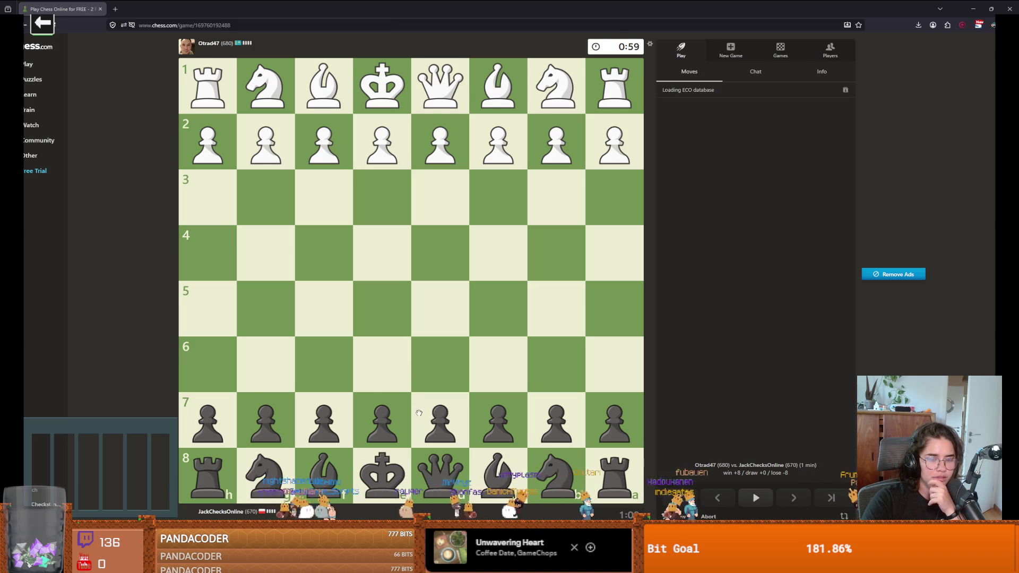
drag(381, 411, 382, 309)
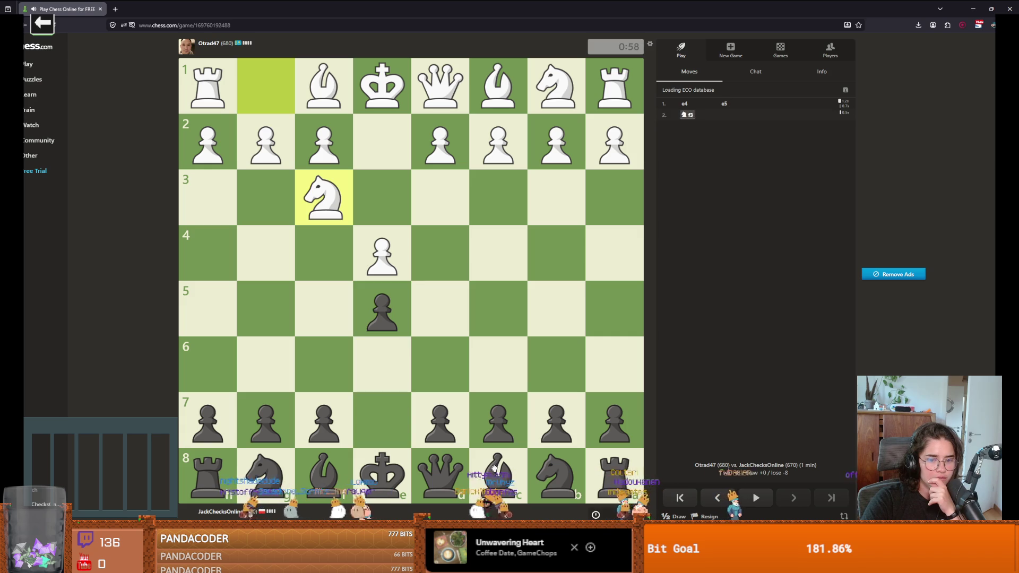
mouse_move(276, 479)
mouse_down()
mouse_move(505, 405)
mouse_move(498, 365)
mouse_up()
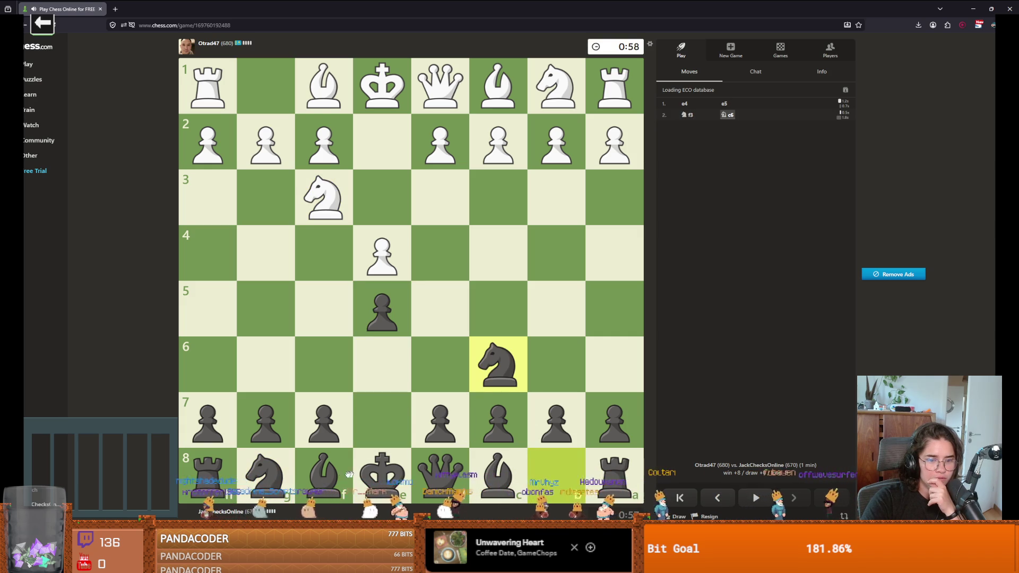
drag(324, 475, 500, 317)
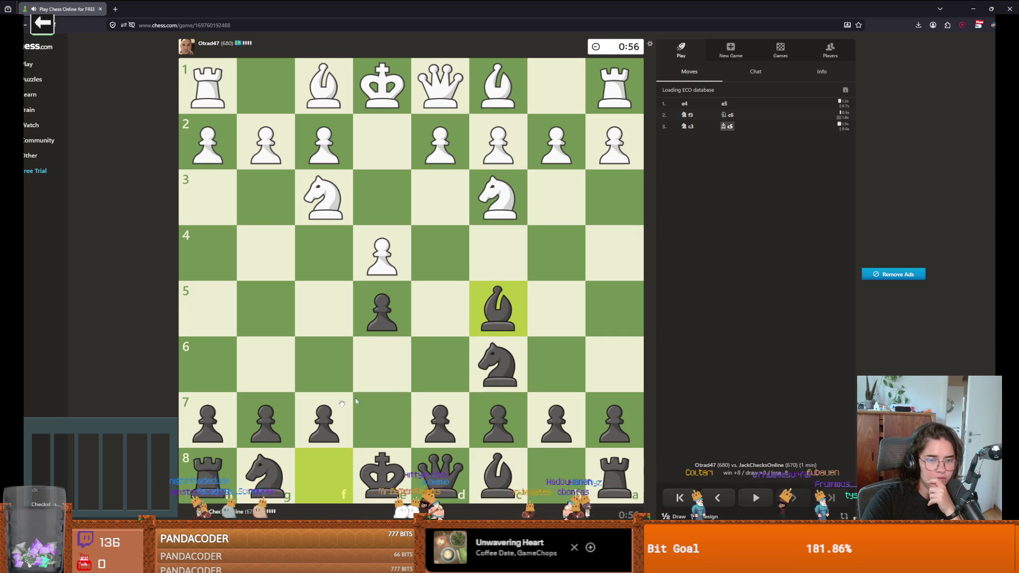
mouse_move(266, 470)
mouse_down()
mouse_move(323, 348)
mouse_move(324, 362)
mouse_move(260, 258)
mouse_up()
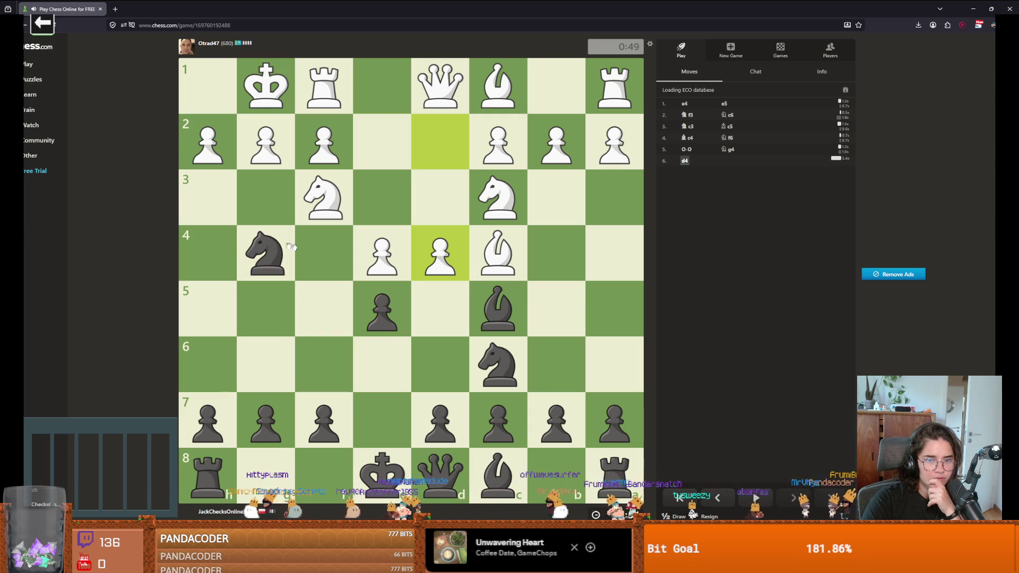
Step: Play exd4 and d3, take on f2 with knight then bishop, play Nb4 and castle kingside
drag(382, 307, 440, 253)
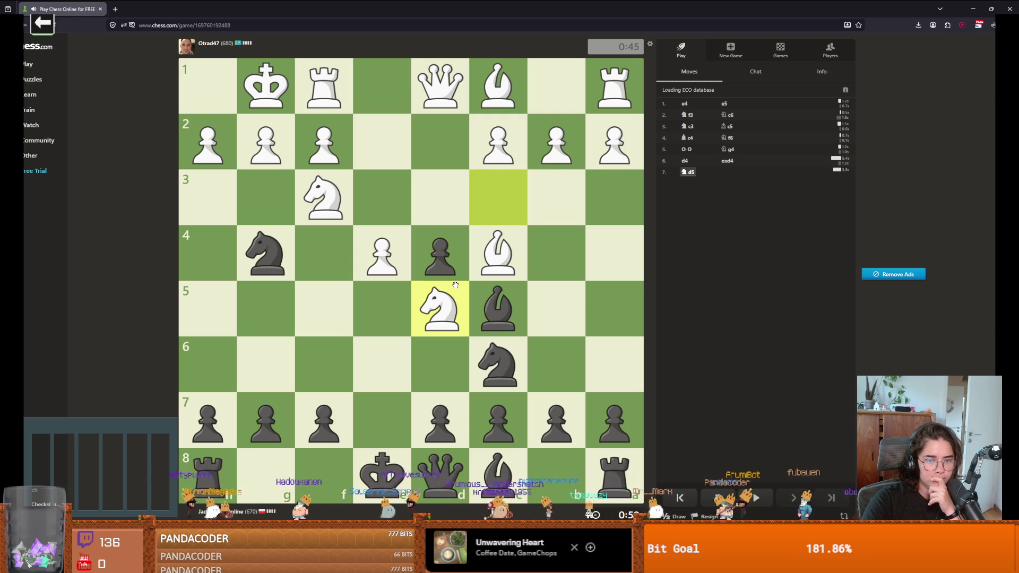
drag(440, 263, 444, 214)
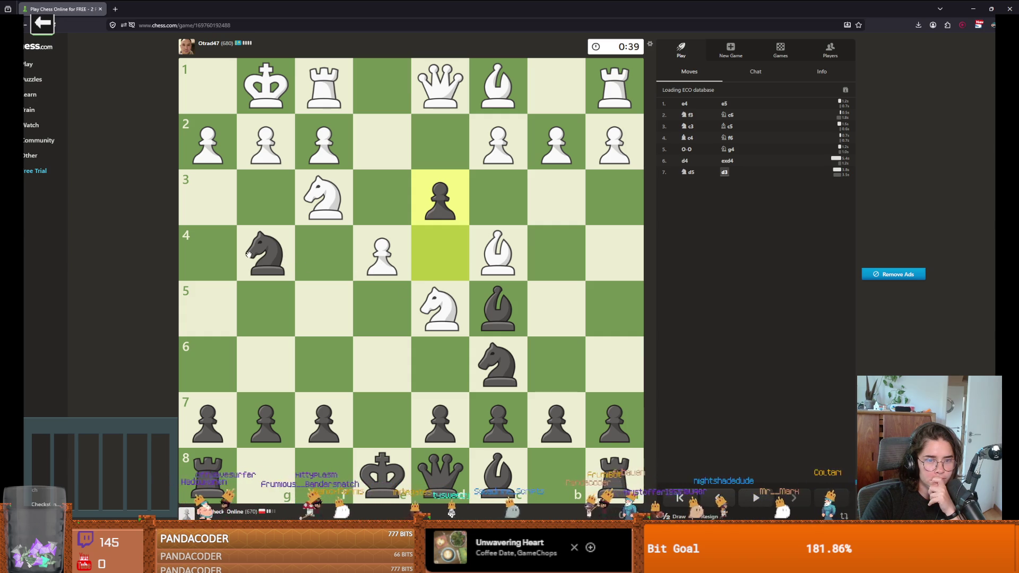
drag(250, 253, 326, 153)
drag(494, 313, 324, 142)
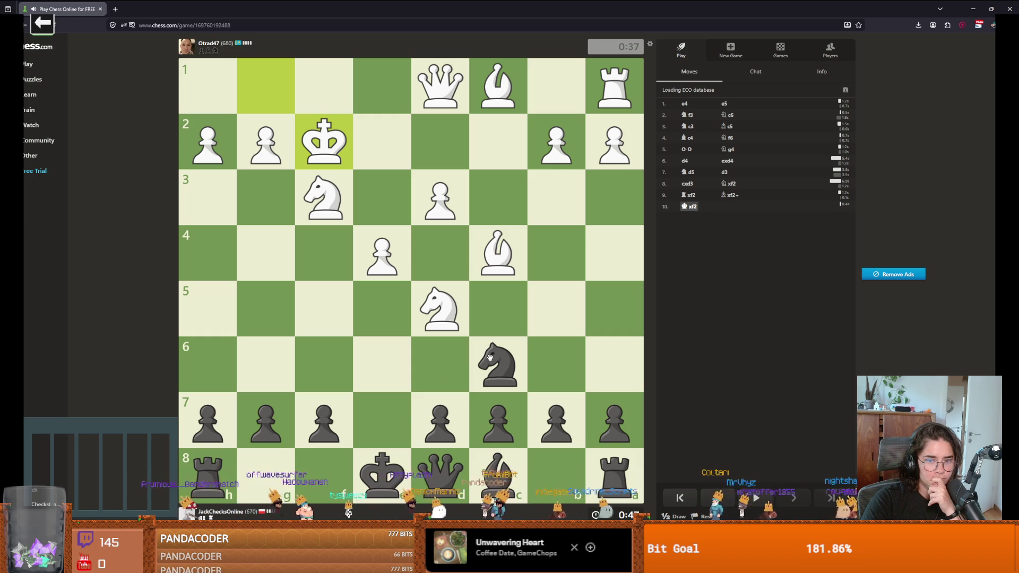
drag(489, 359, 542, 253)
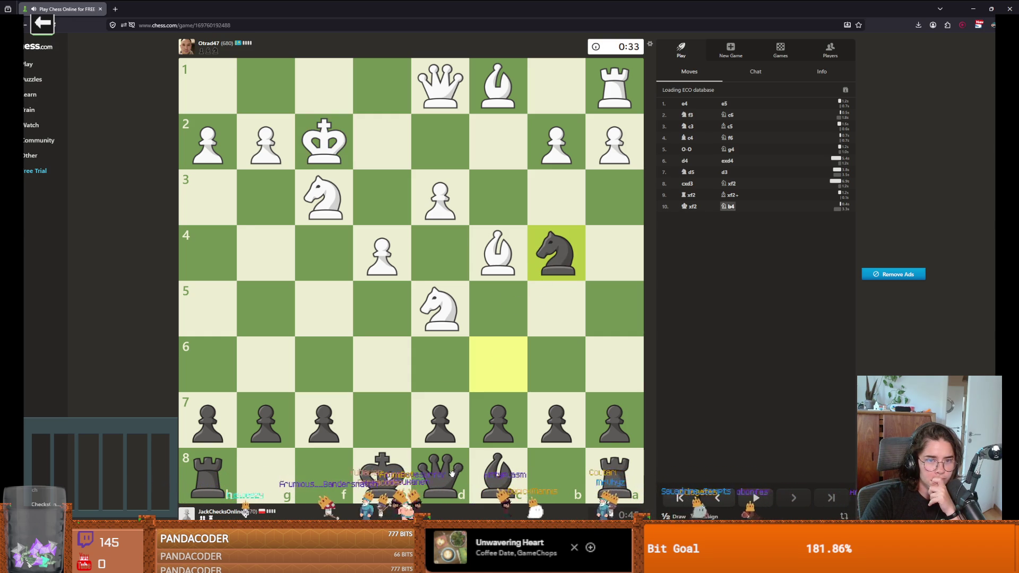
mouse_move(492, 412)
mouse_down()
mouse_move(491, 366)
mouse_move(494, 419)
mouse_up()
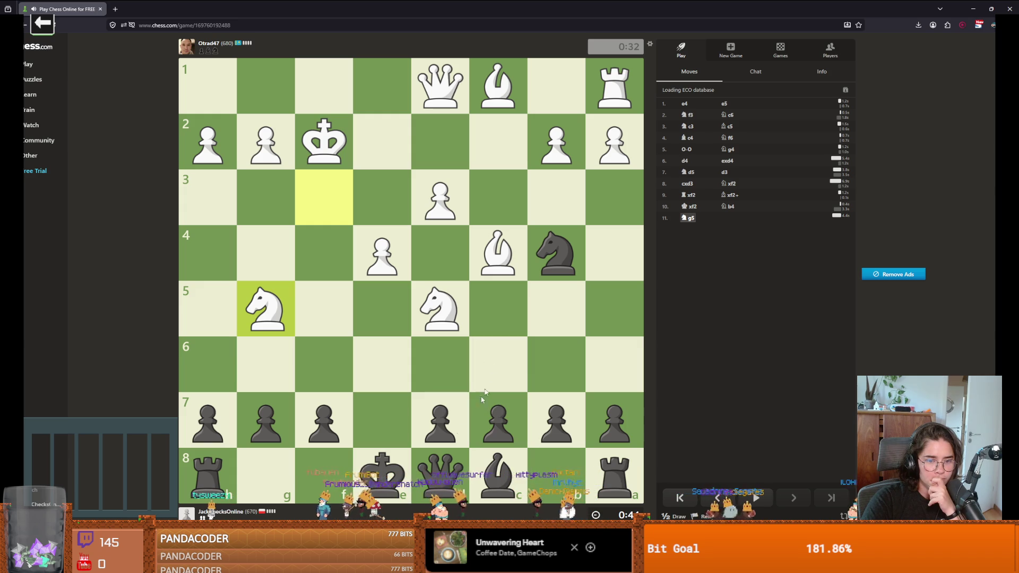
mouse_move(382, 472)
mouse_down()
mouse_move(249, 472)
mouse_move(265, 473)
mouse_up()
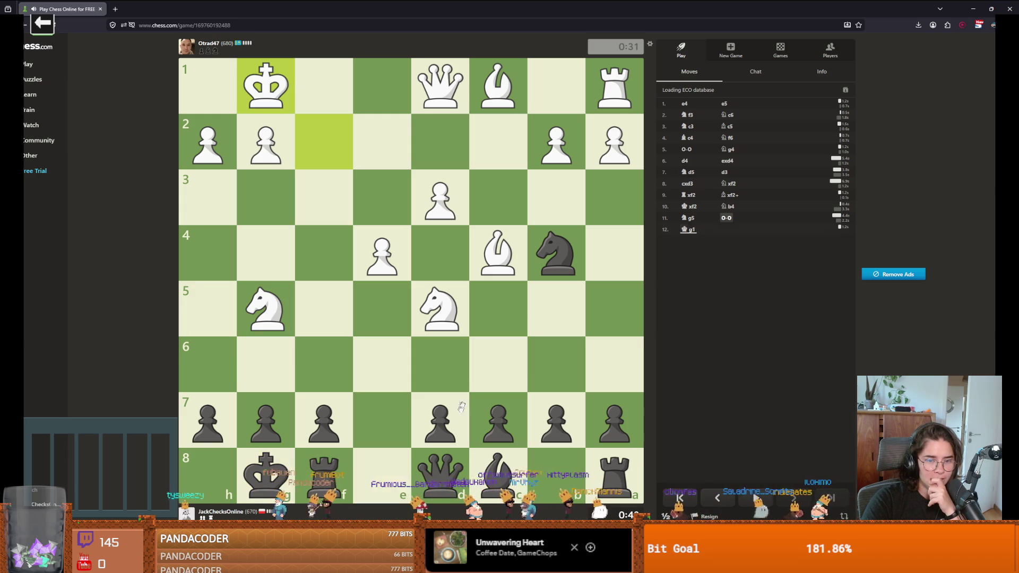
Step: Play Nxd5, c6, d5, cxd5 and g6 until White mates, then dismiss the result popup
drag(556, 255, 441, 312)
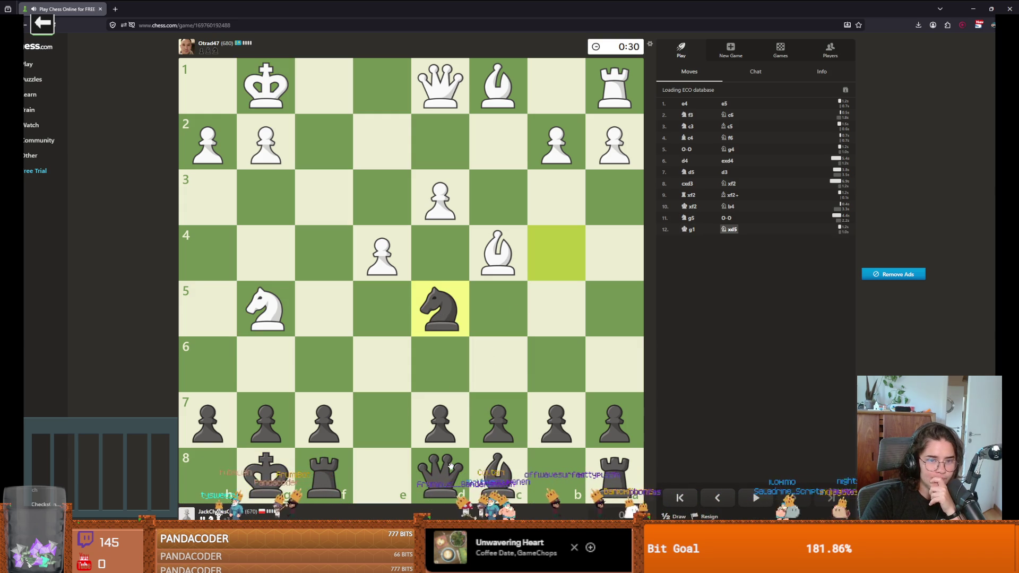
drag(499, 419, 499, 367)
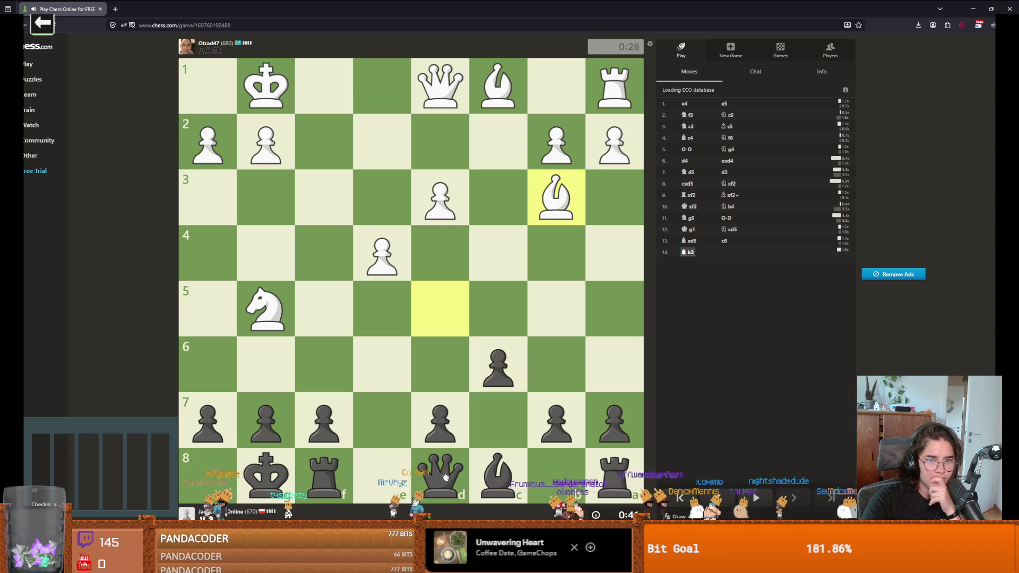
drag(441, 419, 446, 315)
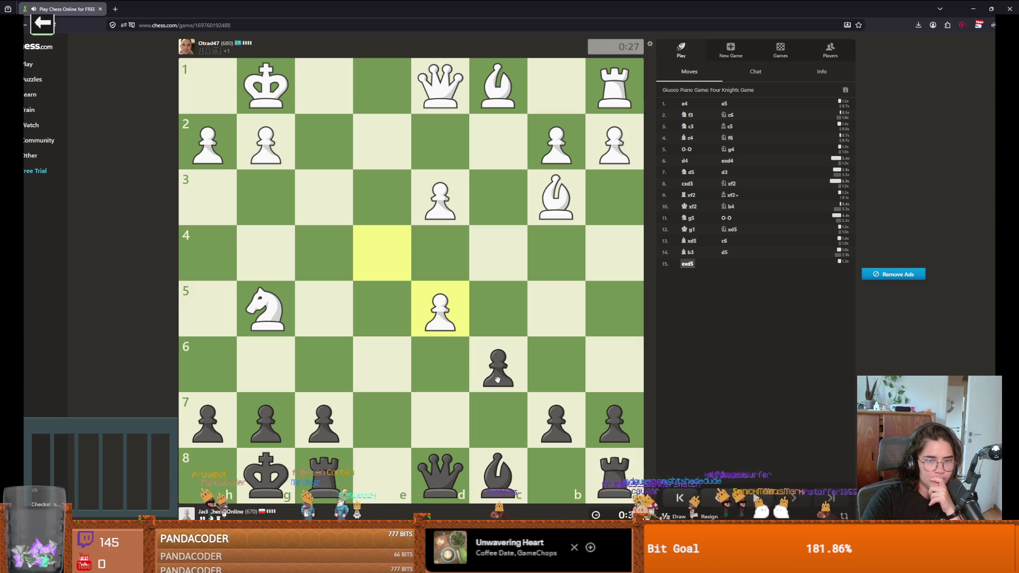
drag(505, 379, 445, 318)
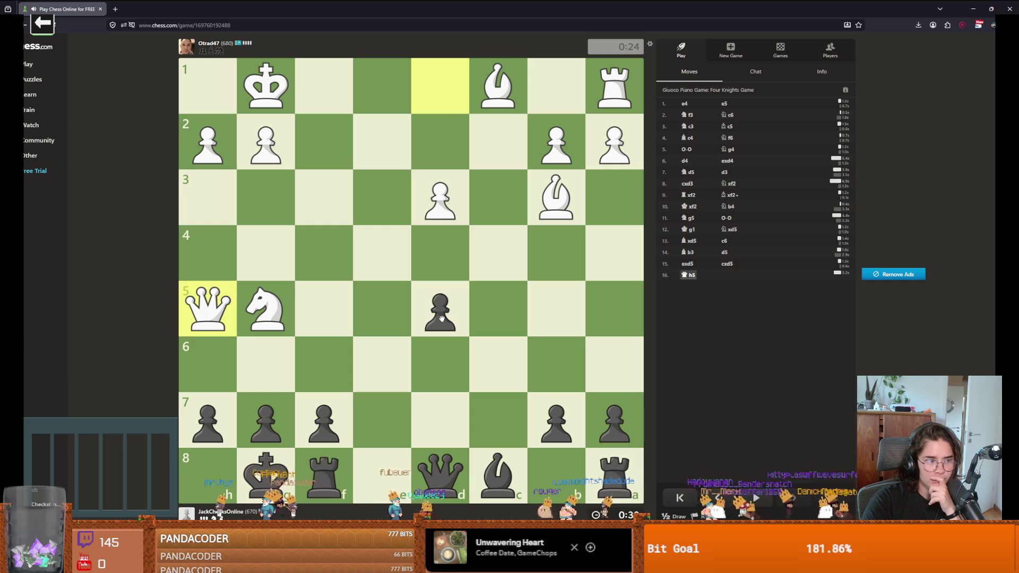
click(265, 422)
click(265, 365)
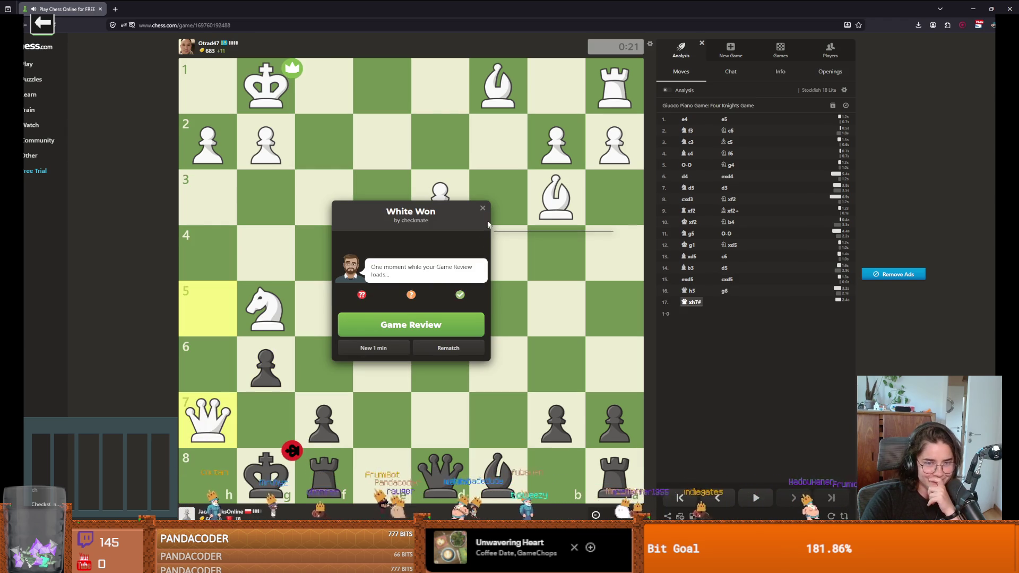
click(483, 208)
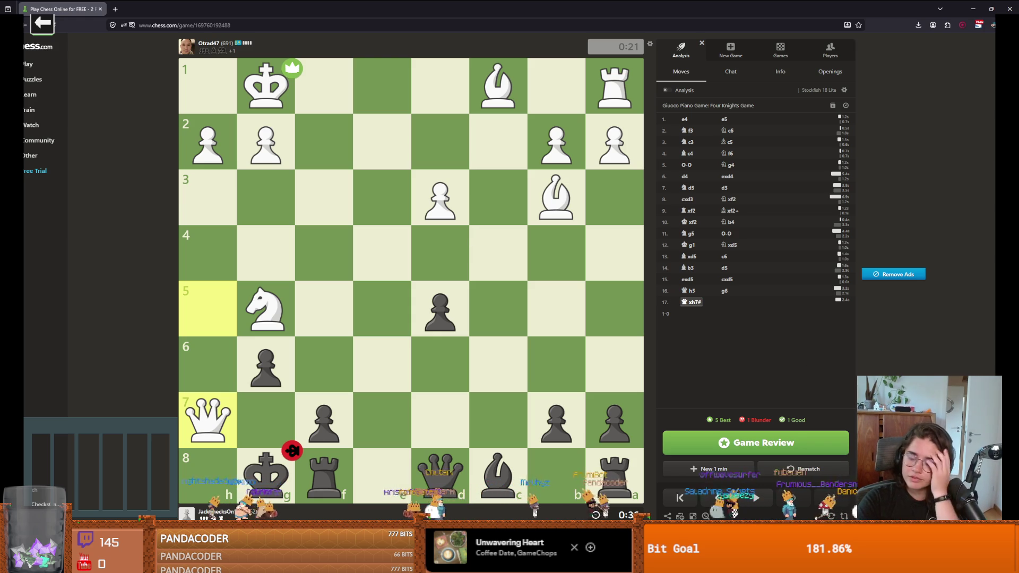
key(alt+Tab)
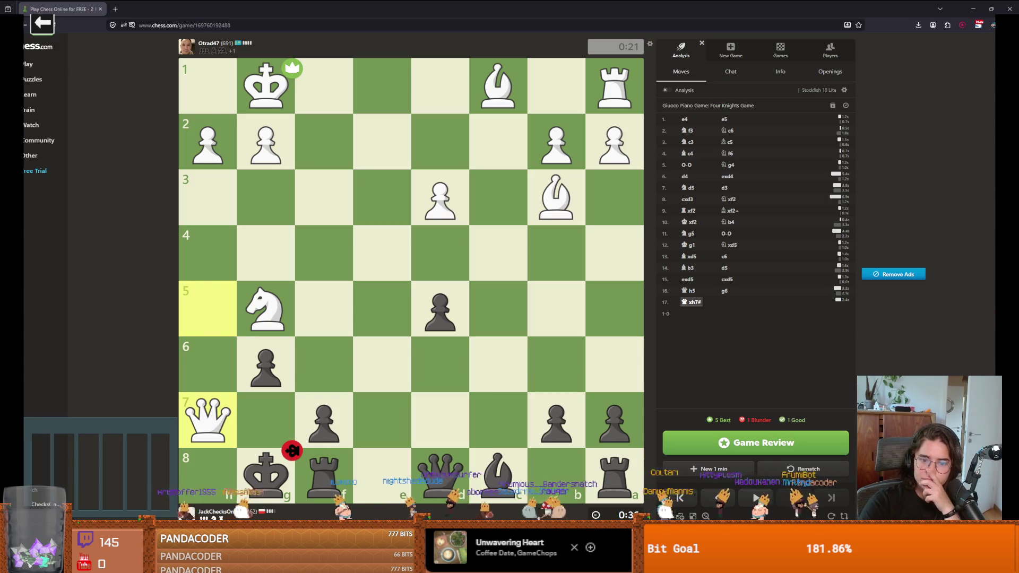
Step: Push RogueRoom's dev branch to origin with Ctrl+P in GitHub Desktop, then return to the chess game
key(alt+Tab)
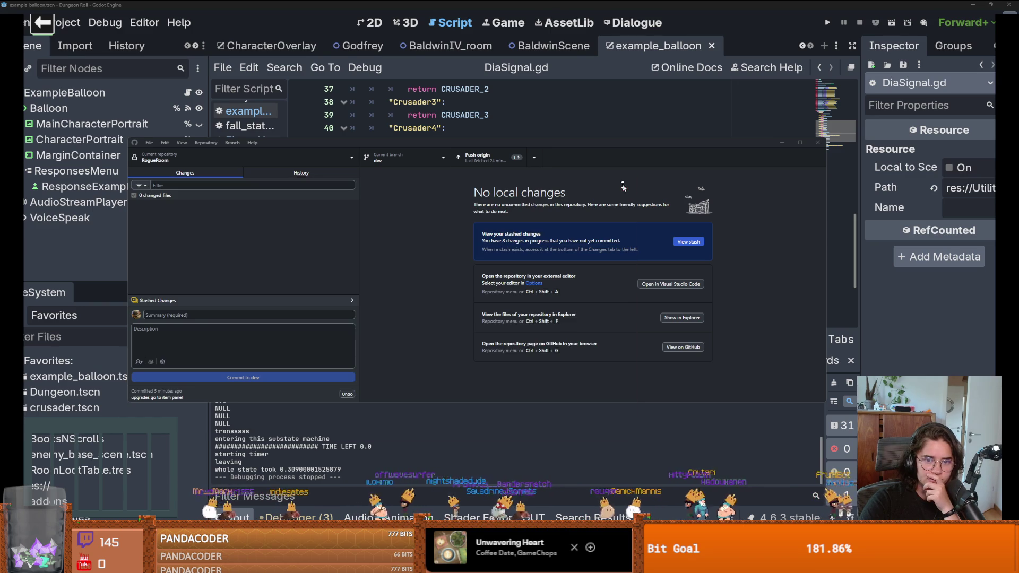
key(ctrl+p)
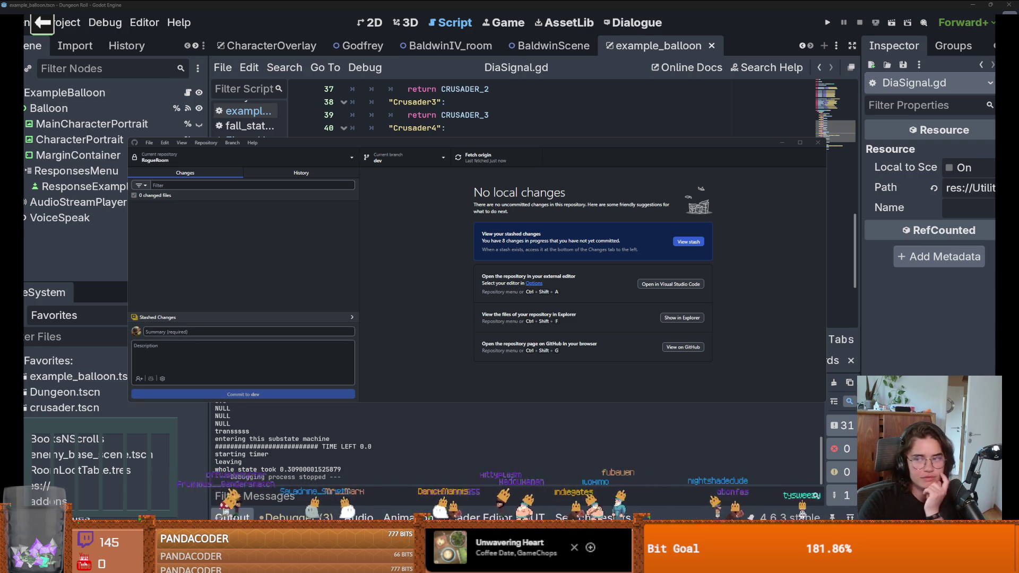
key(alt+Tab)
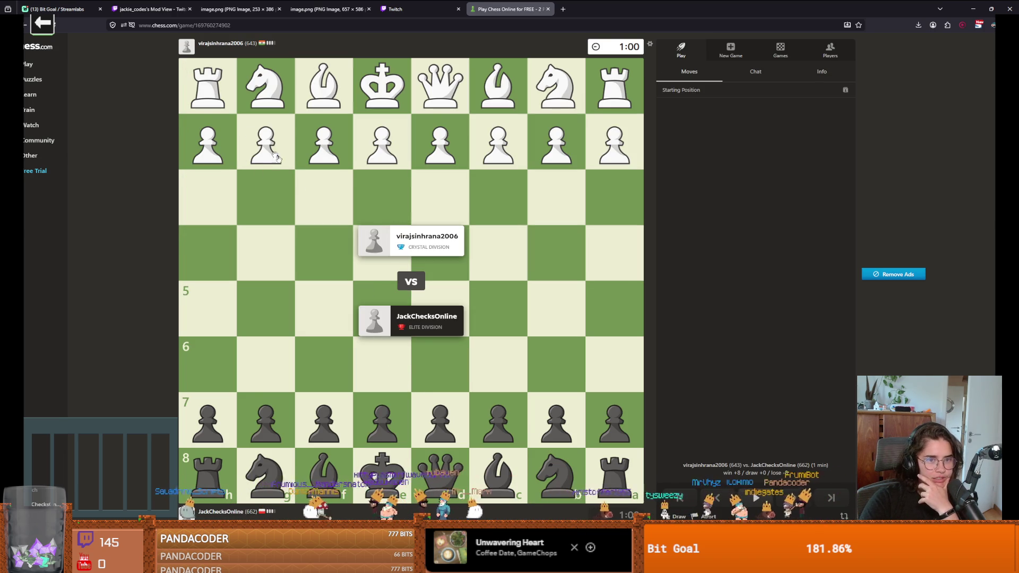
Step: Answer e4 with e5, cancel a Bc5 premove, then play Nc6, exd4, Qf6 and Nf6
drag(387, 422, 391, 310)
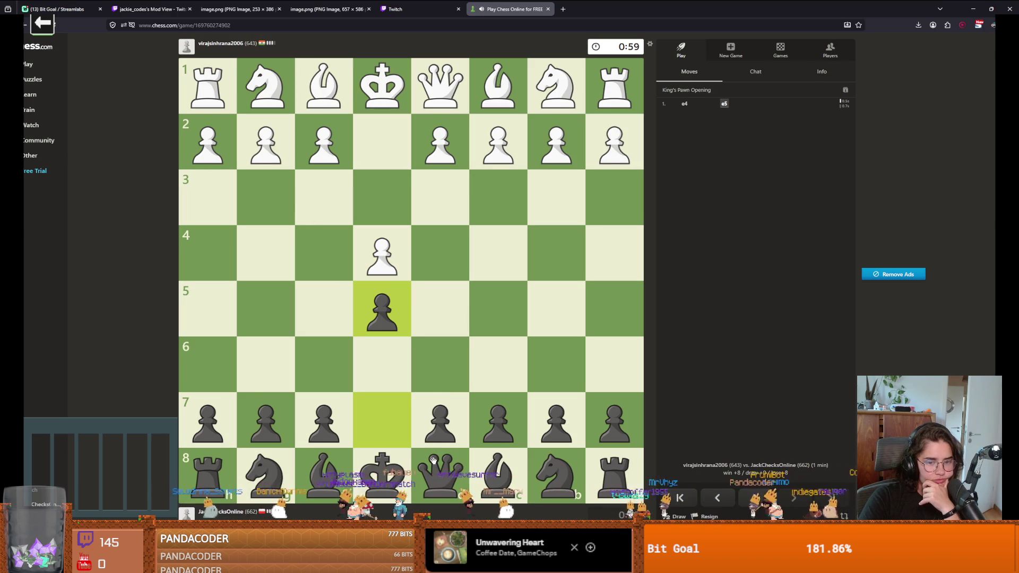
drag(328, 472, 495, 302)
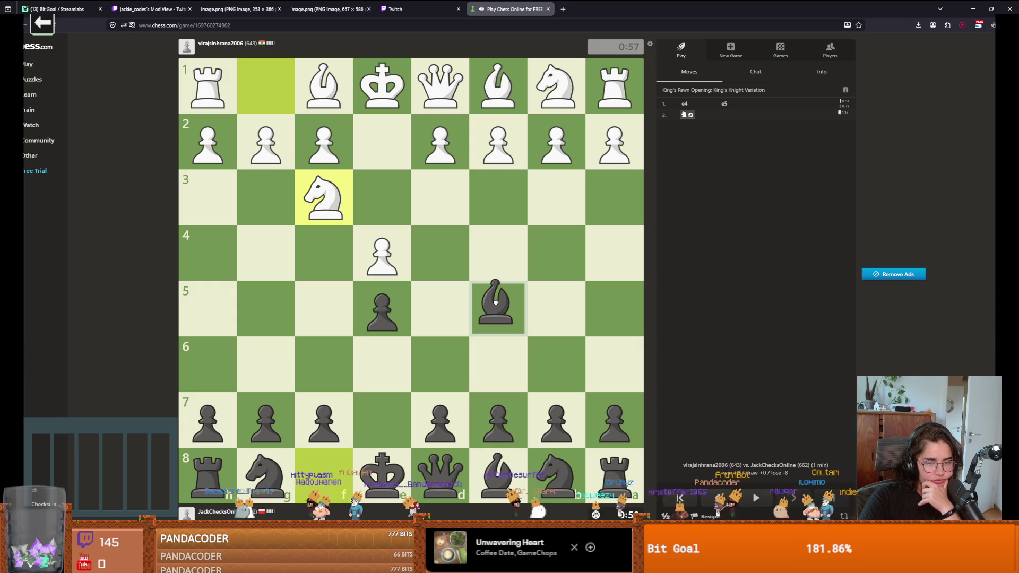
right_click(495, 303)
drag(556, 472, 466, 385)
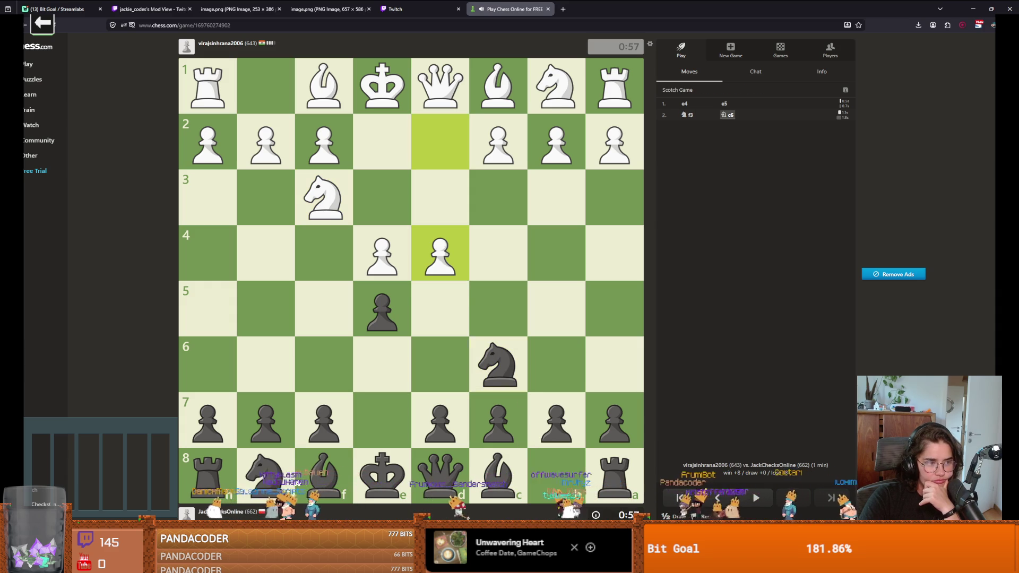
drag(381, 310, 442, 261)
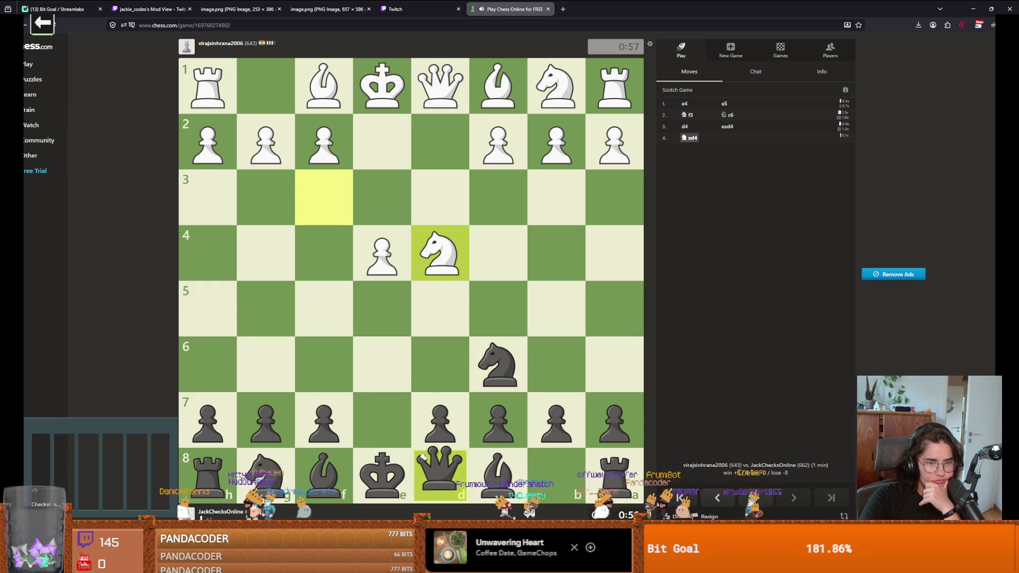
mouse_move(440, 474)
mouse_down()
mouse_move(325, 366)
mouse_move(513, 374)
mouse_up()
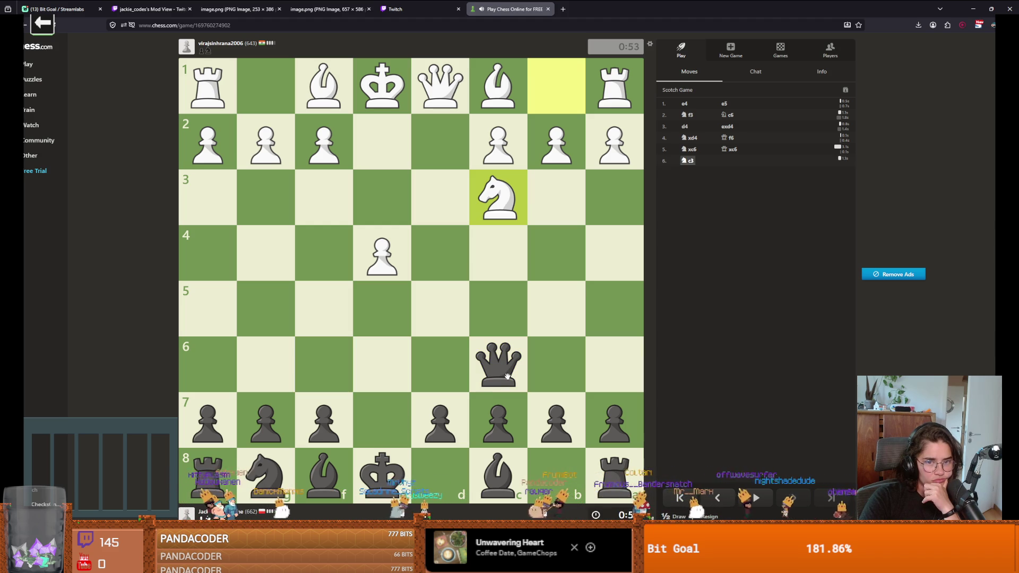
drag(266, 472, 348, 363)
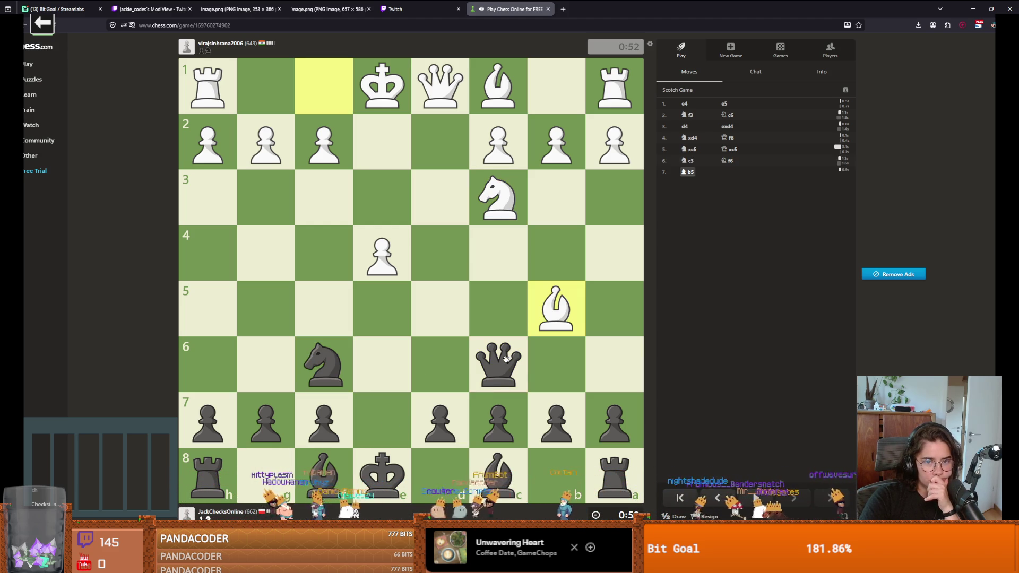
Step: Move the queen off the bishop's line, push c5, take the bishop on b5, and king to d8
mouse_move(506, 360)
mouse_down()
mouse_move(500, 263)
mouse_move(499, 361)
mouse_move(557, 370)
mouse_up()
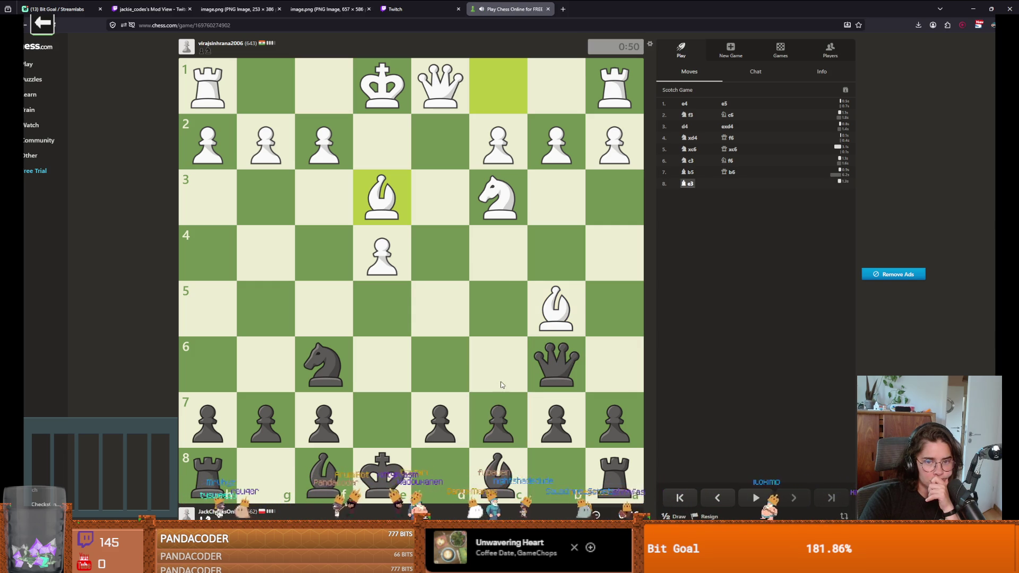
drag(498, 419, 499, 311)
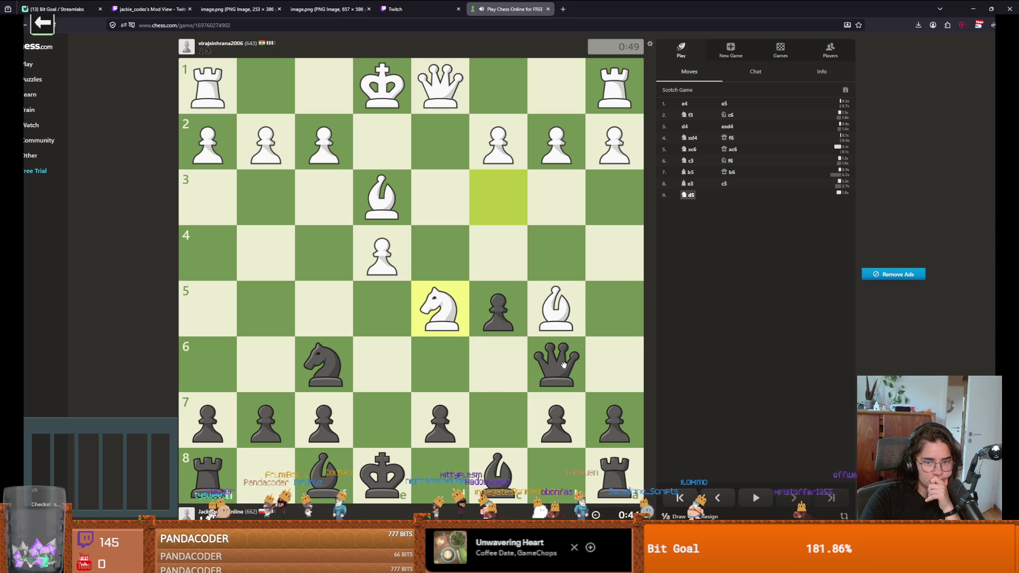
mouse_move(564, 365)
mouse_down()
mouse_move(555, 303)
mouse_move(557, 315)
mouse_up()
drag(564, 350, 539, 324)
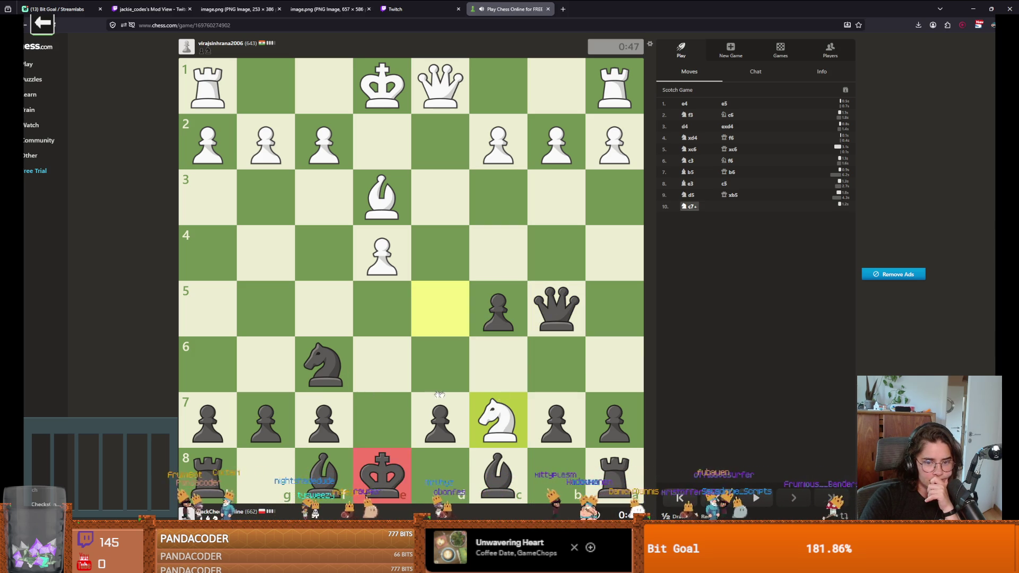
right_click(440, 420)
right_click(556, 363)
drag(382, 475, 440, 475)
Step: Play a6, try Nd4, then Bxd6, Nxe4 and f6
drag(615, 419, 615, 363)
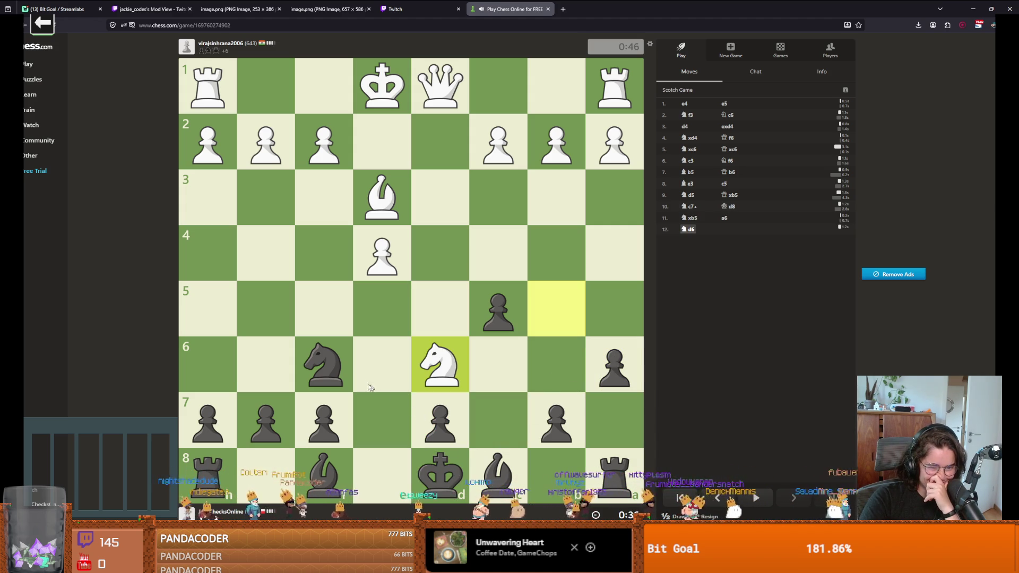
drag(324, 366, 380, 272)
mouse_move(324, 473)
mouse_down()
mouse_move(451, 371)
mouse_move(430, 368)
mouse_up()
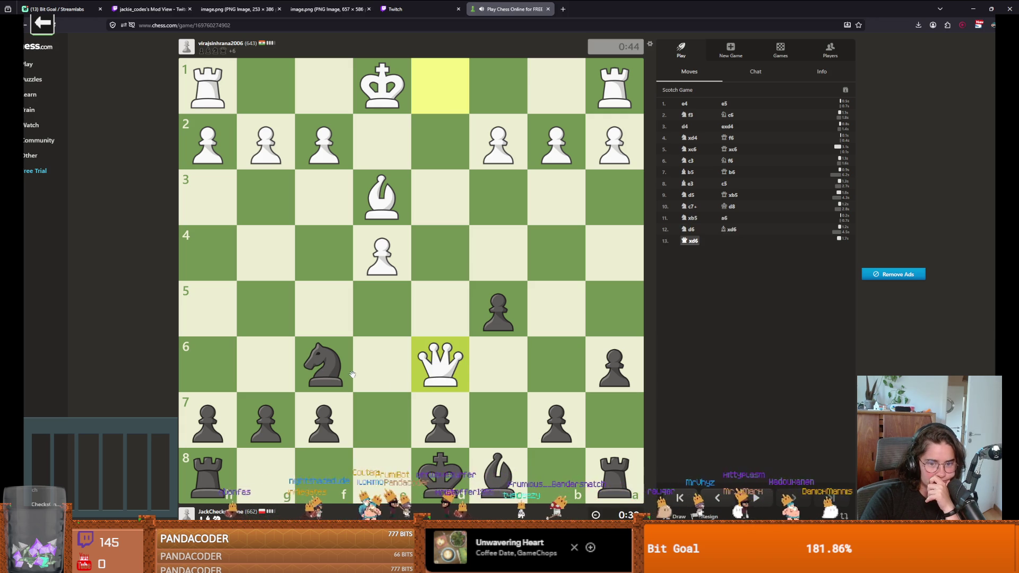
mouse_move(348, 372)
mouse_down()
mouse_move(346, 316)
mouse_move(394, 254)
mouse_up()
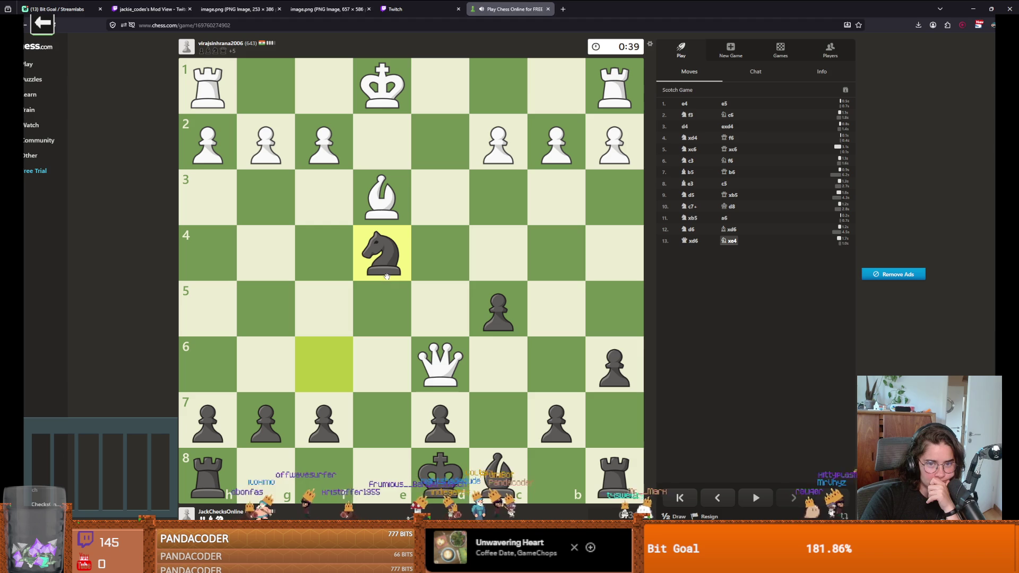
drag(386, 266, 299, 360)
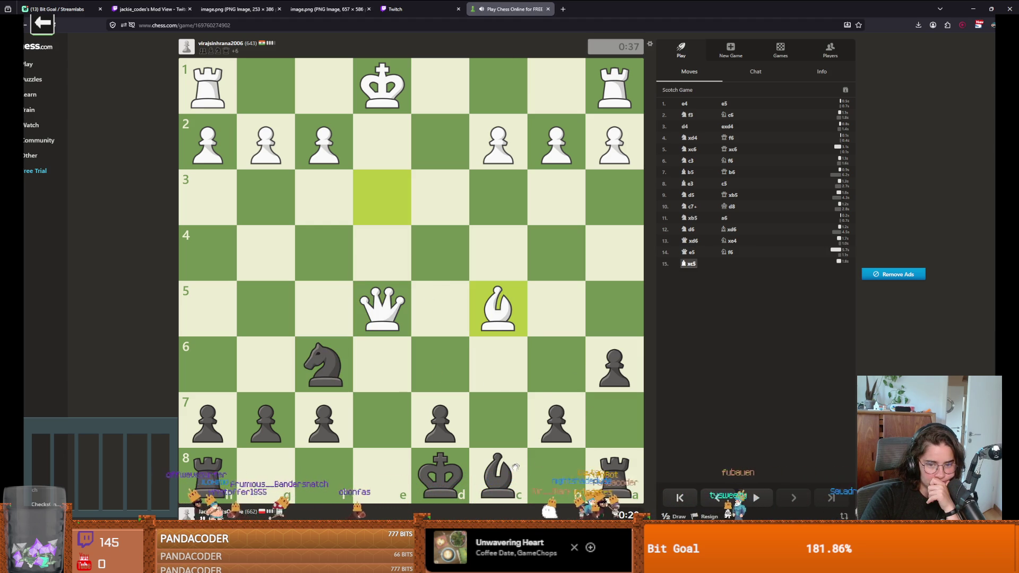
drag(440, 422, 439, 368)
Step: Retreat the knight to e8, king to c7, then trade queens with Nxd6 and Kxd6
drag(324, 364, 381, 474)
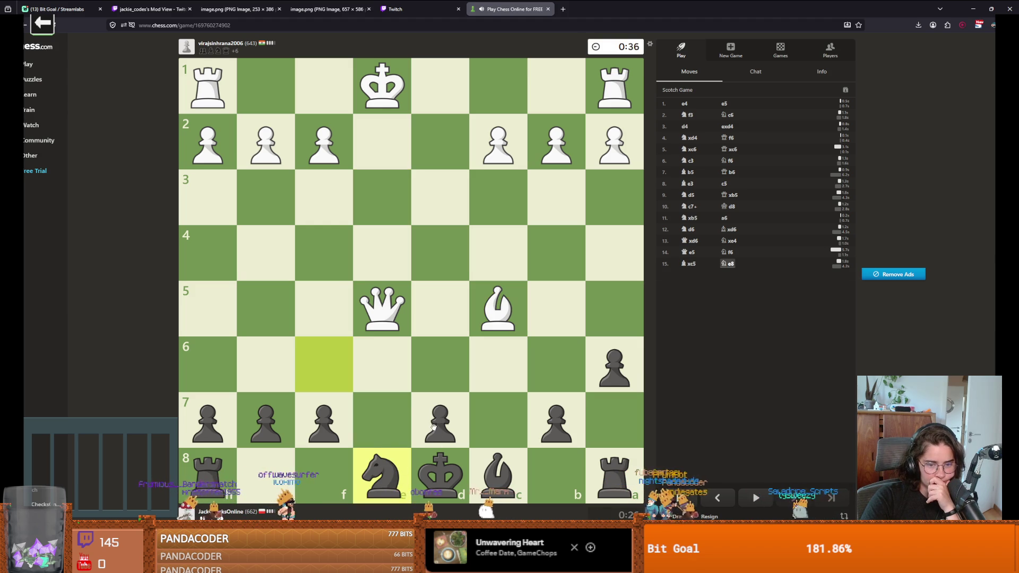
drag(440, 474, 494, 422)
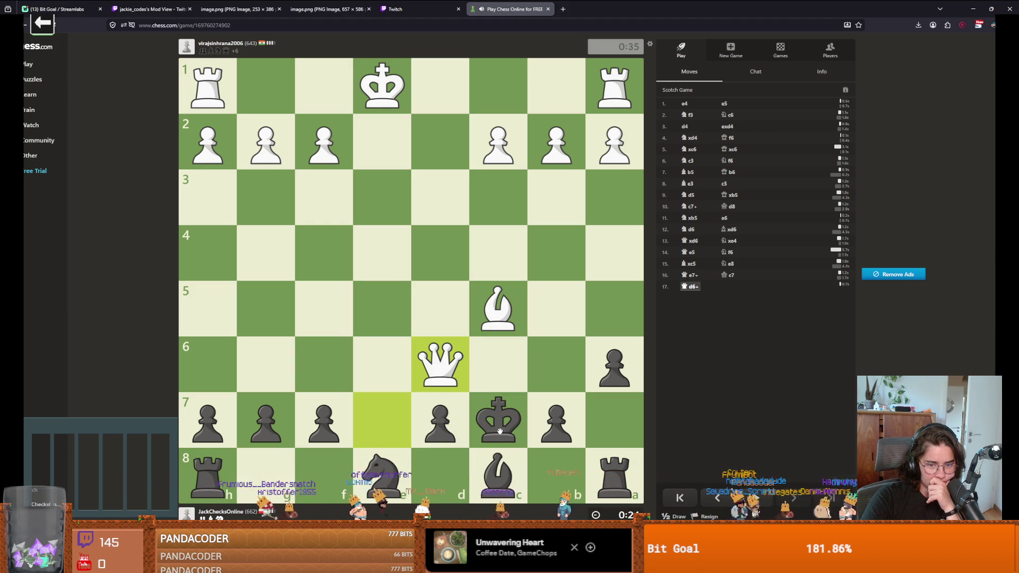
drag(382, 474, 440, 364)
drag(498, 419, 440, 364)
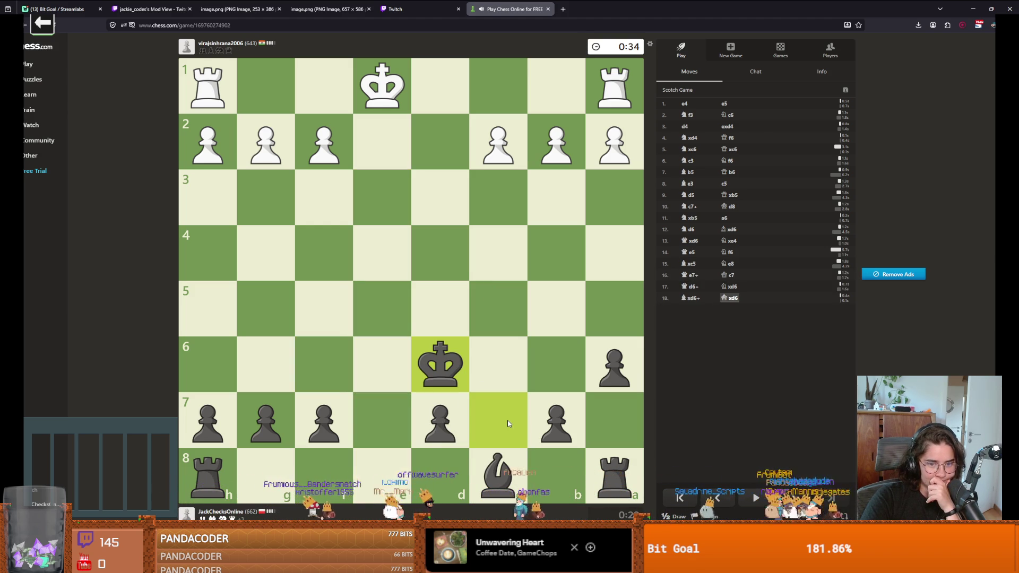
mouse_move(233, 477)
mouse_down()
mouse_move(223, 475)
mouse_move(357, 476)
mouse_up()
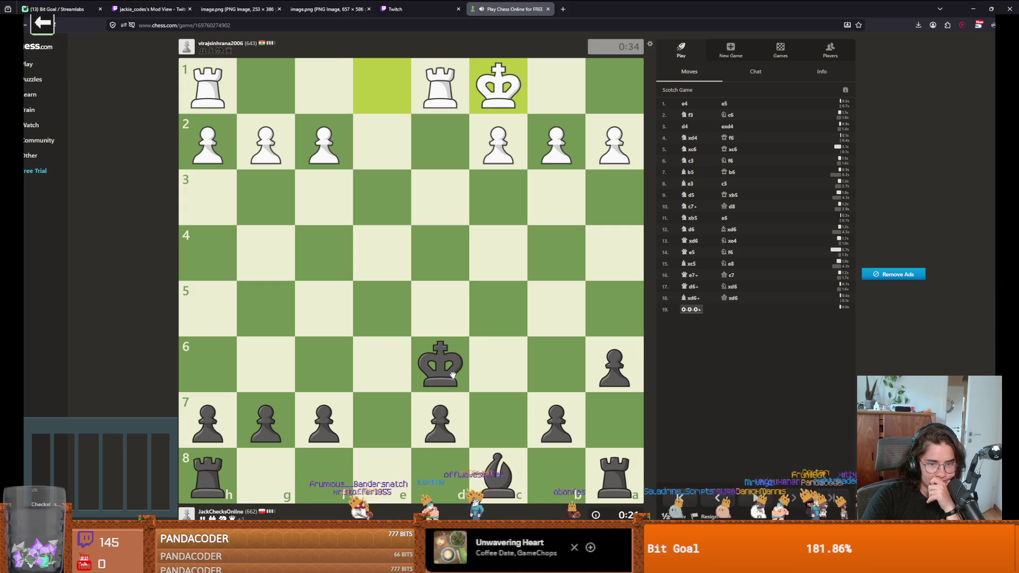
Step: Play Kc7, d6, Bg4, Kd7 and Bf5
drag(453, 375, 502, 406)
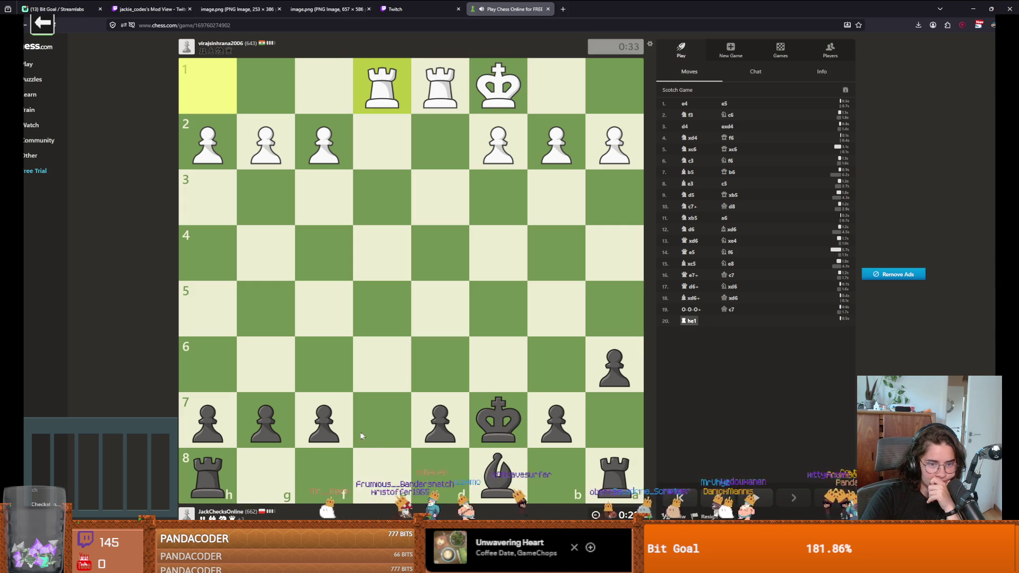
drag(444, 420, 440, 365)
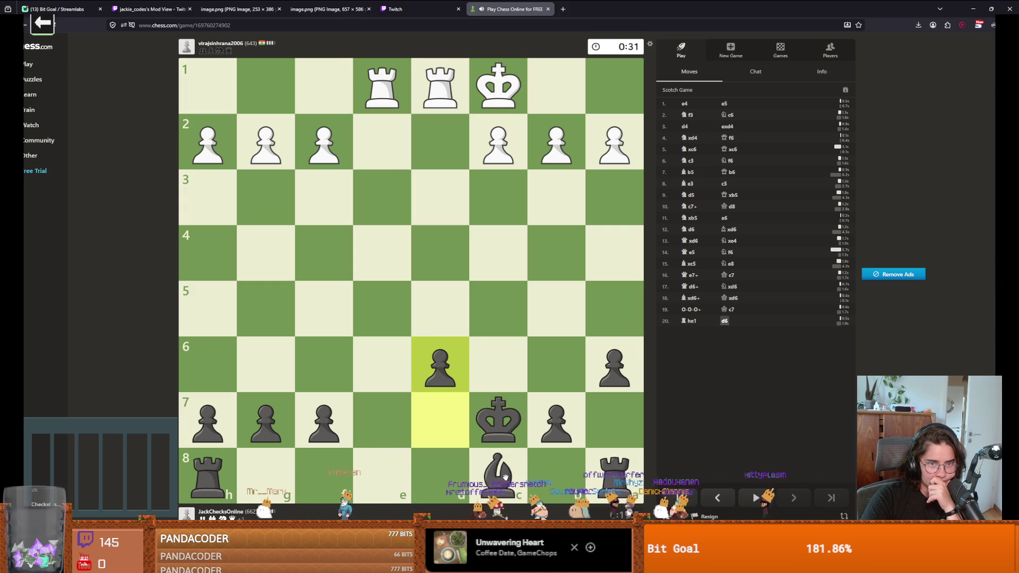
drag(505, 477, 266, 252)
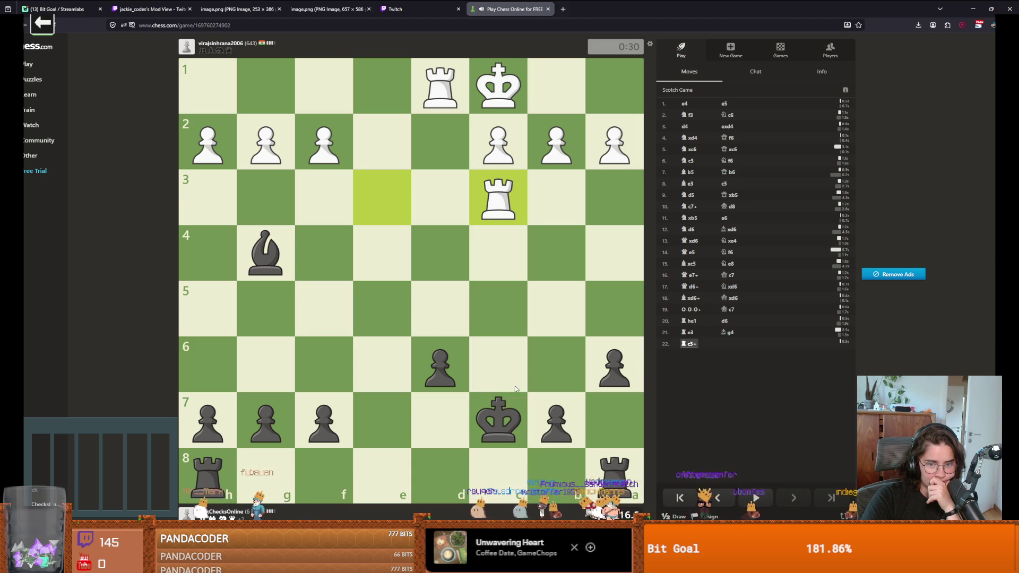
drag(501, 411, 441, 419)
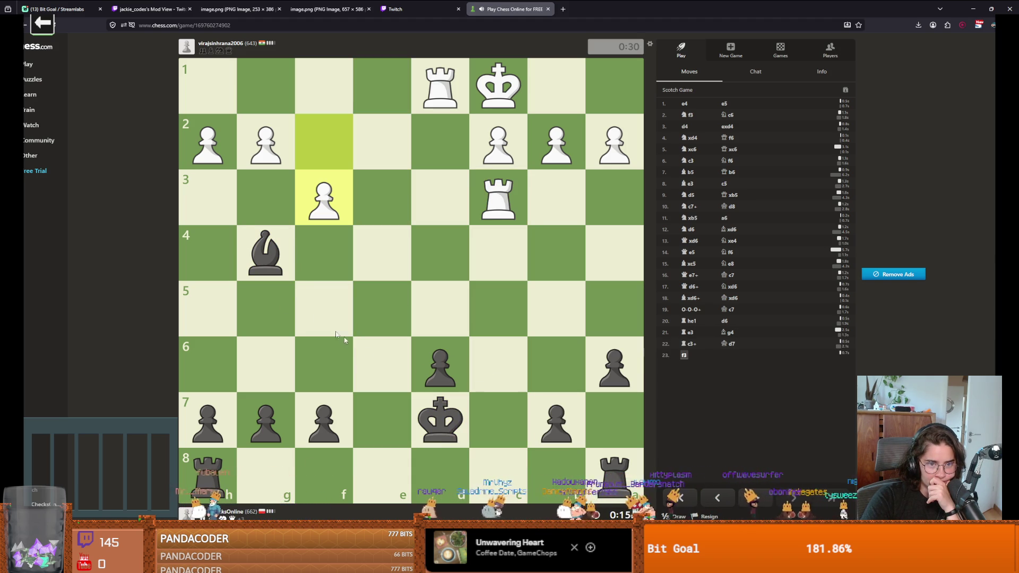
mouse_move(275, 253)
mouse_down()
mouse_move(341, 308)
mouse_move(270, 361)
mouse_up()
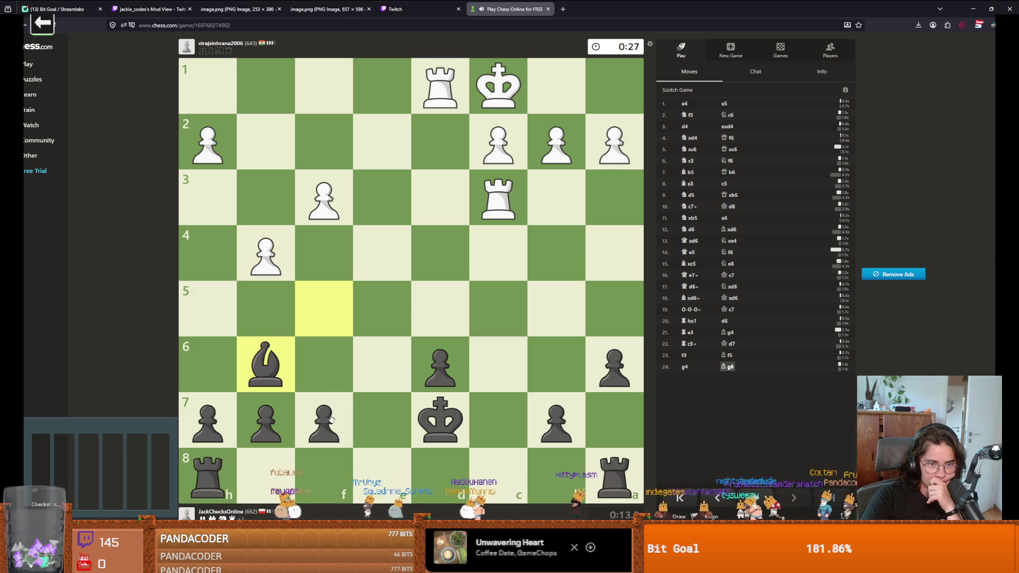
Step: Play f6, Bxg6, Rhf8, f5 and Rxf5, then shift the rook along the fifth rank
mouse_move(331, 420)
mouse_down()
mouse_move(321, 367)
mouse_move(307, 392)
mouse_move(322, 418)
mouse_move(271, 371)
mouse_up()
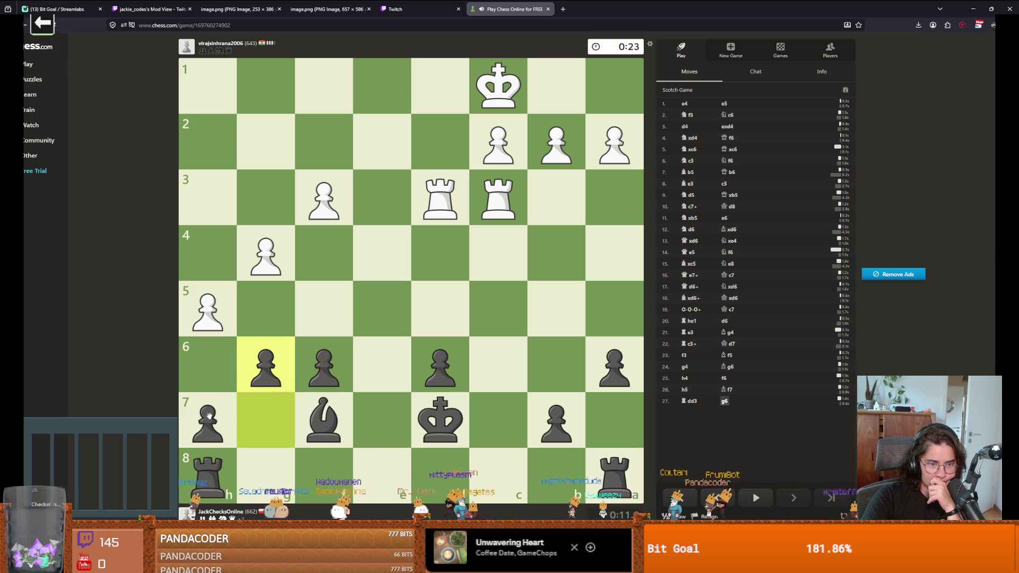
drag(321, 421, 293, 373)
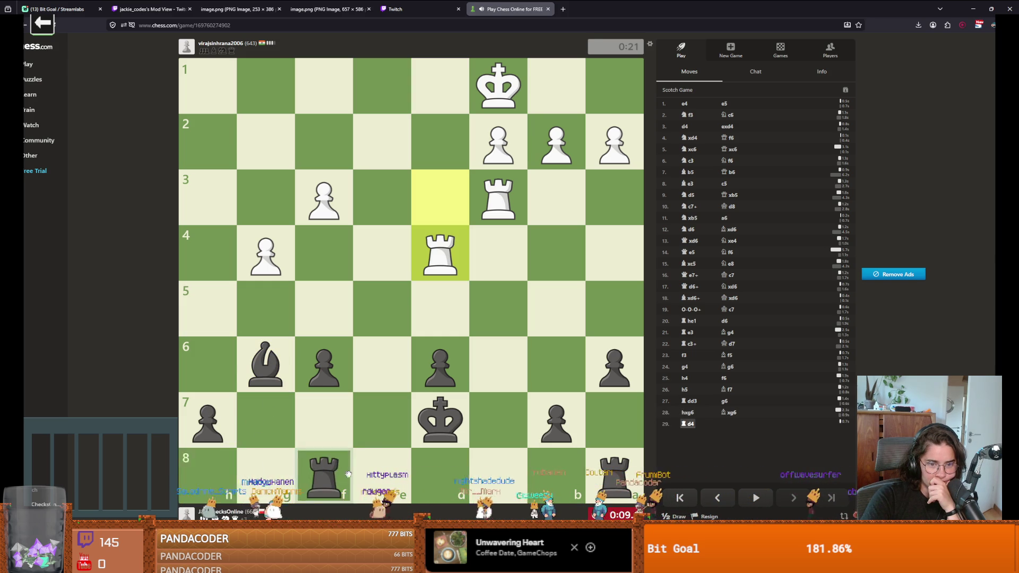
drag(347, 474, 350, 475)
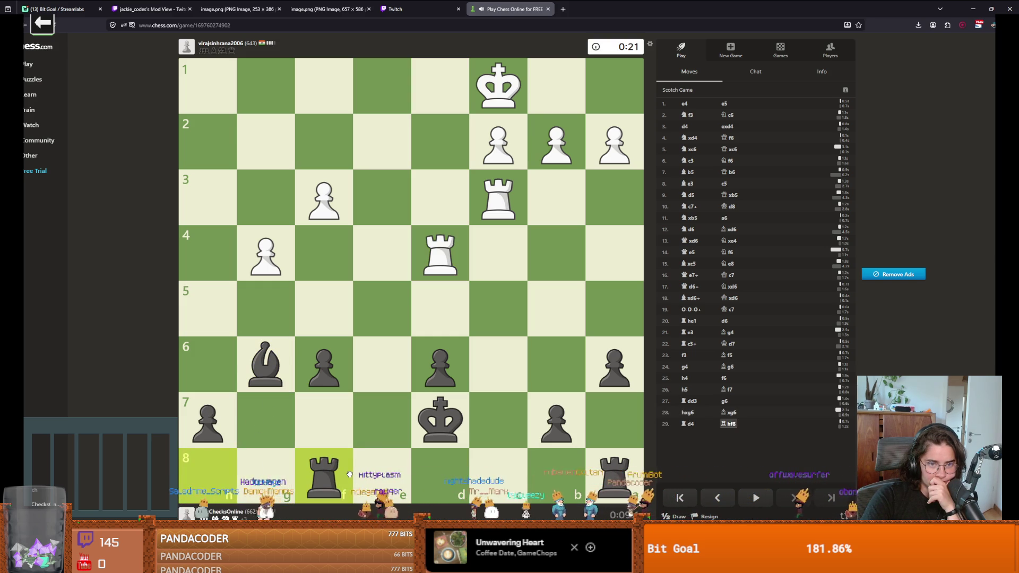
click(328, 365)
click(324, 309)
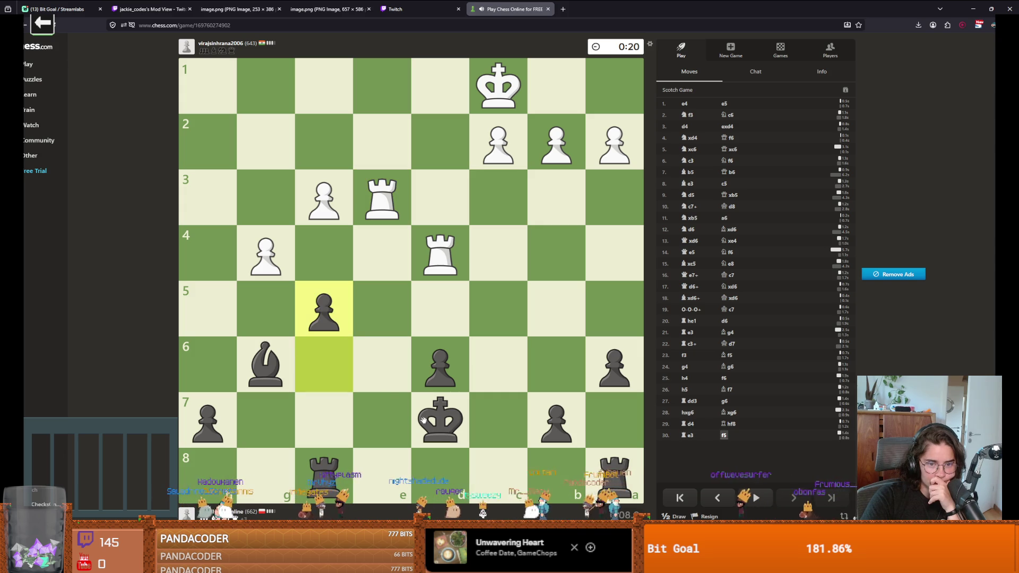
click(323, 474)
click(327, 316)
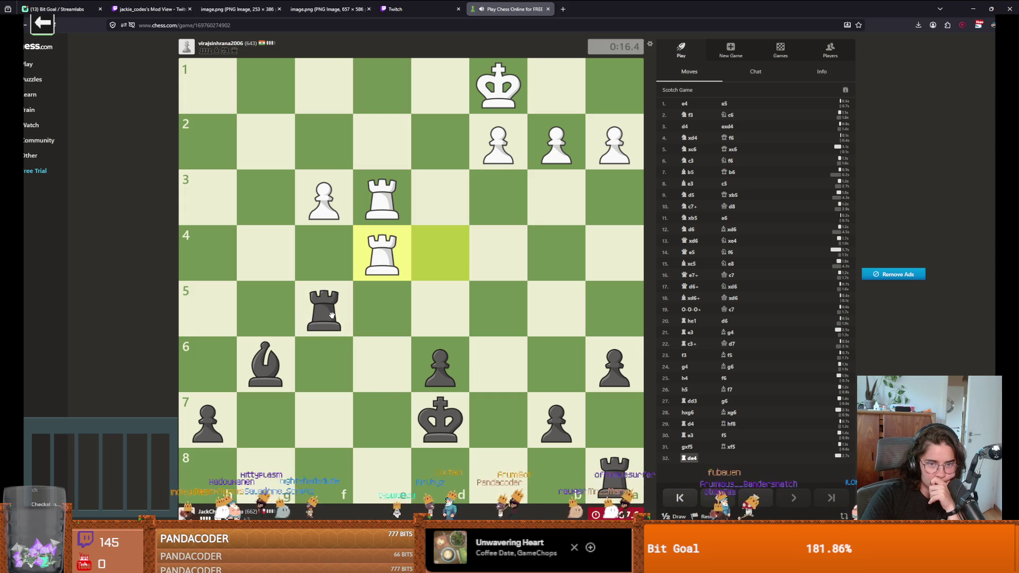
drag(332, 318, 229, 310)
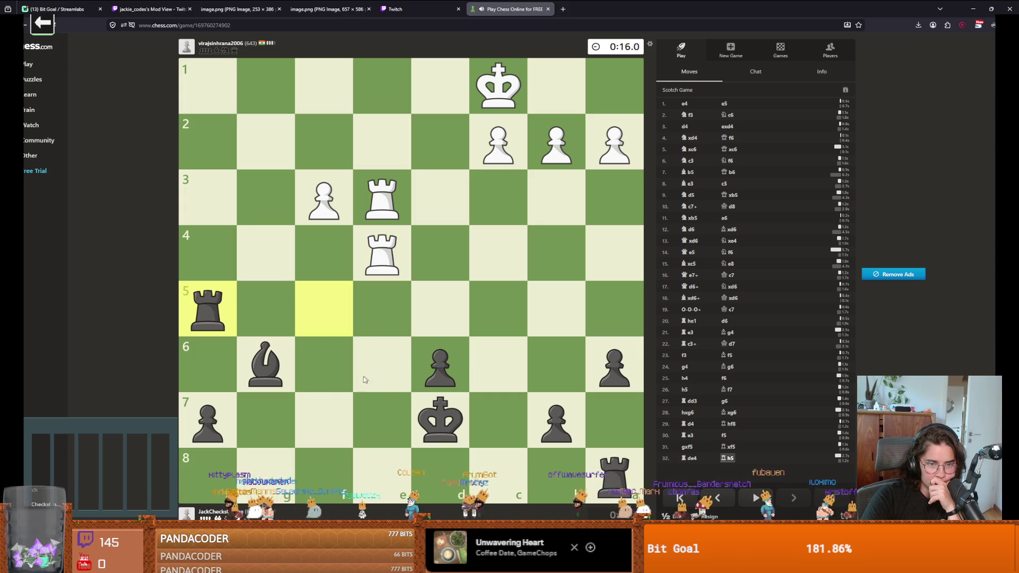
Step: Walk the king to g6, bring a rook to e8 and premove rook and king moves until time runs out
drag(462, 421, 498, 364)
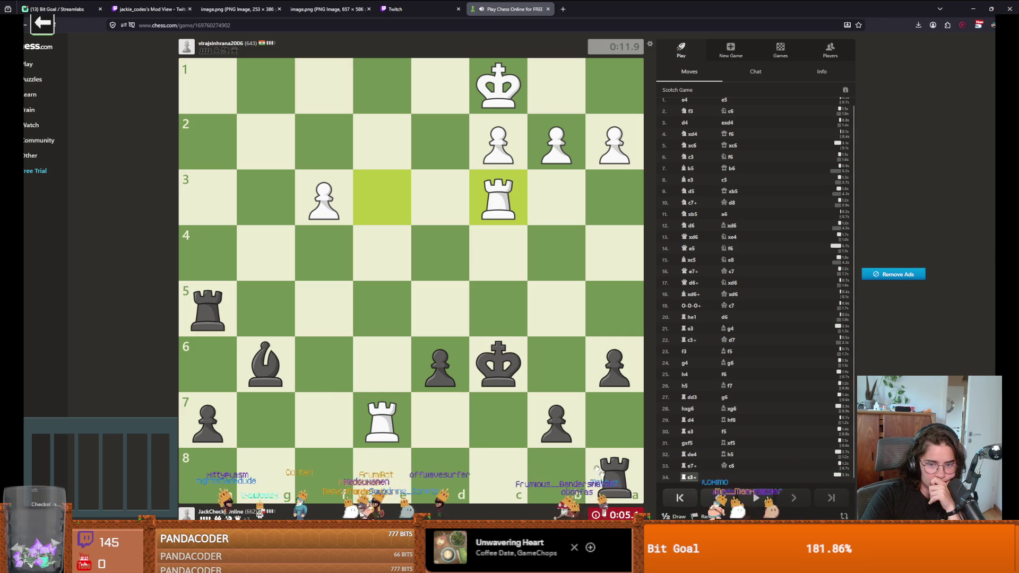
mouse_move(502, 383)
mouse_down()
mouse_move(491, 361)
mouse_move(562, 370)
mouse_move(606, 415)
mouse_up()
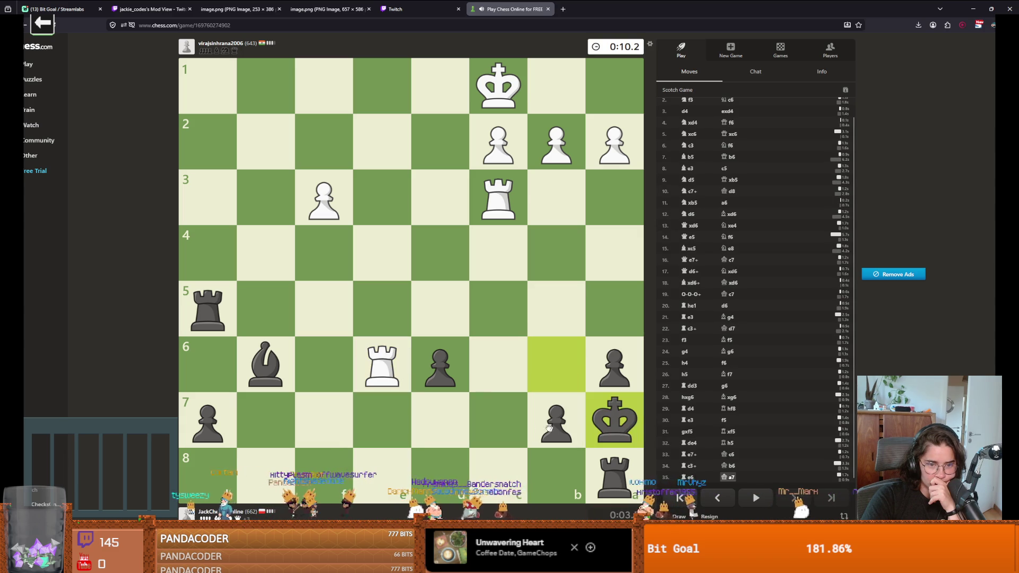
mouse_move(613, 474)
mouse_down()
mouse_move(372, 472)
mouse_move(384, 140)
mouse_up()
drag(207, 310, 207, 86)
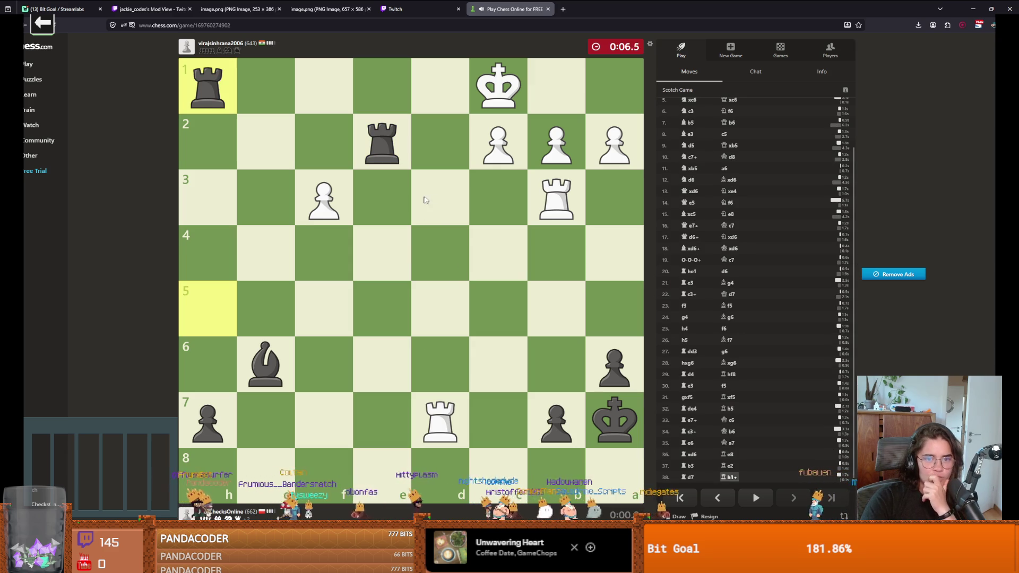
mouse_move(614, 422)
mouse_down()
mouse_move(596, 432)
mouse_move(613, 467)
mouse_up()
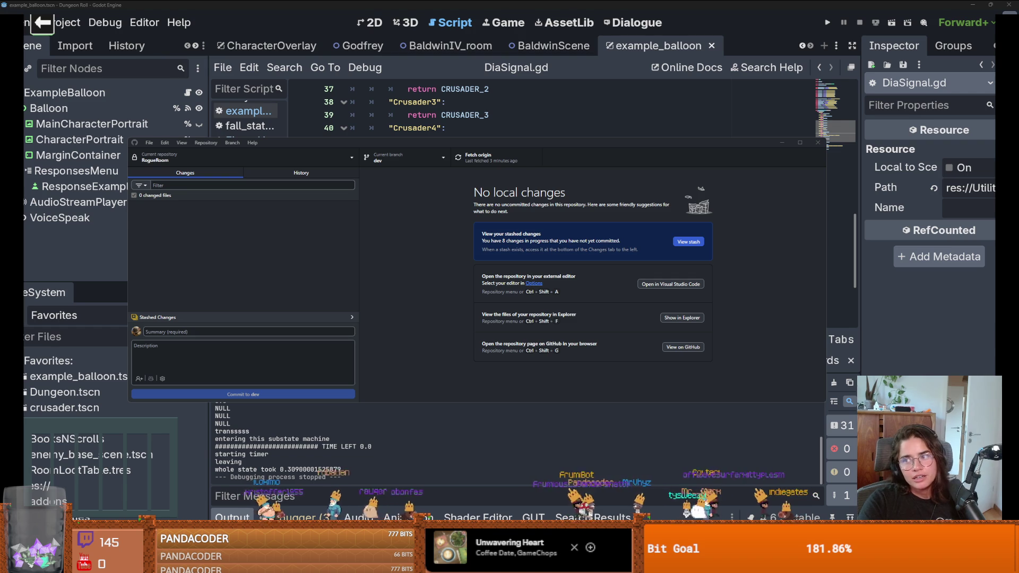
Step: Close the GitHub Desktop window to reveal DiaSignal.gd in the Godot script editor
click(818, 142)
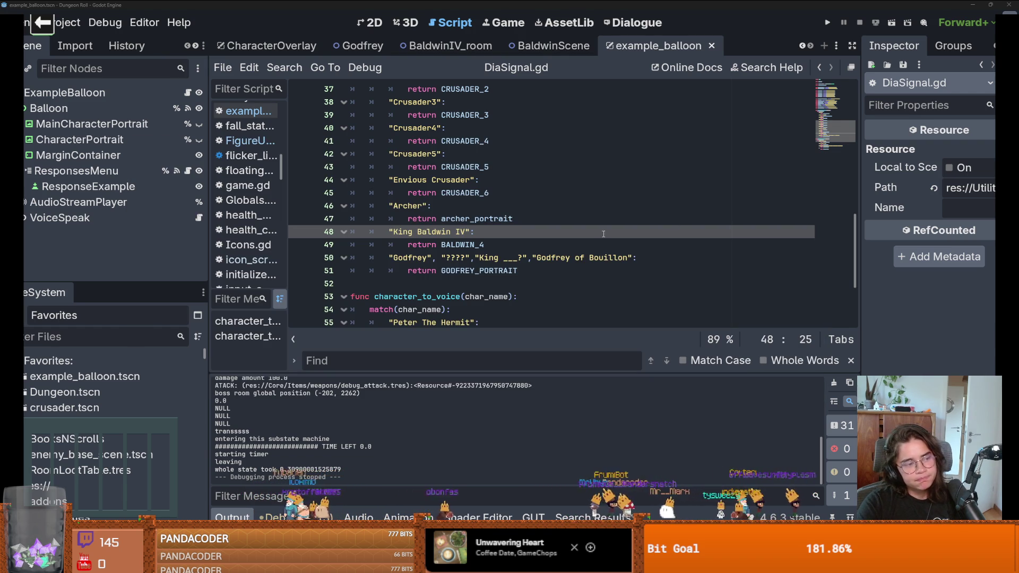
mouse_move(463, 225)
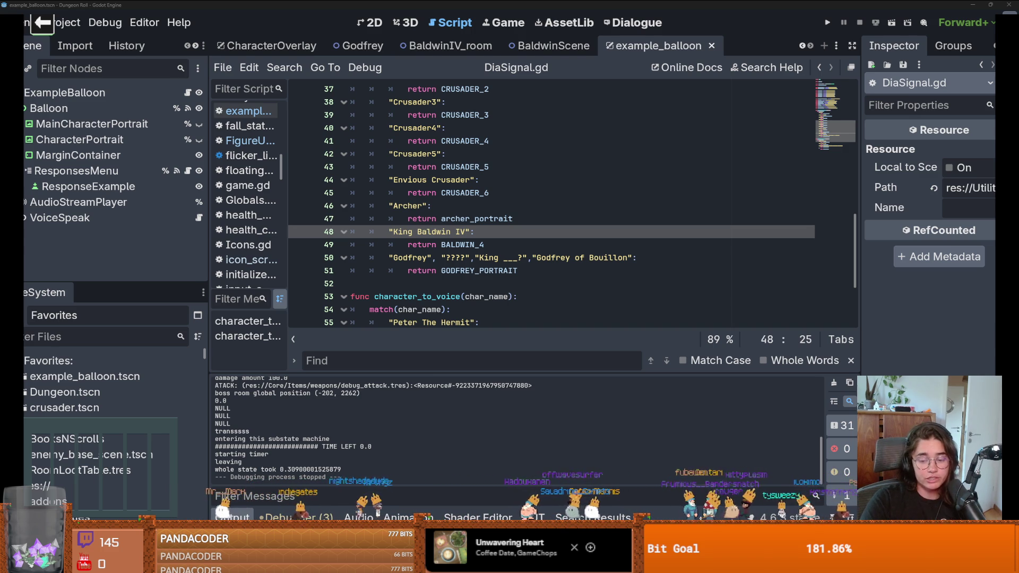
Step: Launch Paint from Start search and maximize its window
key(super)
text(paint)
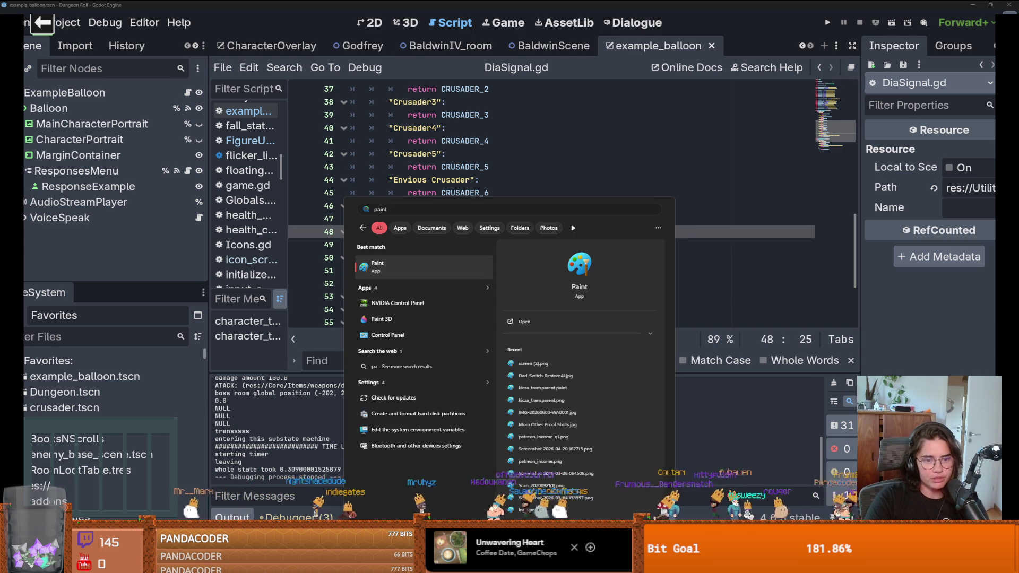
key(Return)
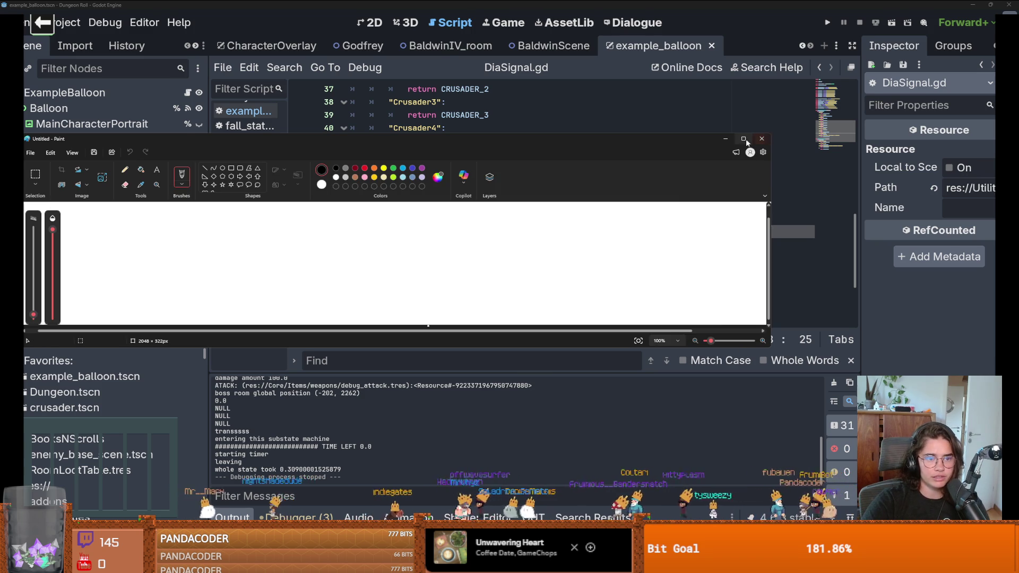
click(744, 138)
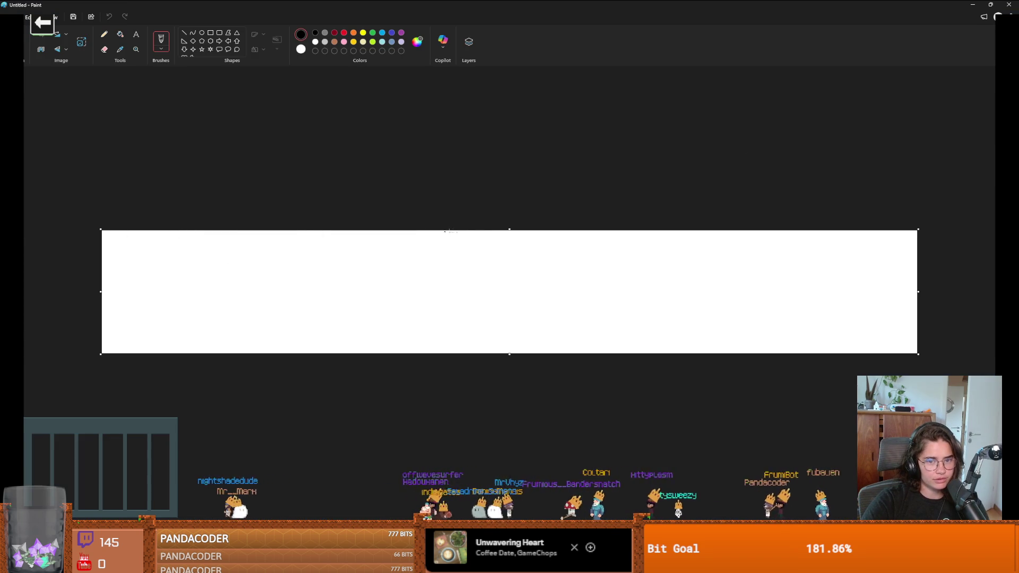
Step: Make the canvas taller and narrower, testing a black fill before refilling it white
drag(509, 229, 501, 104)
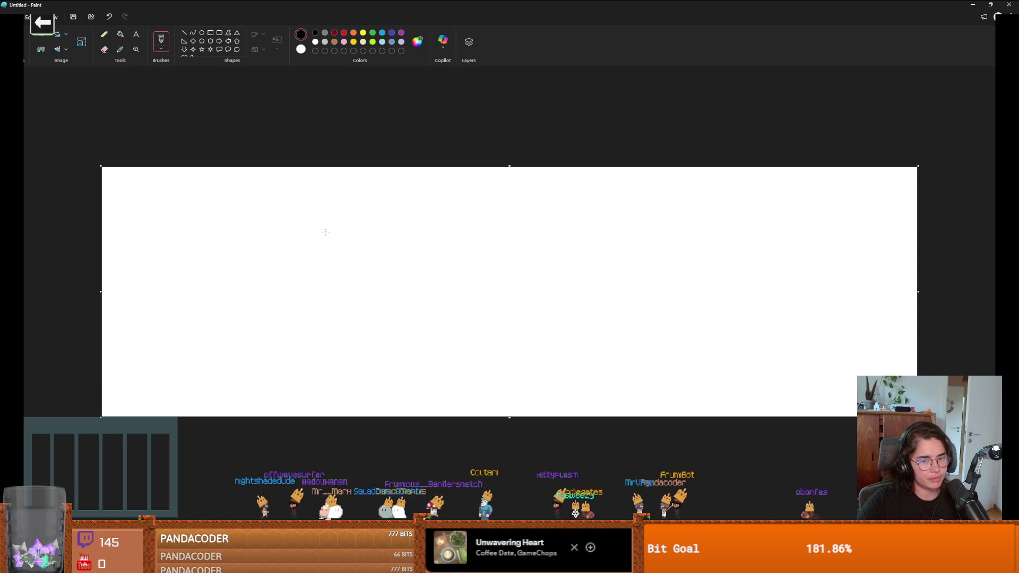
click(120, 34)
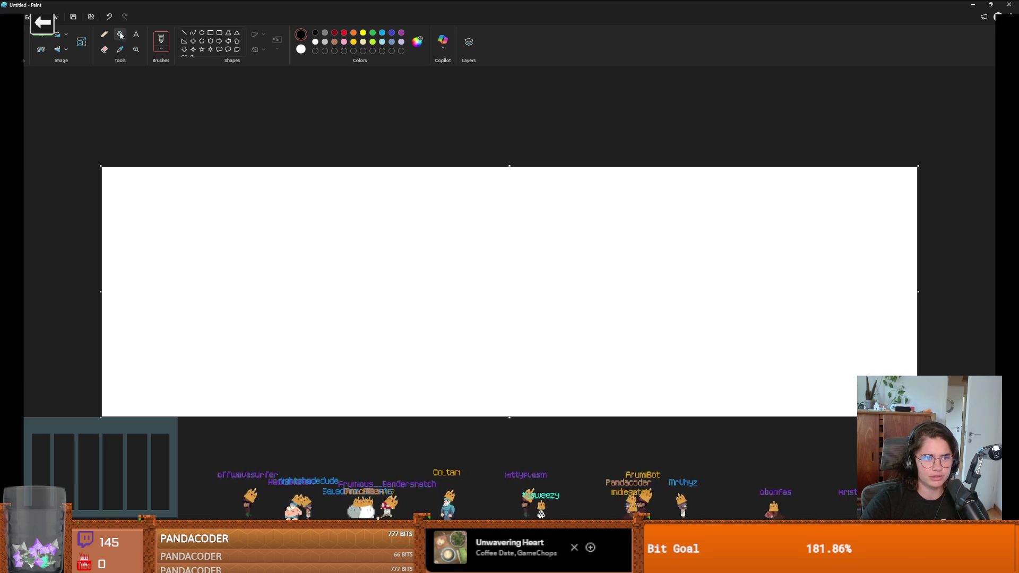
click(291, 169)
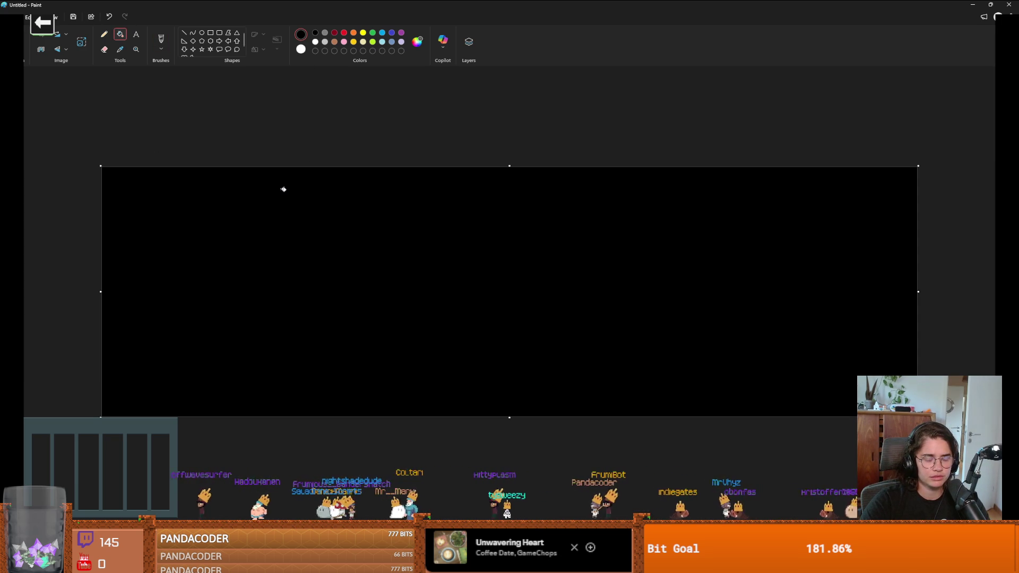
drag(511, 162, 512, 70)
click(373, 143)
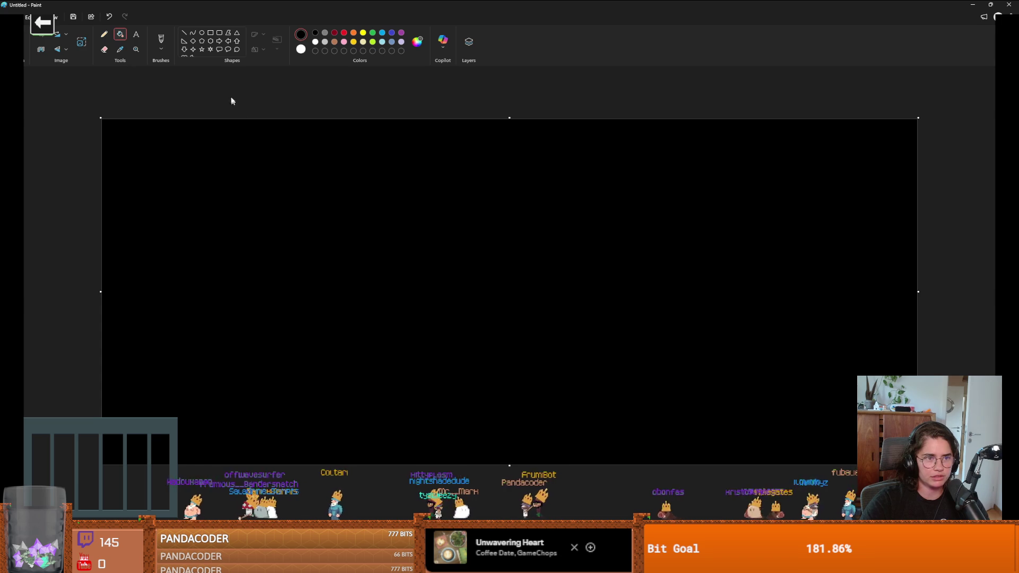
click(301, 49)
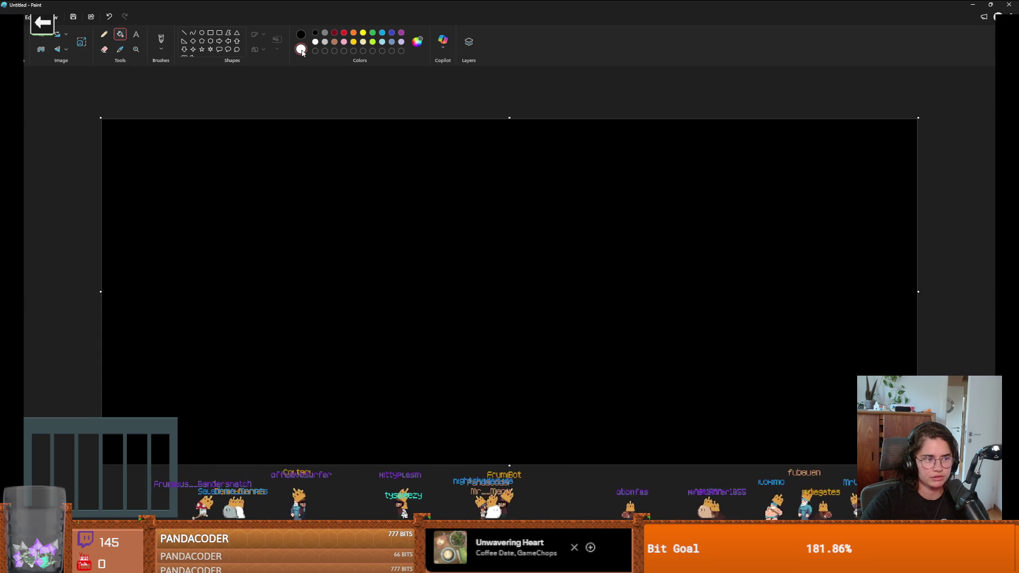
click(319, 143)
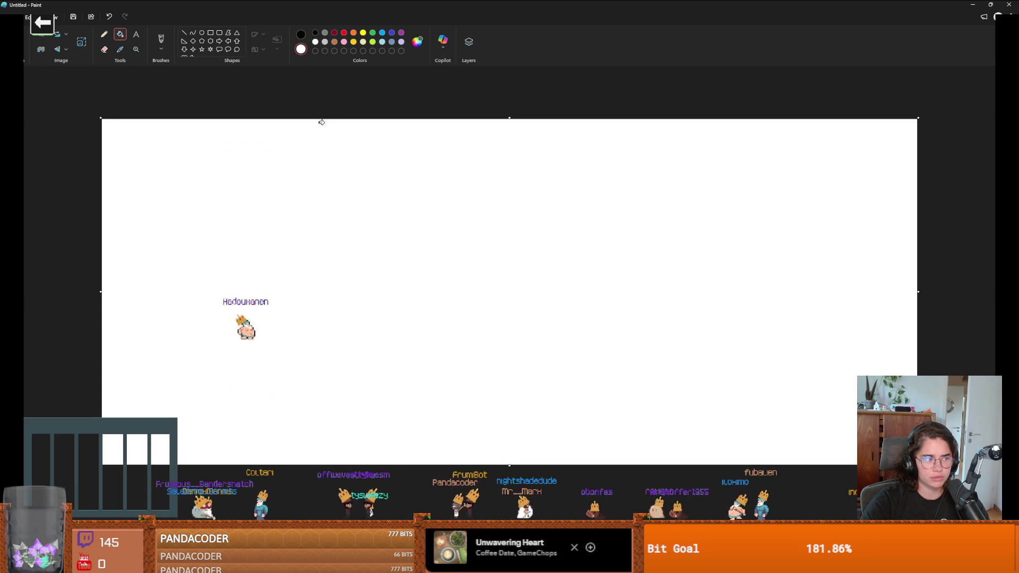
drag(101, 289, 409, 287)
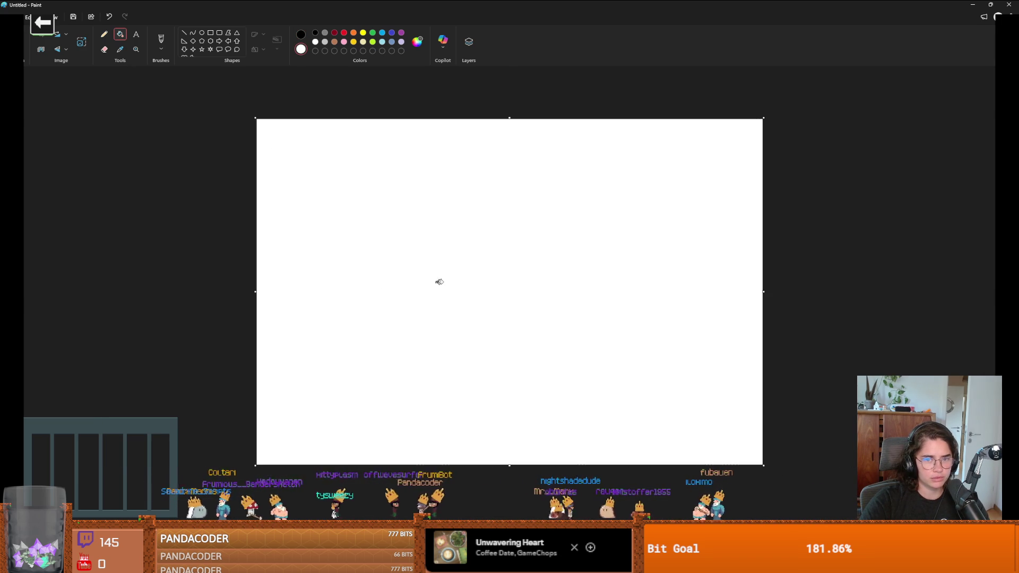
drag(264, 308, 339, 306)
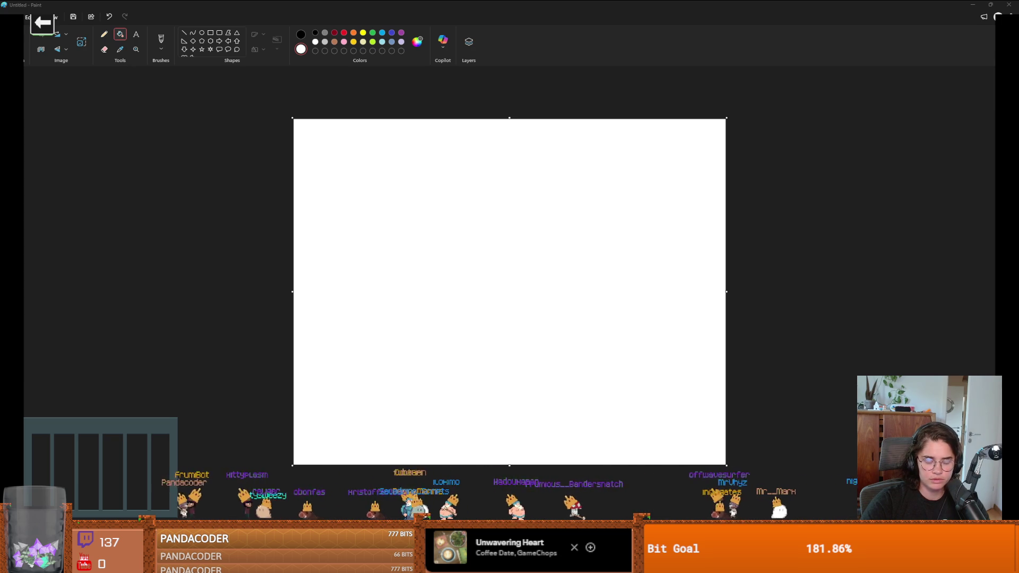
Step: Quit Aseprite, saving the godfrey_upgrade sheet and closing the Holy Icon 2.png tab, then return to Paint
key(alt+Tab)
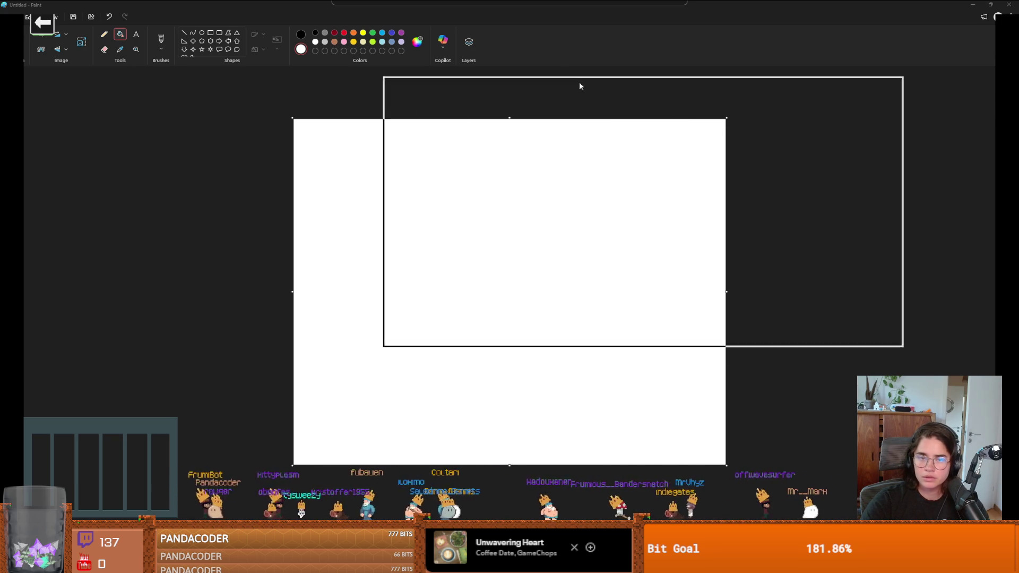
click(892, 83)
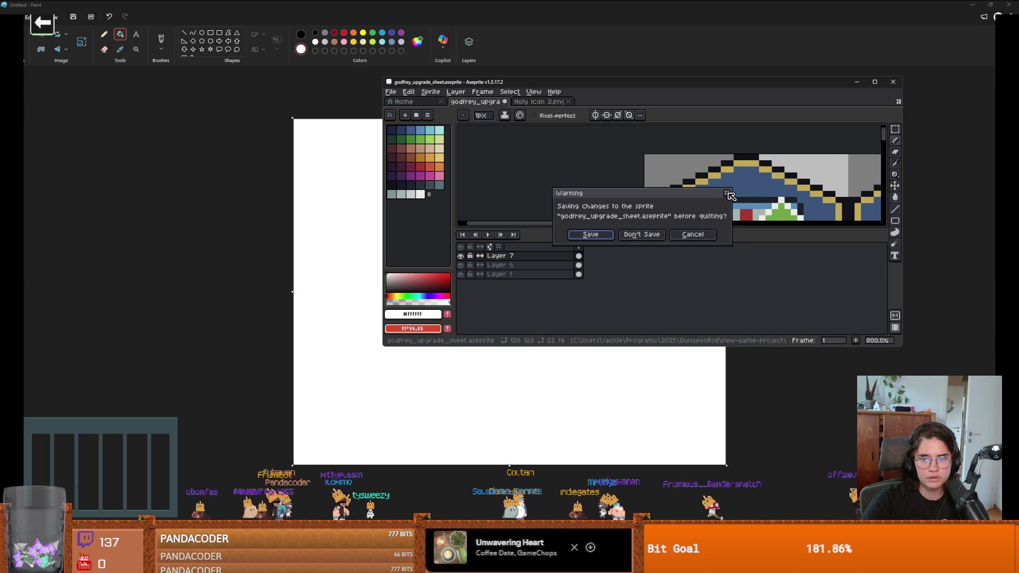
key(Return)
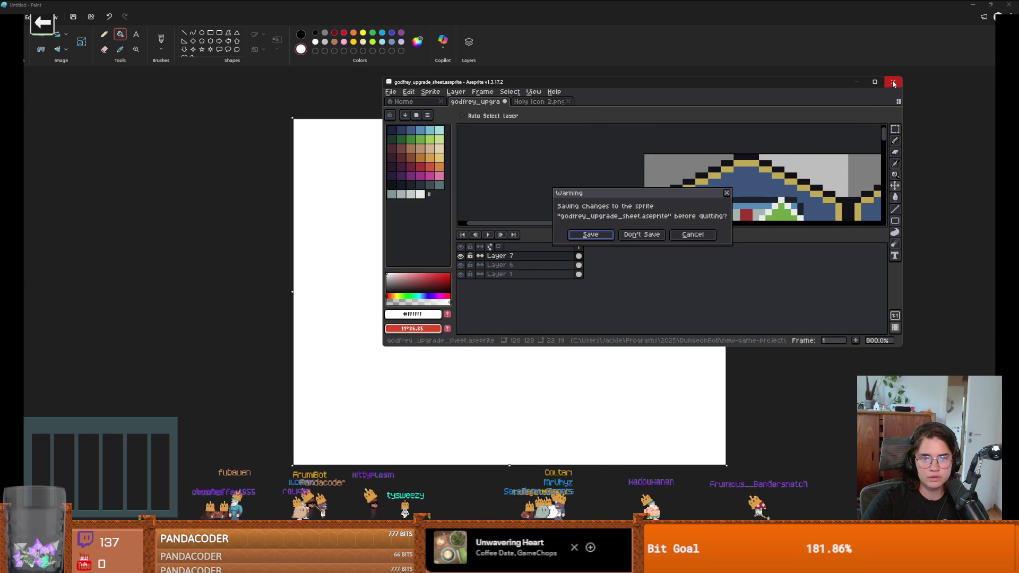
click(729, 194)
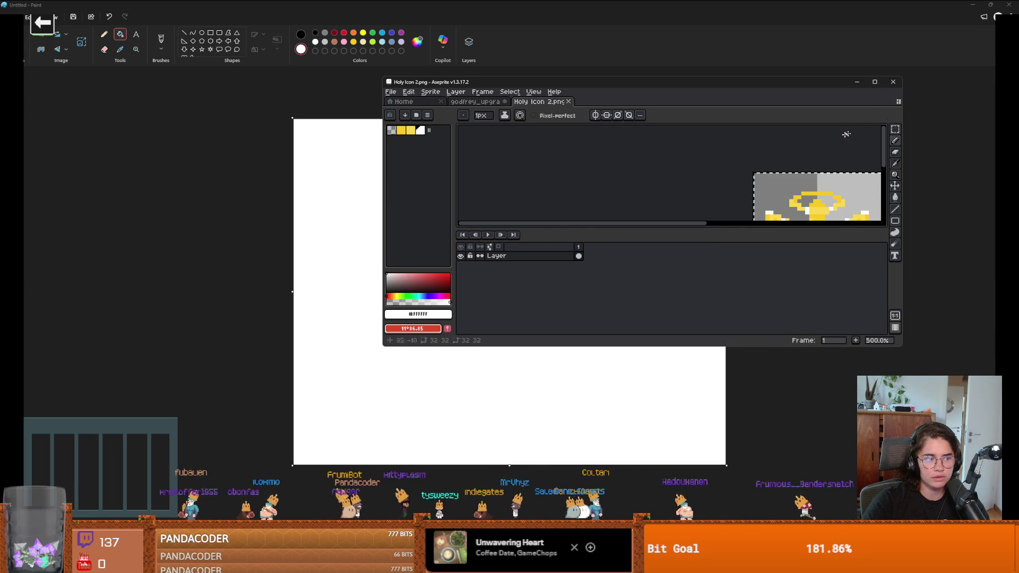
click(874, 82)
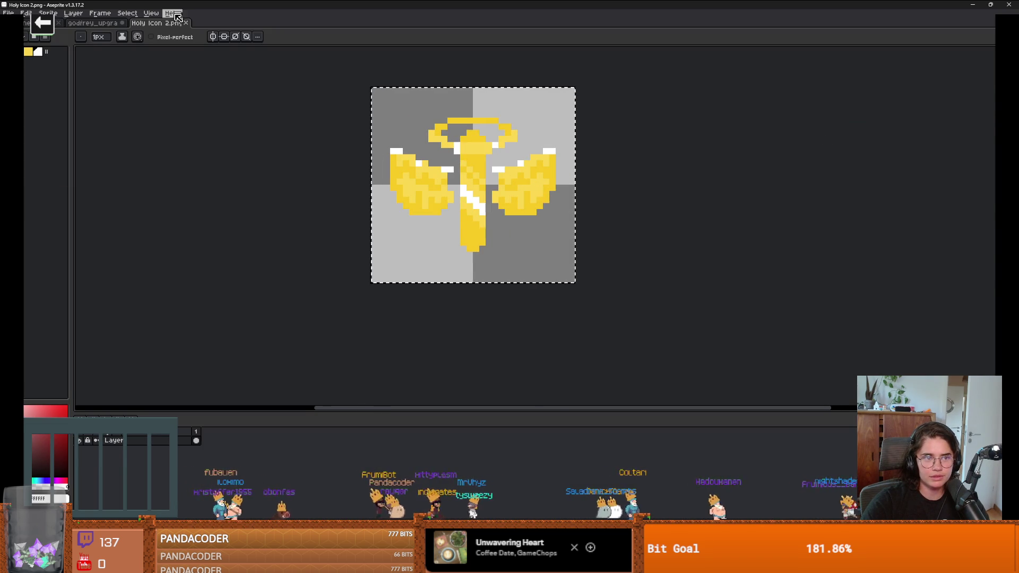
key(ctrl+w)
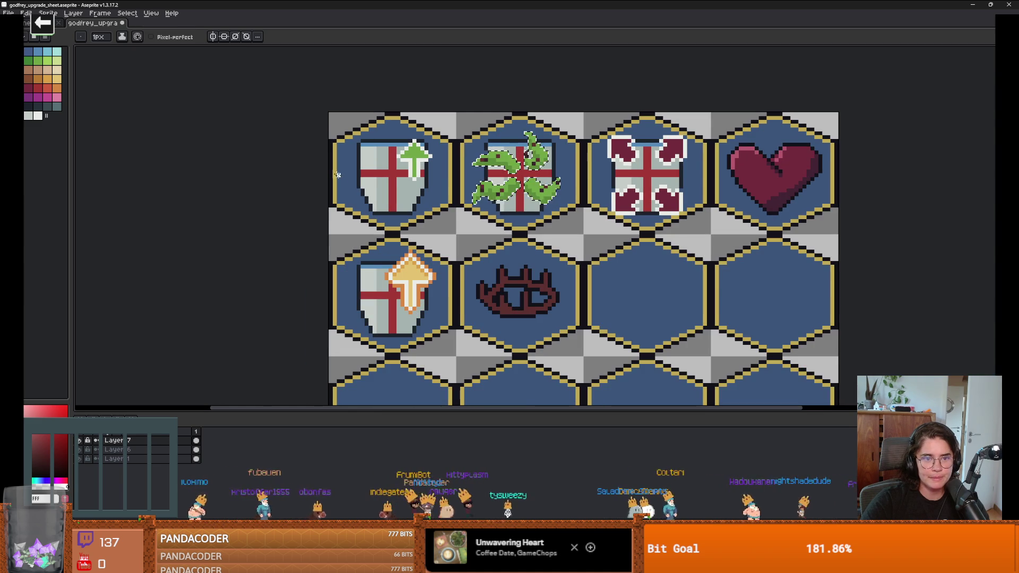
key(ctrl+s)
key(alt+Tab)
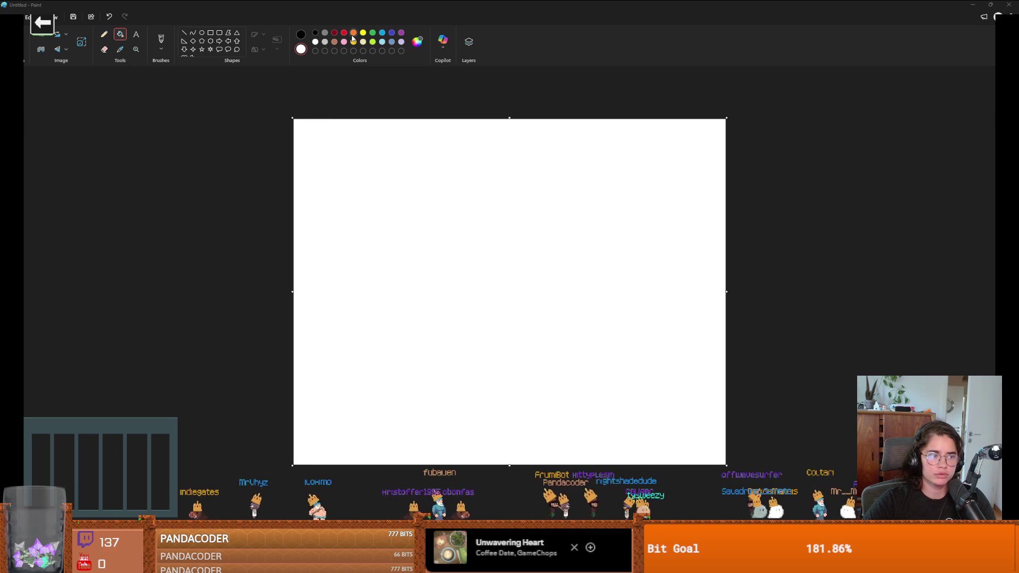
Step: Draw a tall blue-outlined ellipse near the canvas centre and fill it with slate blue
click(383, 33)
click(201, 33)
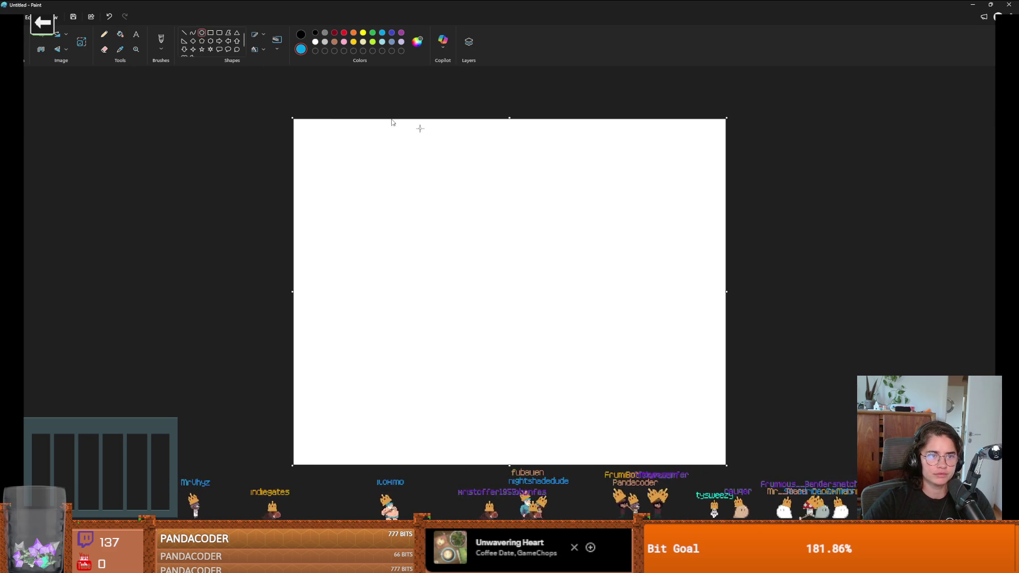
mouse_move(487, 139)
mouse_down()
mouse_move(535, 240)
mouse_move(549, 338)
mouse_move(574, 347)
mouse_up()
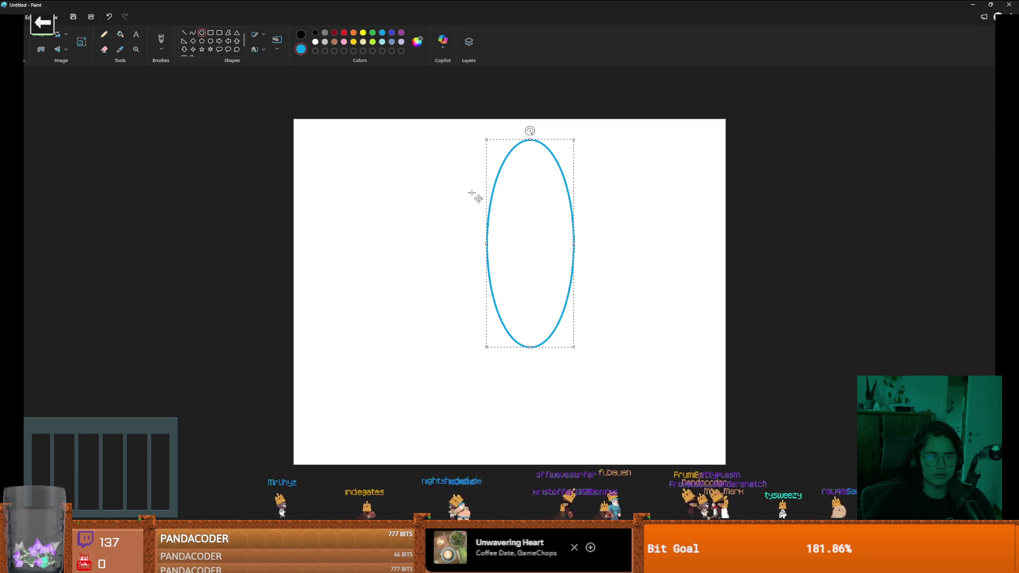
click(120, 35)
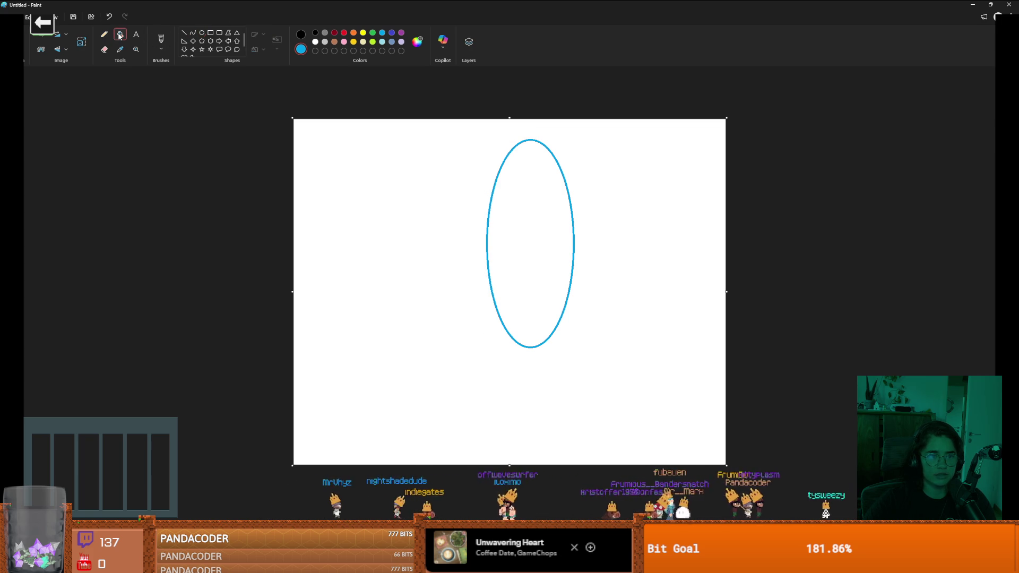
click(392, 43)
click(534, 235)
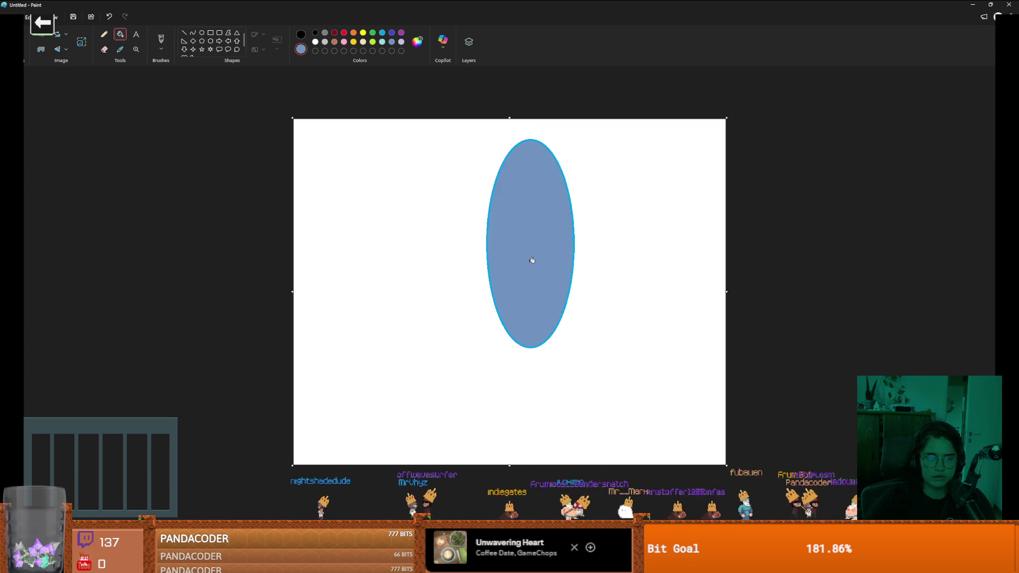
ctrl+scroll(531, 290, up, 2)
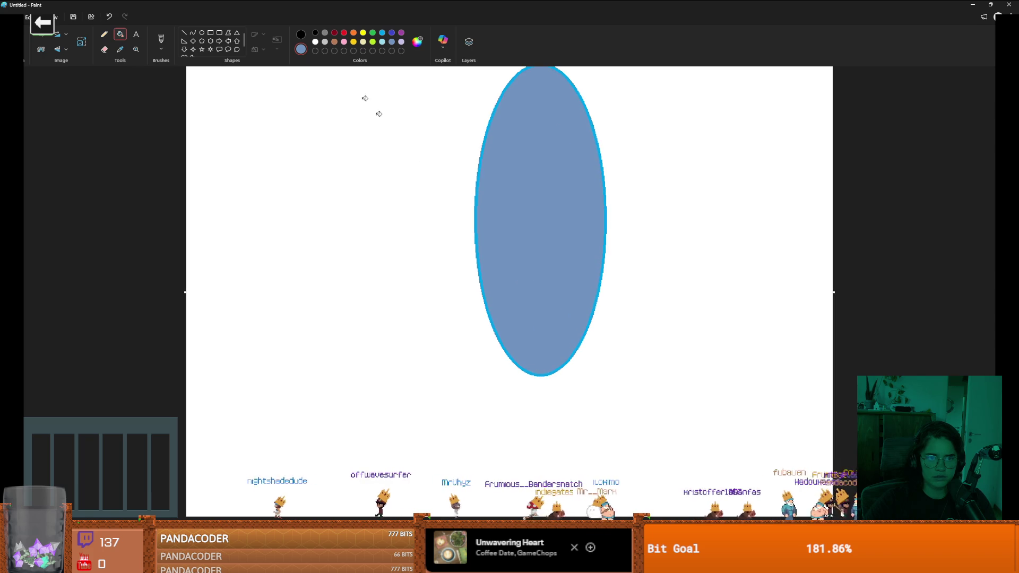
click(162, 42)
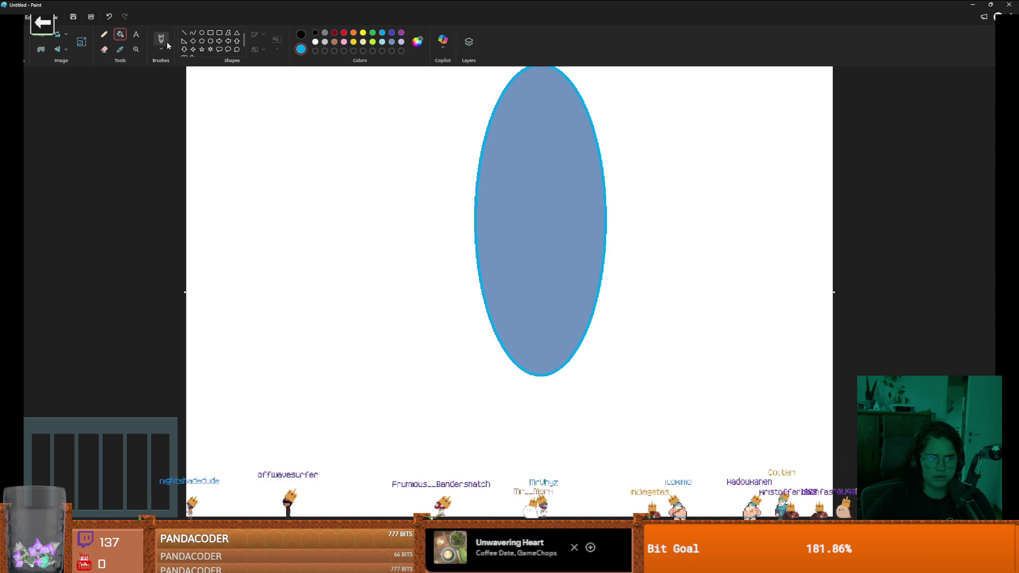
Step: Brush three wavy light-blue stripes across the top, middle and lower ellipse
click(382, 41)
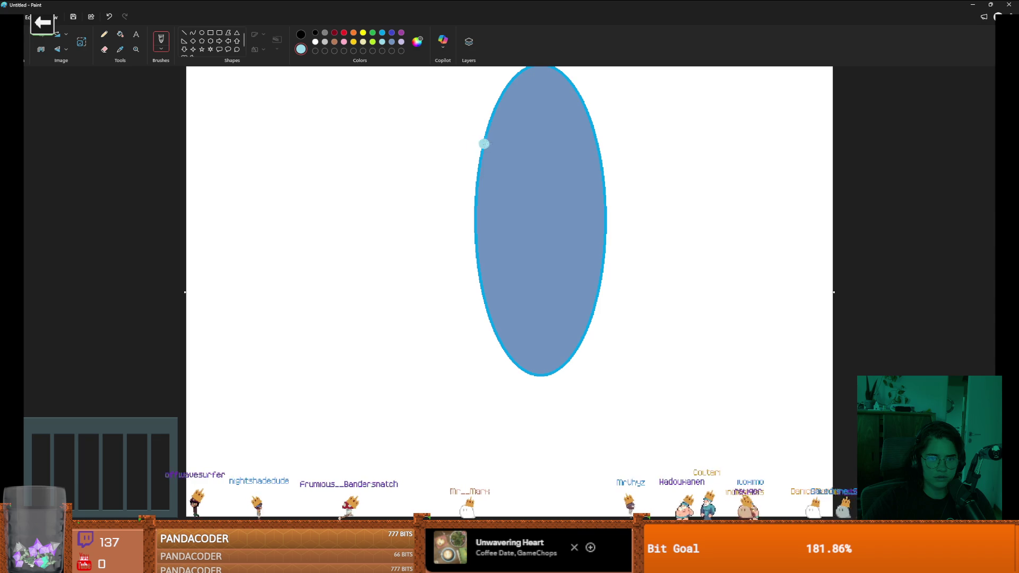
drag(488, 140, 591, 137)
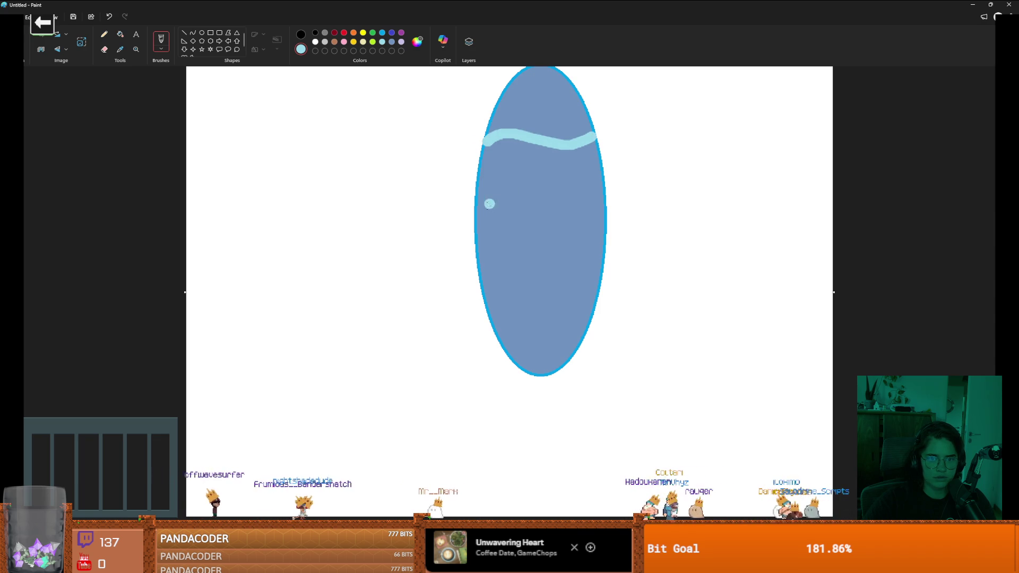
mouse_move(478, 213)
mouse_down()
mouse_move(518, 199)
mouse_move(584, 211)
mouse_up()
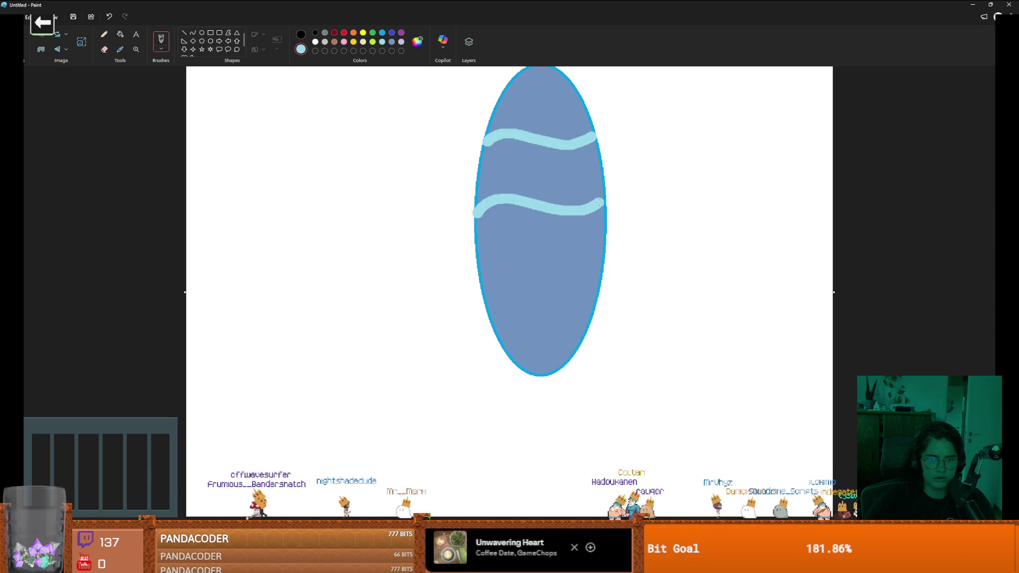
mouse_move(482, 280)
mouse_down()
mouse_move(506, 260)
mouse_move(565, 280)
mouse_move(599, 269)
mouse_up()
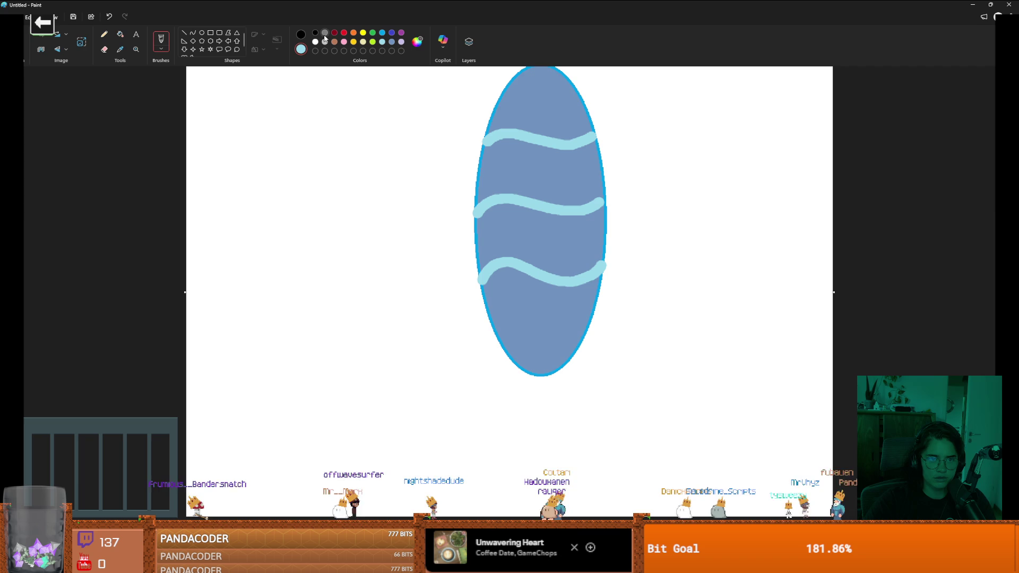
Step: Paint a gray square block to the left of the ellipse
drag(275, 184, 276, 246)
key(ctrl+z)
drag(288, 170, 286, 227)
mouse_move(289, 173)
mouse_down()
mouse_move(338, 176)
mouse_move(339, 236)
mouse_move(289, 237)
mouse_move(296, 183)
mouse_move(315, 210)
mouse_move(329, 201)
mouse_move(328, 231)
mouse_up()
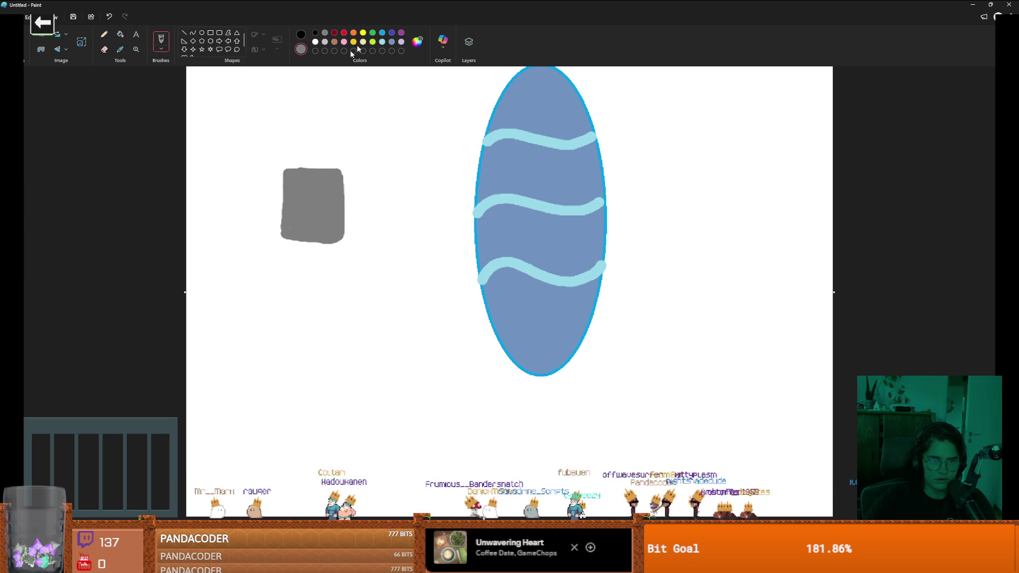
click(316, 33)
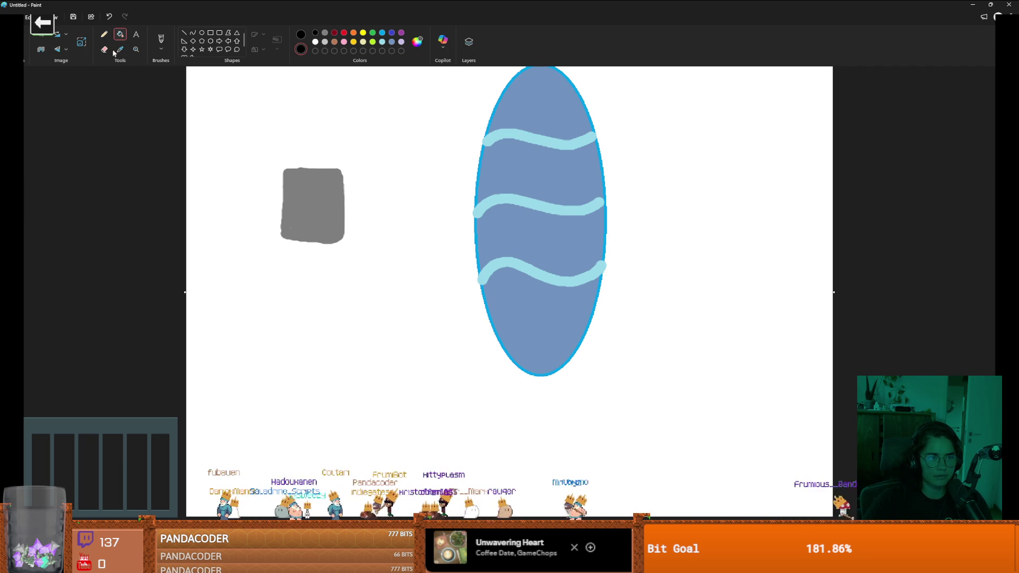
Step: Switch to the Marker brush and paint dark marks on the gray block's face
click(162, 51)
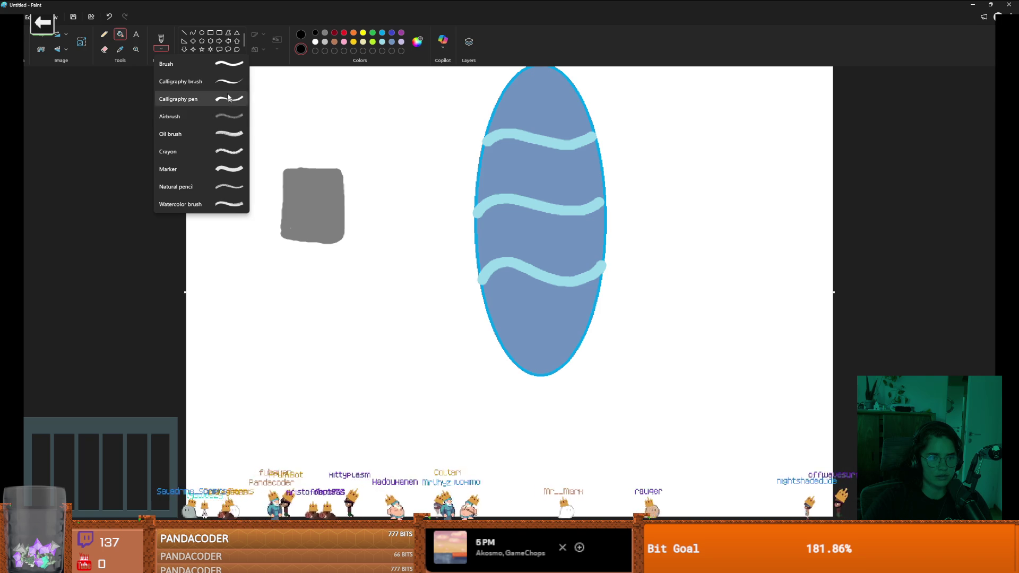
click(222, 169)
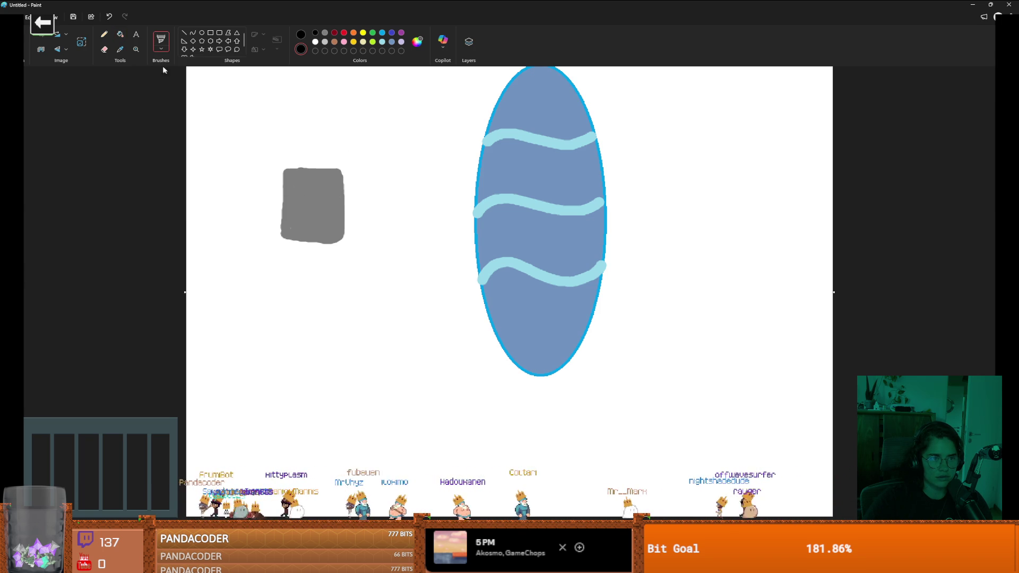
click(105, 48)
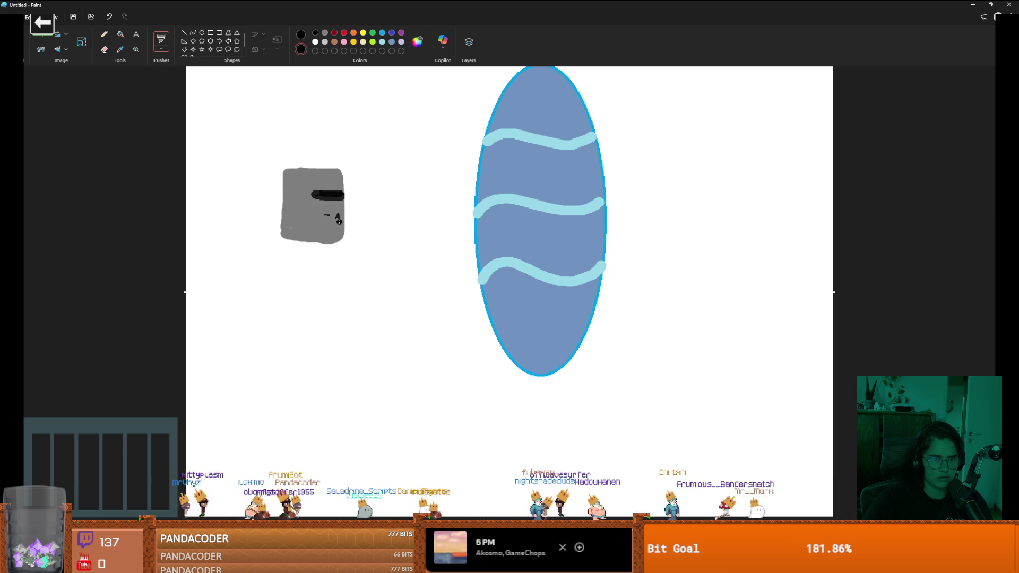
scroll(339, 240, up, 1)
scroll(338, 291, up, 2)
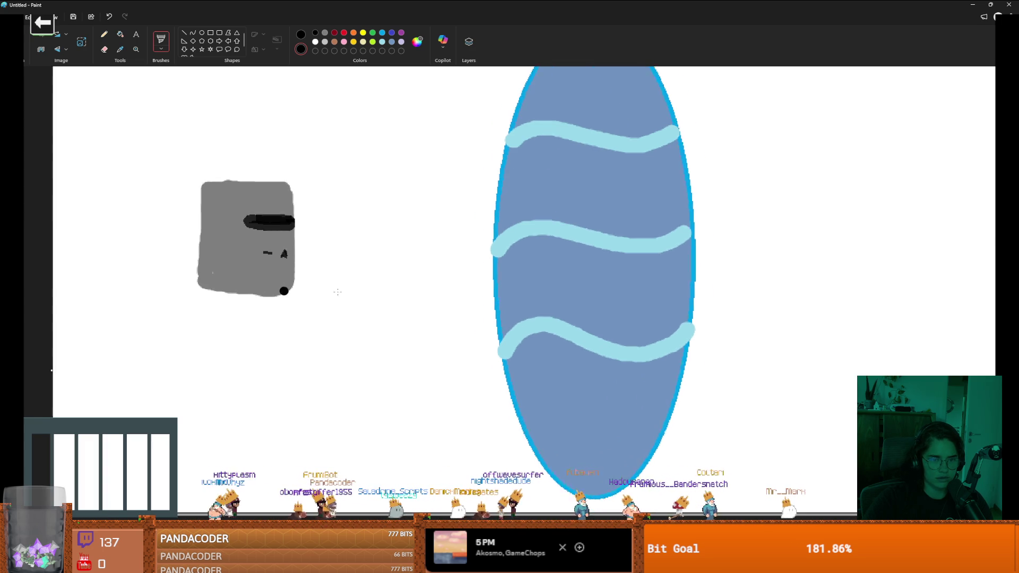
drag(274, 272, 282, 274)
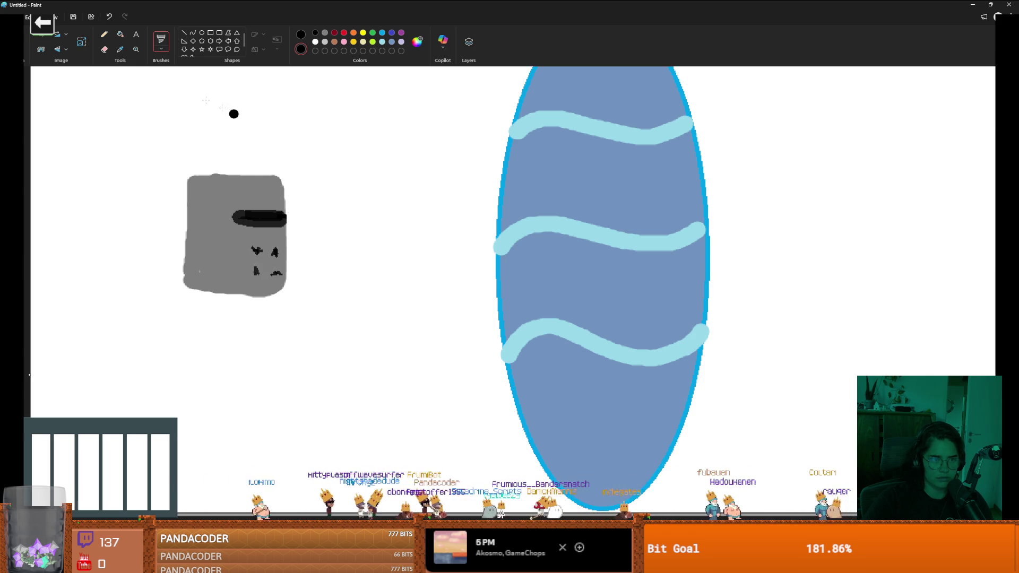
Step: Highlight the block's upper-right edge in light gray, redoing a misplaced stroke
click(325, 42)
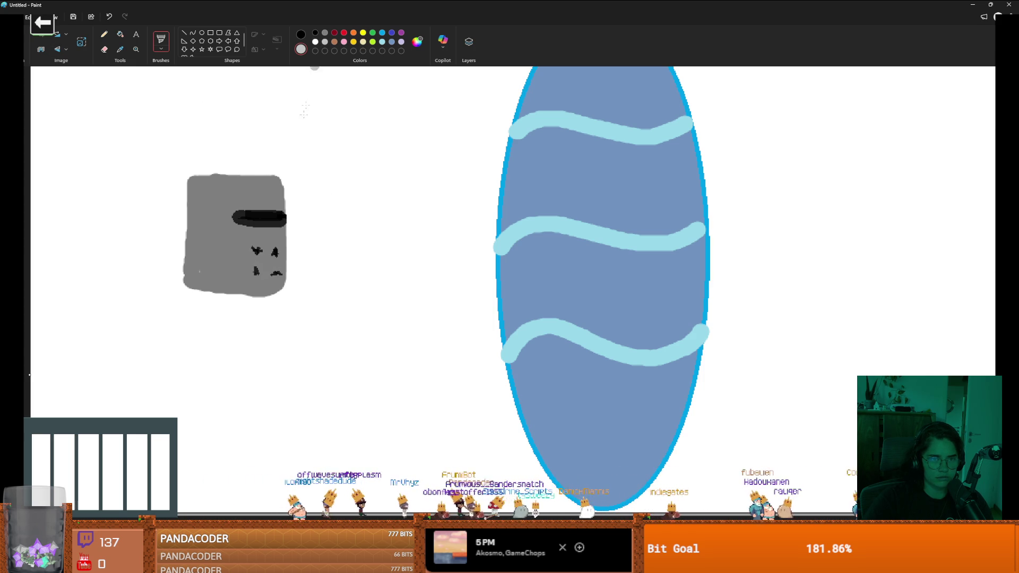
mouse_move(277, 184)
mouse_down()
mouse_move(287, 192)
mouse_move(286, 284)
mouse_move(291, 192)
mouse_move(280, 178)
mouse_up()
scroll(349, 264, down, 2)
scroll(350, 264, down, 4)
key(ctrl+z)
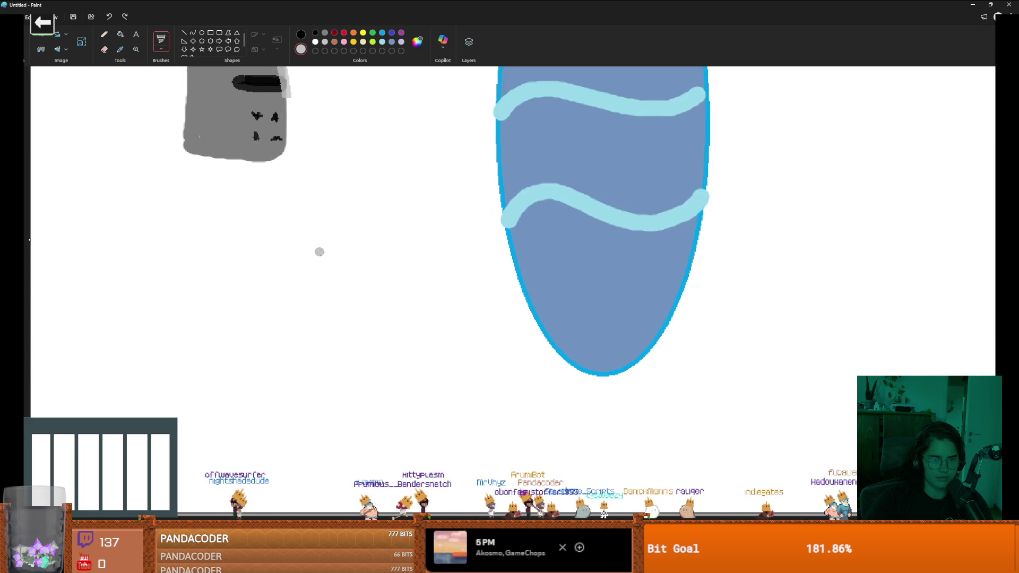
scroll(319, 250, up, 8)
drag(283, 262, 277, 243)
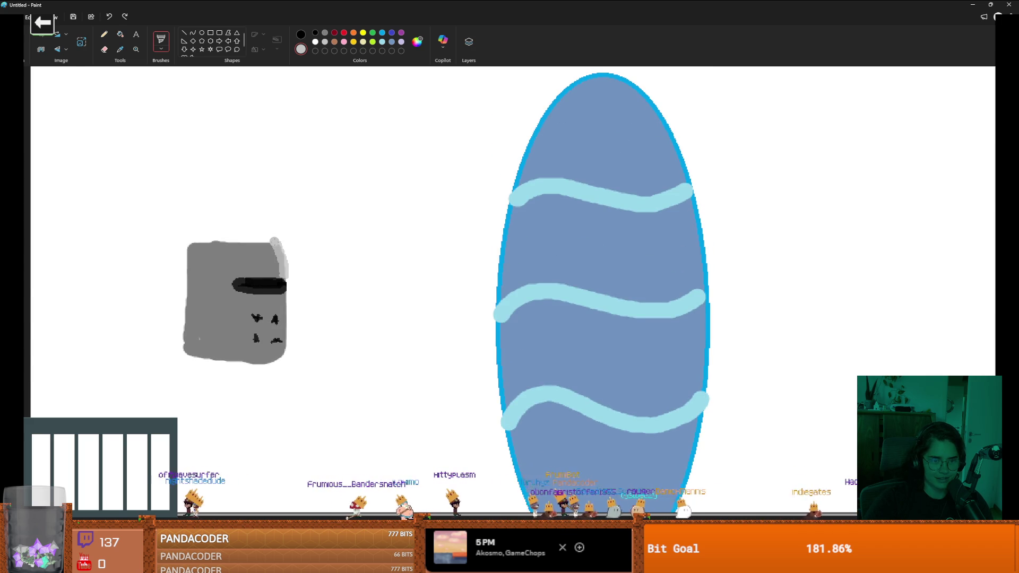
mouse_move(284, 298)
mouse_down()
mouse_move(279, 353)
mouse_move(257, 361)
mouse_up()
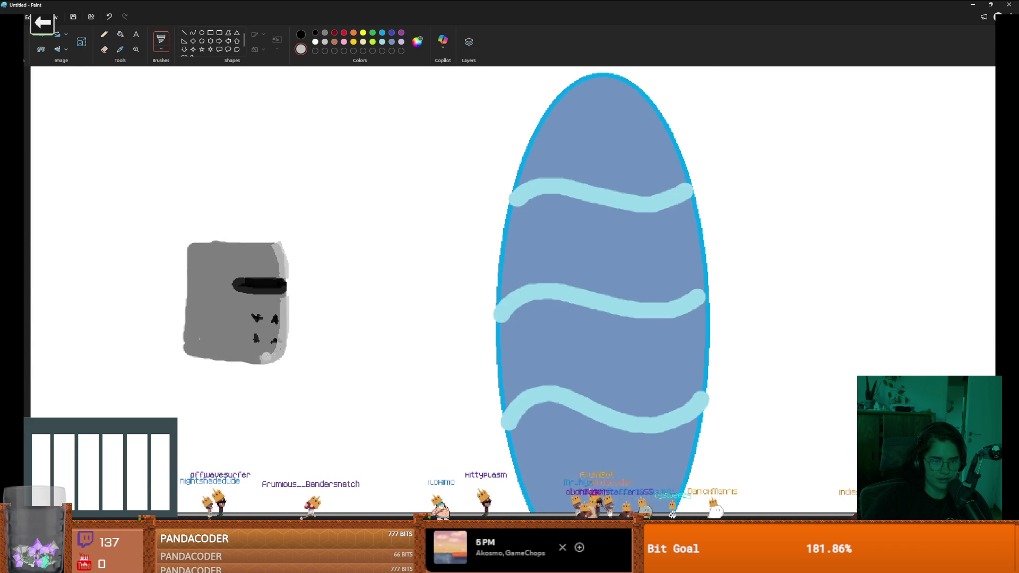
Step: Run light gray along the helmet's top edge, undoing a stray stroke below it
scroll(323, 334, down, 5)
scroll(224, 231, up, 5)
drag(282, 245, 196, 247)
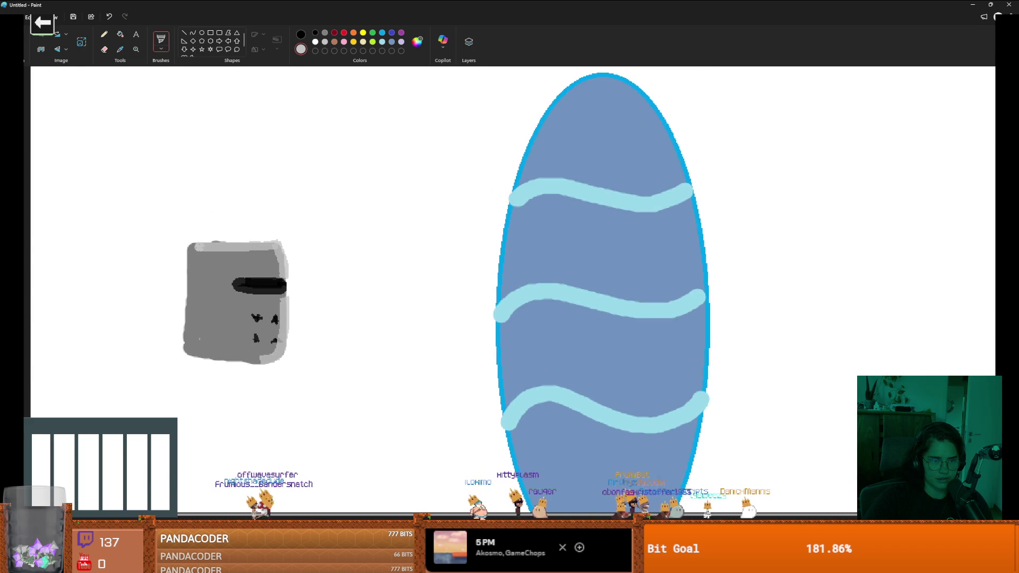
scroll(289, 200, down, 4)
scroll(337, 281, up, 3)
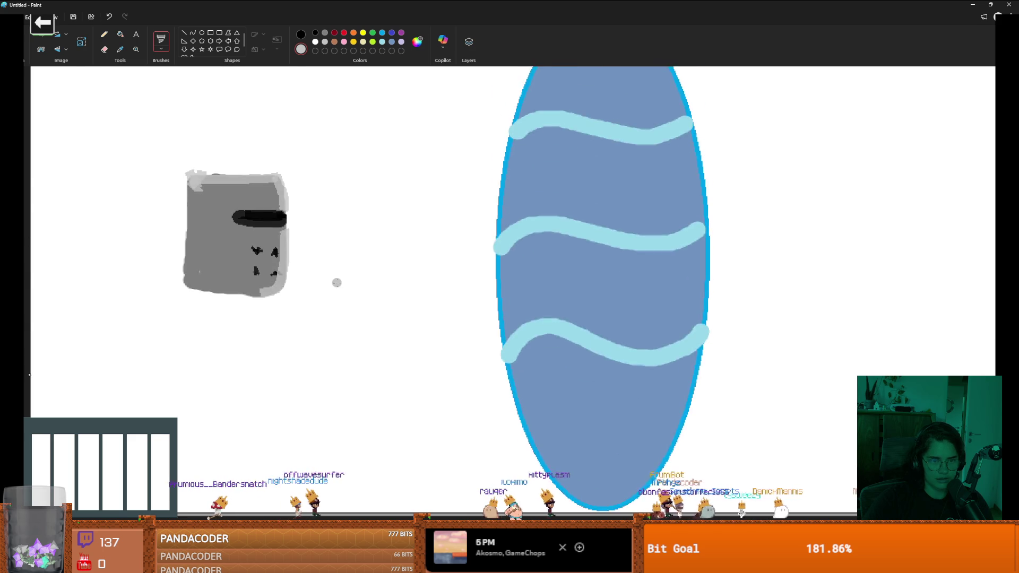
scroll(338, 283, down, 4)
scroll(329, 279, down, 3)
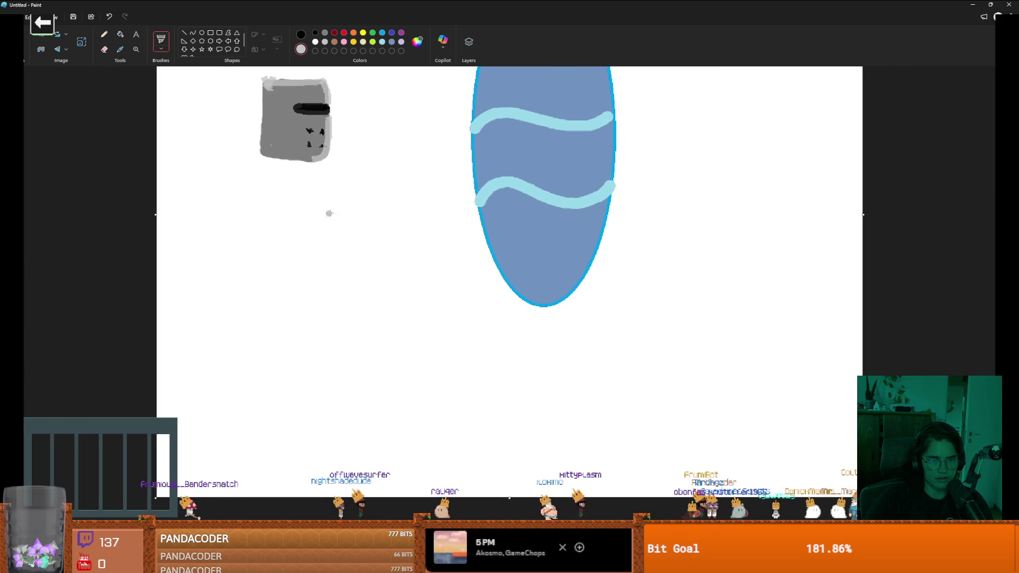
drag(329, 217, 323, 258)
key(ctrl+z)
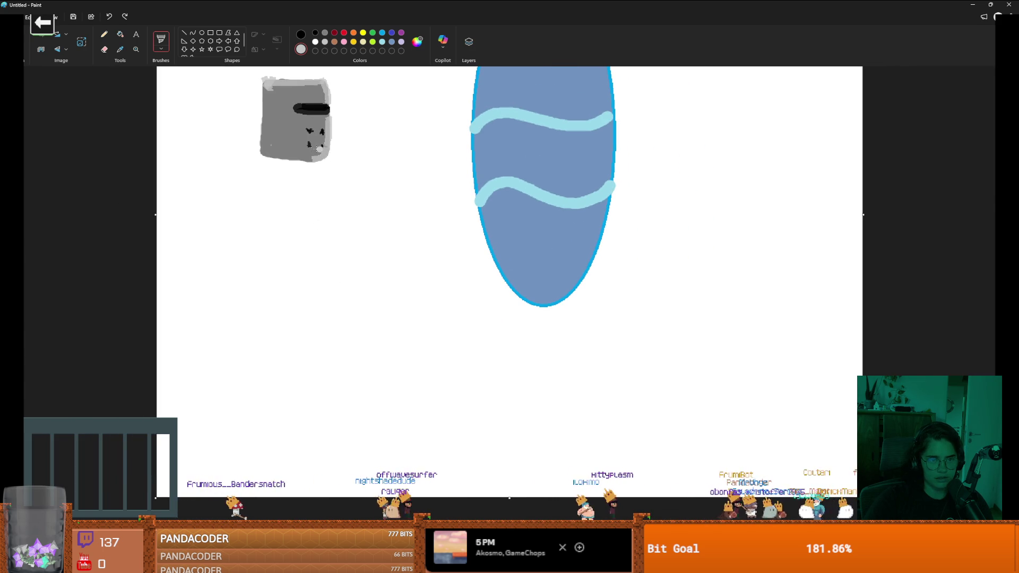
Step: Paint the gray body under the helmet and an arm stretching out to the portal's edge
drag(268, 159, 242, 188)
mouse_move(312, 159)
mouse_down()
mouse_move(351, 168)
mouse_move(301, 213)
mouse_move(282, 215)
mouse_move(255, 179)
mouse_move(247, 200)
mouse_move(271, 165)
mouse_move(286, 205)
mouse_move(289, 162)
mouse_move(277, 206)
mouse_move(305, 162)
mouse_move(319, 170)
mouse_move(325, 215)
mouse_move(334, 178)
mouse_move(313, 170)
mouse_up()
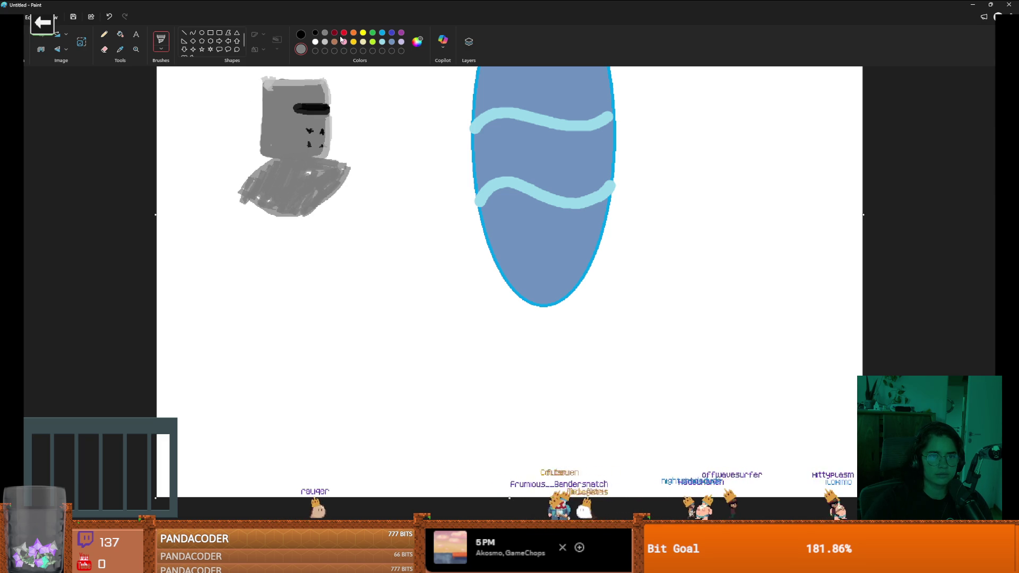
drag(340, 187, 395, 203)
mouse_move(292, 214)
mouse_down()
mouse_move(374, 230)
mouse_move(496, 161)
mouse_move(501, 191)
mouse_move(470, 212)
mouse_move(366, 230)
mouse_up()
click(386, 216)
mouse_move(320, 202)
mouse_down()
mouse_move(338, 190)
mouse_move(379, 201)
mouse_move(388, 208)
mouse_move(333, 209)
mouse_move(383, 226)
mouse_move(427, 207)
mouse_up()
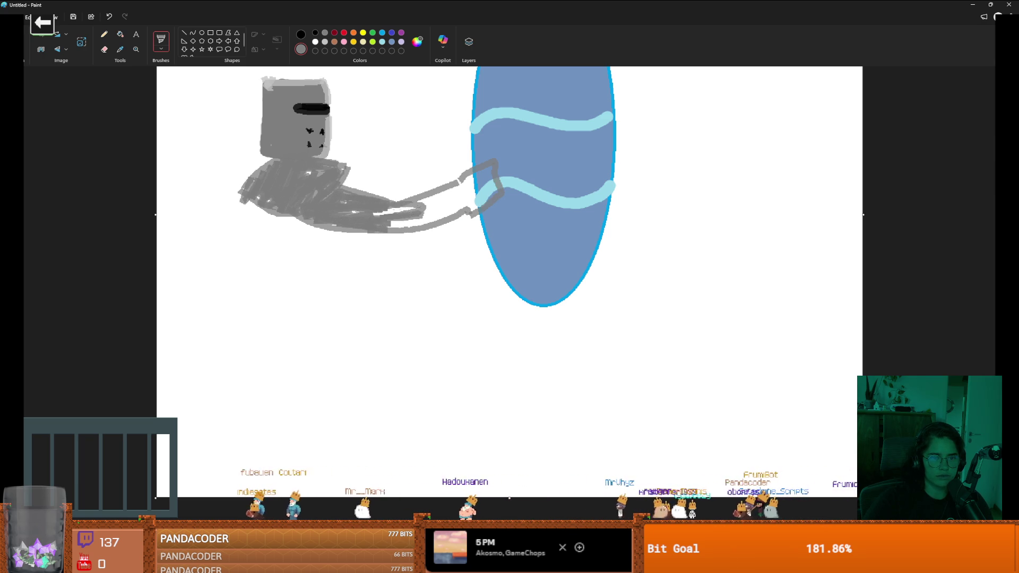
Step: Shade the arm darker gray and add a dark-red fist at its end
mouse_move(461, 210)
mouse_down()
mouse_move(425, 202)
mouse_move(414, 186)
mouse_move(480, 177)
mouse_up()
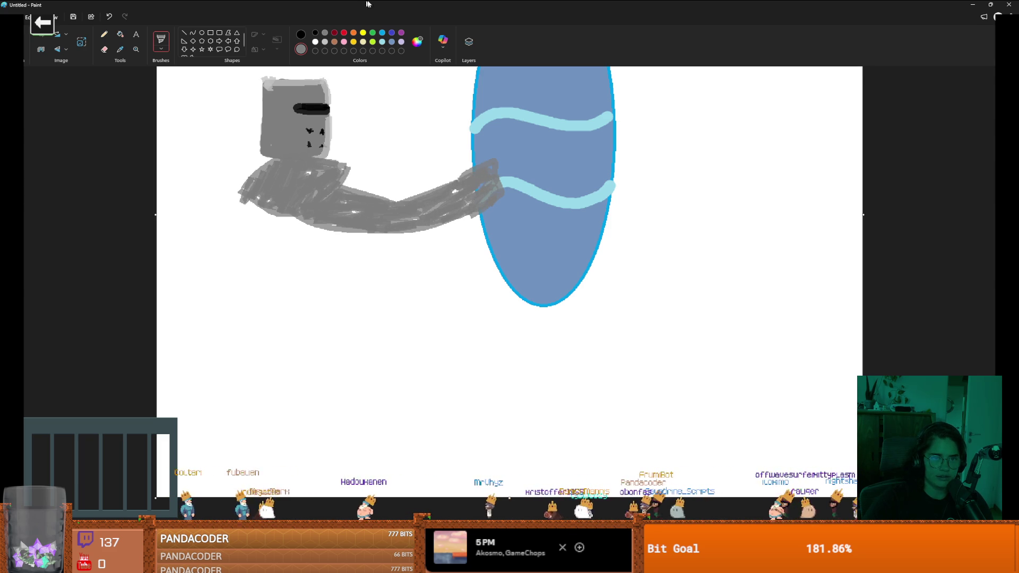
mouse_move(456, 183)
mouse_down()
mouse_move(450, 177)
mouse_move(498, 166)
mouse_move(489, 208)
mouse_move(469, 197)
mouse_up()
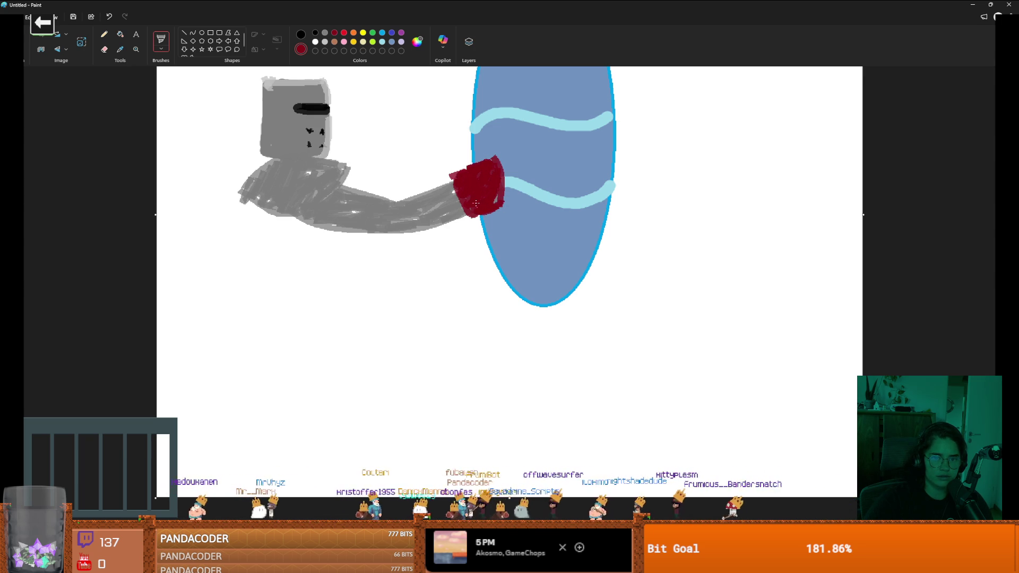
scroll(495, 198, up, 3)
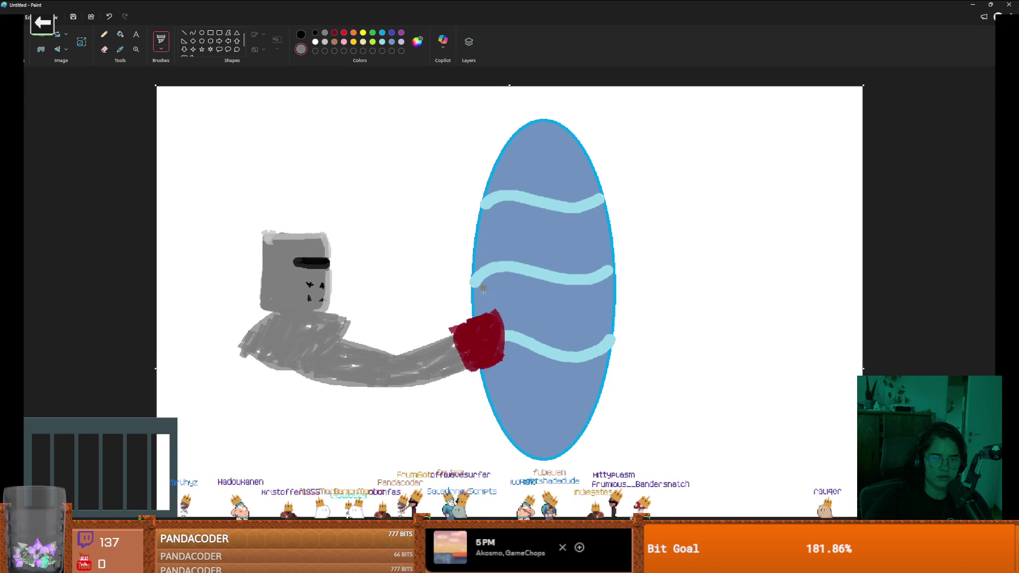
Step: Redraw a thin gray blade rising from the fist, undoing the first two attempts
mouse_move(481, 315)
mouse_down()
mouse_move(440, 117)
mouse_move(424, 161)
mouse_move(451, 290)
mouse_move(454, 240)
mouse_move(428, 153)
mouse_up()
key(ctrl+z)
key(ctrl+z)
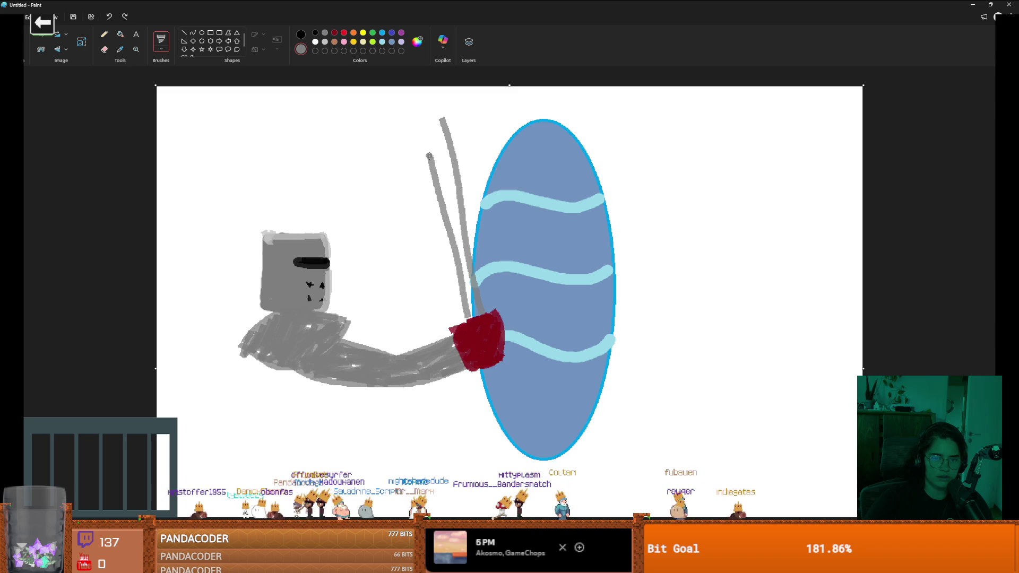
key(ctrl+z)
mouse_move(459, 306)
mouse_down()
mouse_move(406, 156)
mouse_move(403, 91)
mouse_move(445, 122)
mouse_move(405, 127)
mouse_move(427, 141)
mouse_move(431, 207)
mouse_move(456, 228)
mouse_move(475, 318)
mouse_move(461, 266)
mouse_up()
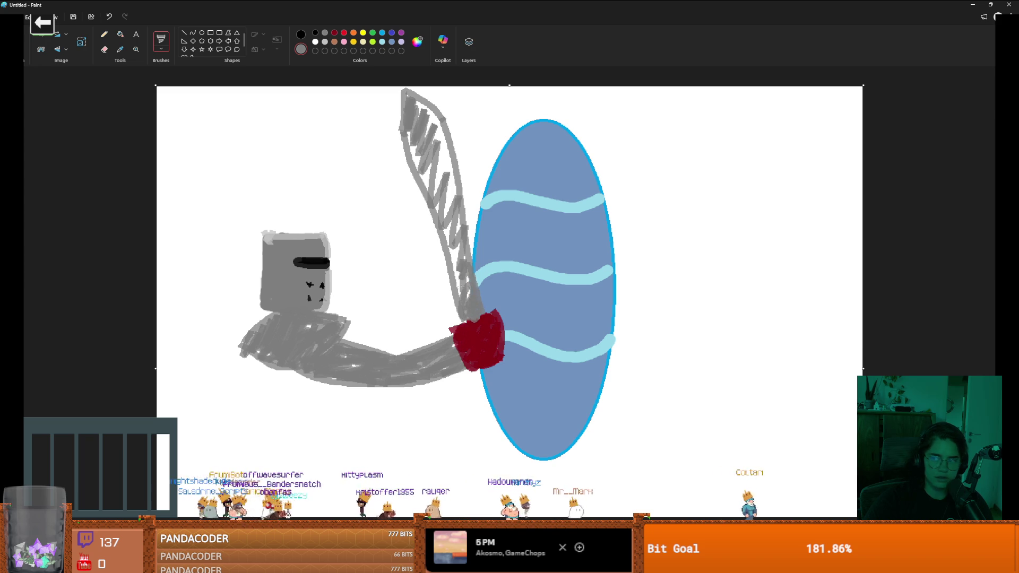
Step: Shade the lower and upper blade darker grey and add a curved crossguard near the fist
mouse_move(442, 218)
mouse_down()
mouse_move(459, 265)
mouse_move(456, 233)
mouse_move(468, 300)
mouse_up()
mouse_move(441, 139)
mouse_down()
mouse_move(458, 228)
mouse_move(447, 155)
mouse_move(425, 181)
mouse_move(420, 132)
mouse_move(432, 197)
mouse_move(440, 135)
mouse_move(423, 108)
mouse_up()
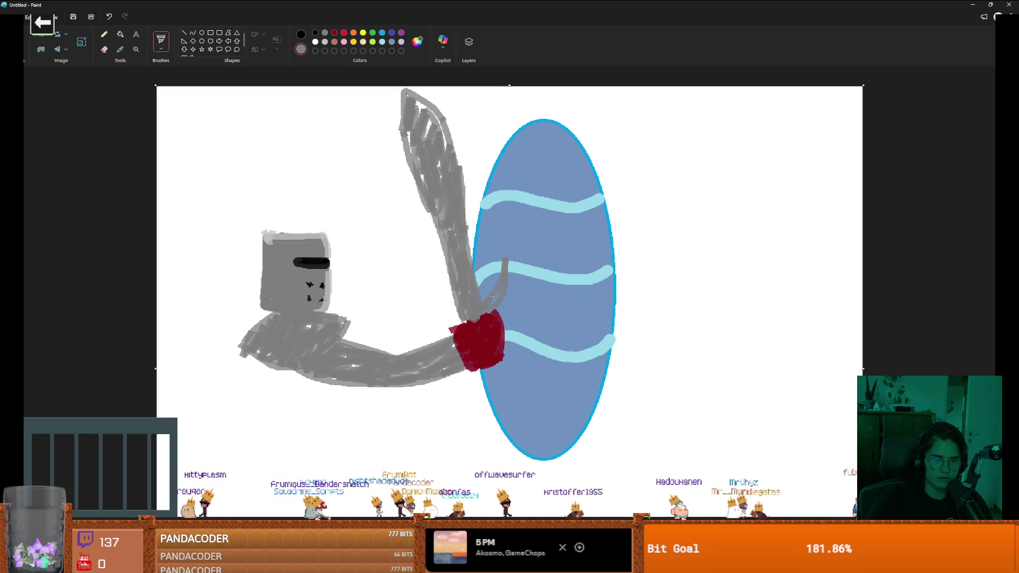
drag(484, 308, 424, 291)
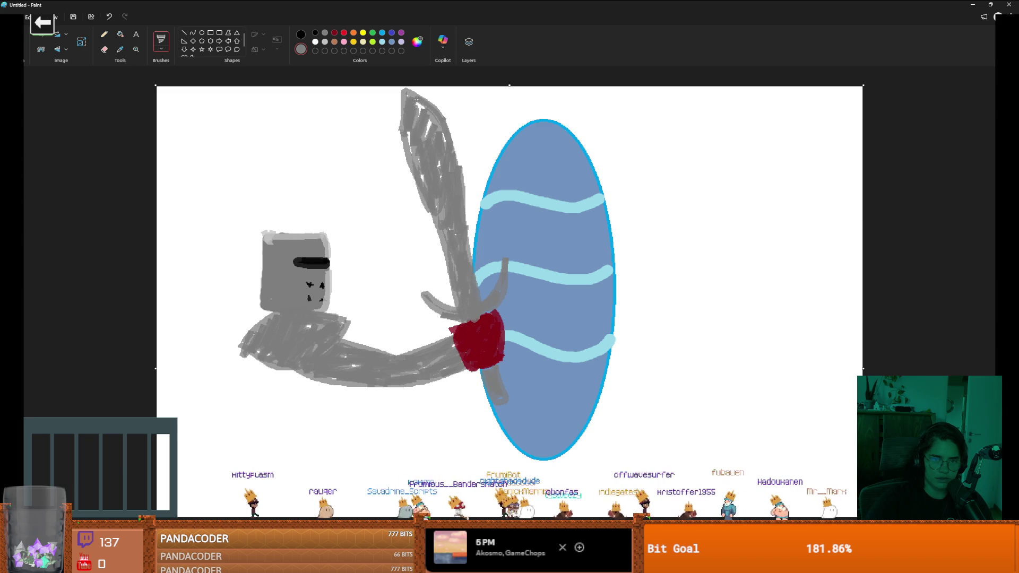
drag(413, 151, 407, 175)
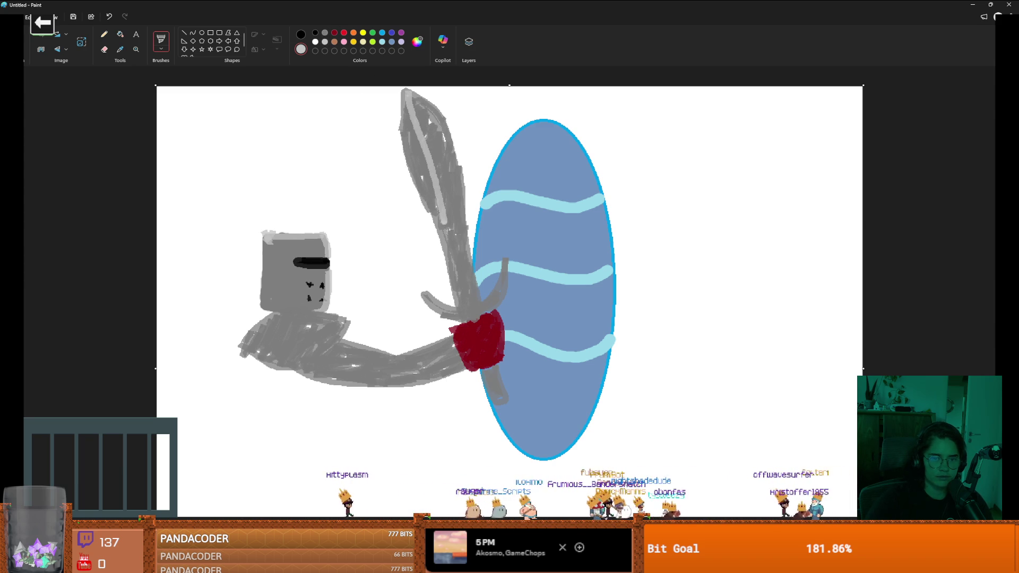
scroll(461, 318, down, 3)
scroll(461, 320, up, 3)
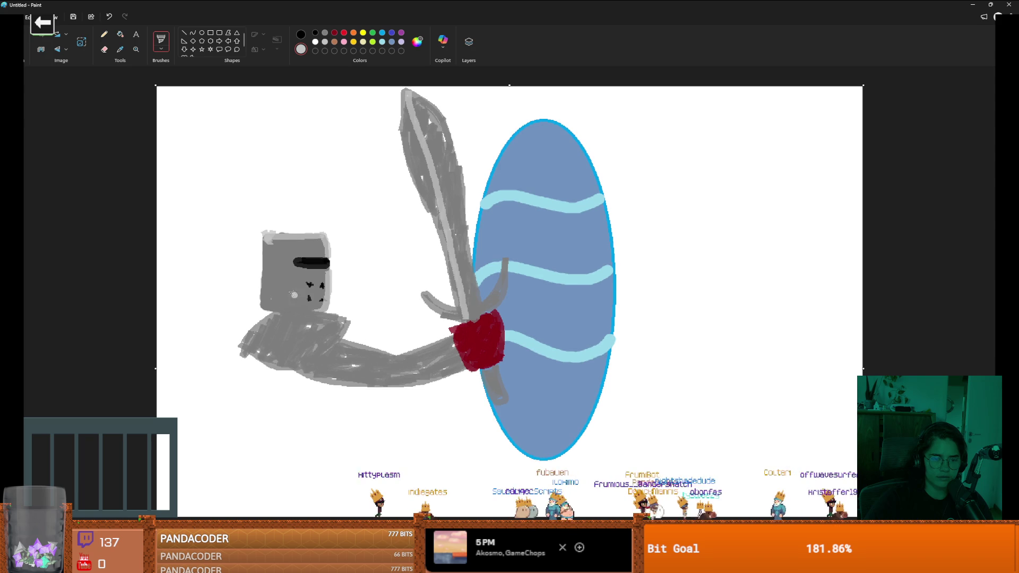
scroll(316, 104, down, 3)
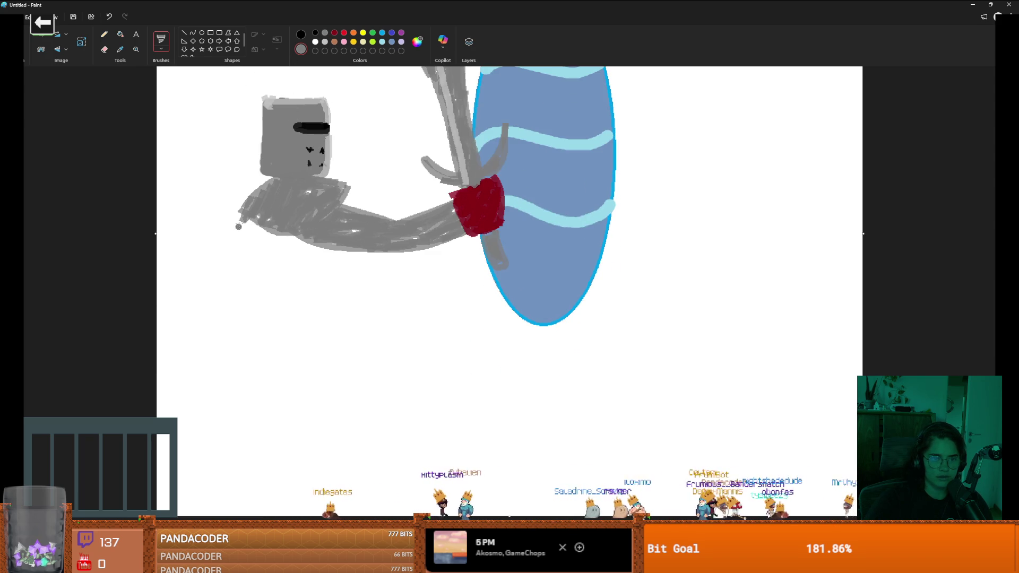
Step: Outline the knight's torso below the arm and fill it solid grey
mouse_move(244, 219)
mouse_down()
mouse_move(254, 330)
mouse_move(287, 341)
mouse_move(317, 241)
mouse_up()
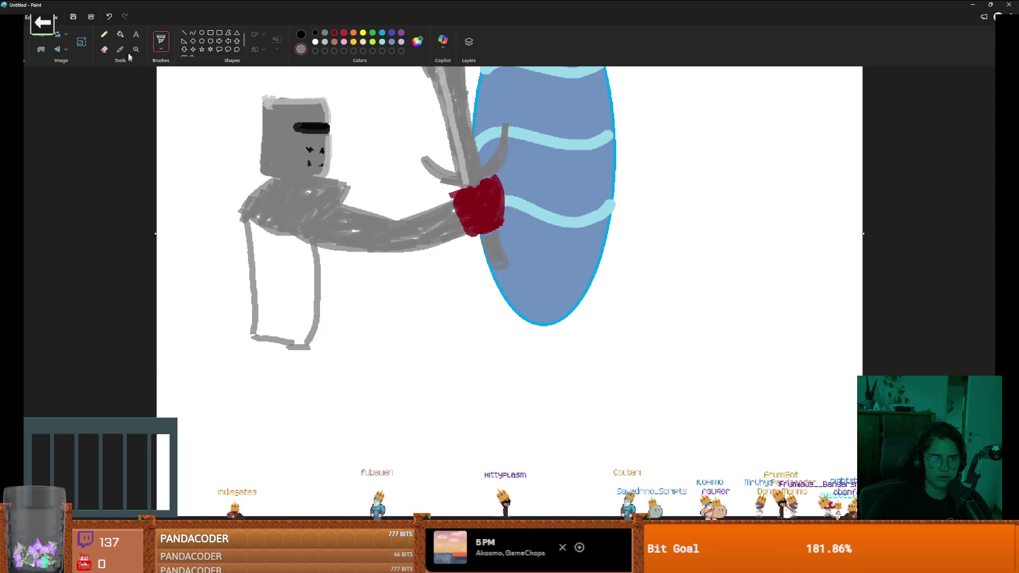
click(120, 34)
click(273, 262)
scroll(345, 285, up, 3)
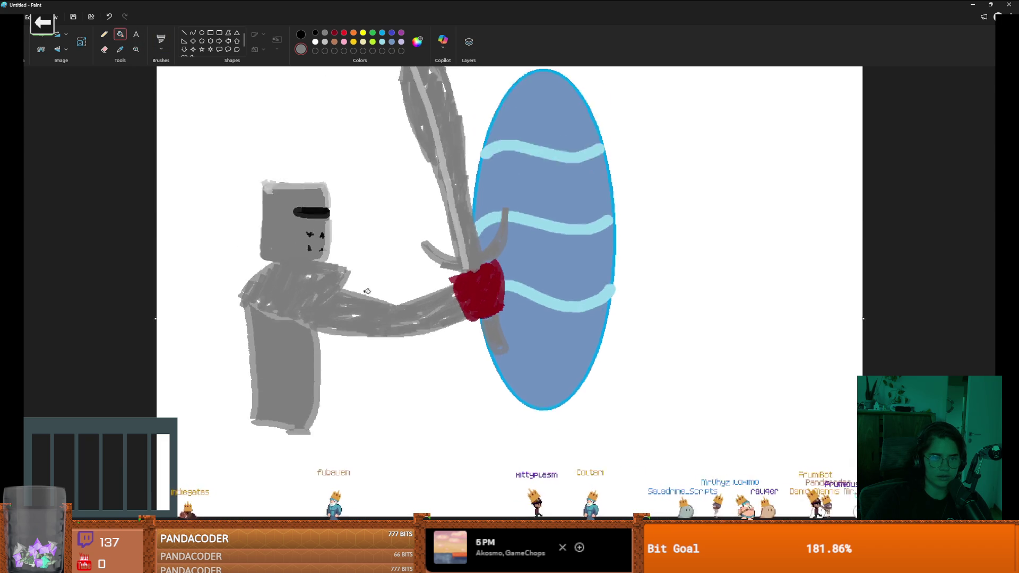
scroll(383, 225, down, 3)
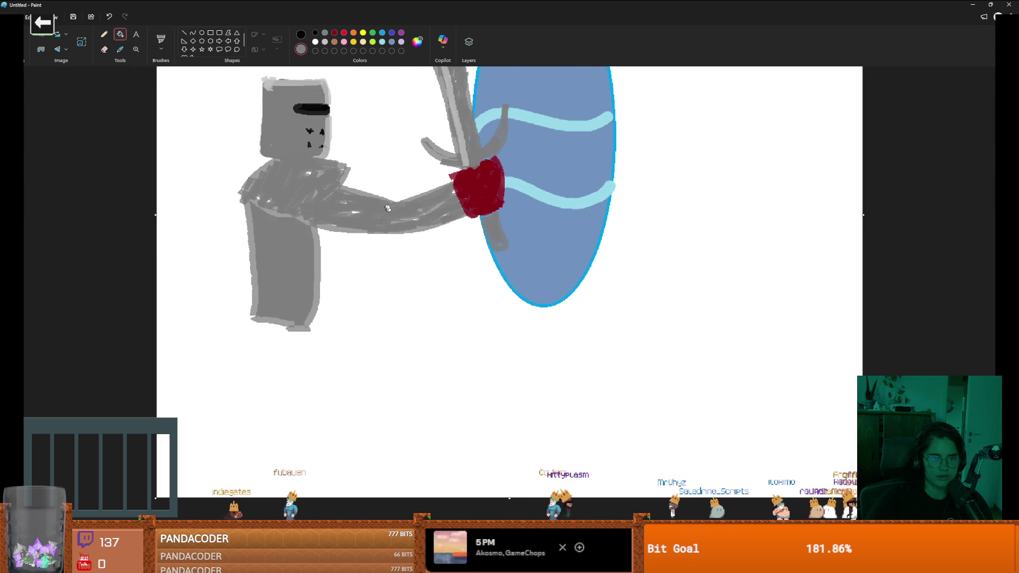
Step: Outline the front and back legs with the soft brush and fill both grey
click(104, 34)
click(161, 39)
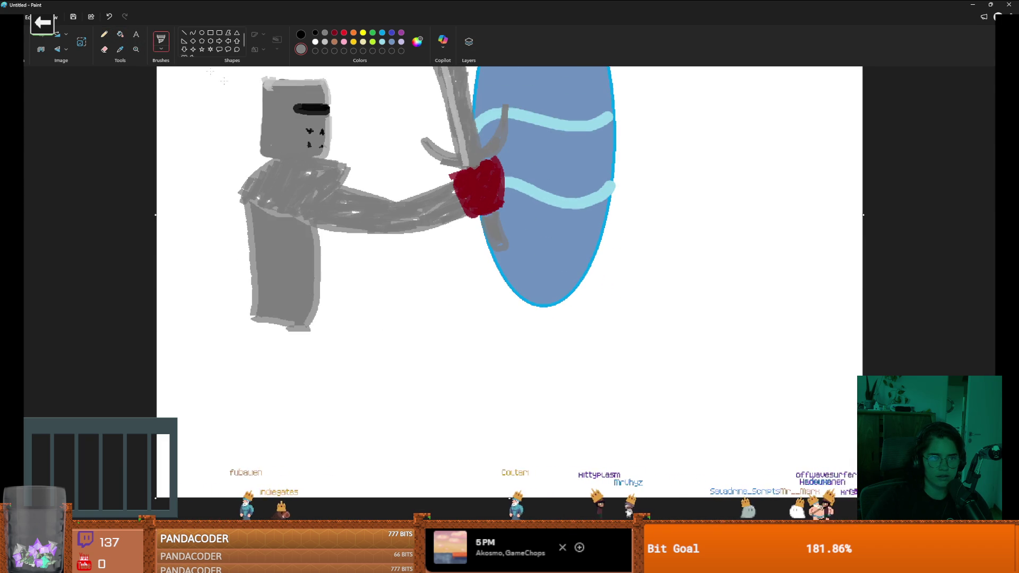
mouse_move(313, 318)
mouse_down()
mouse_move(432, 297)
mouse_move(496, 441)
mouse_move(467, 461)
mouse_move(411, 434)
mouse_move(271, 359)
mouse_move(260, 325)
mouse_move(192, 466)
mouse_move(169, 483)
mouse_up()
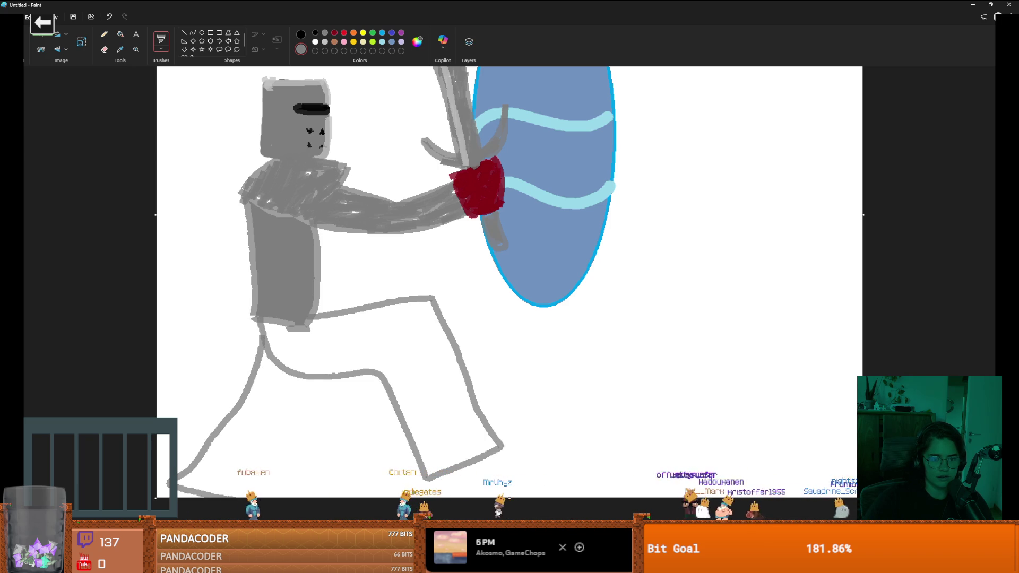
drag(255, 497, 313, 384)
scroll(389, 337, up, 1)
scroll(390, 330, down, 1)
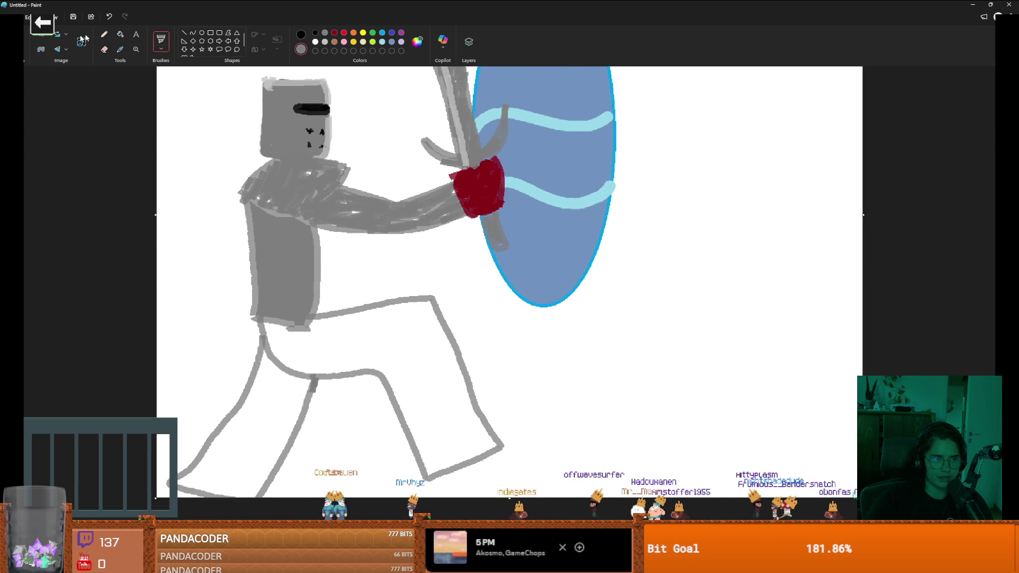
click(120, 34)
click(375, 329)
click(256, 406)
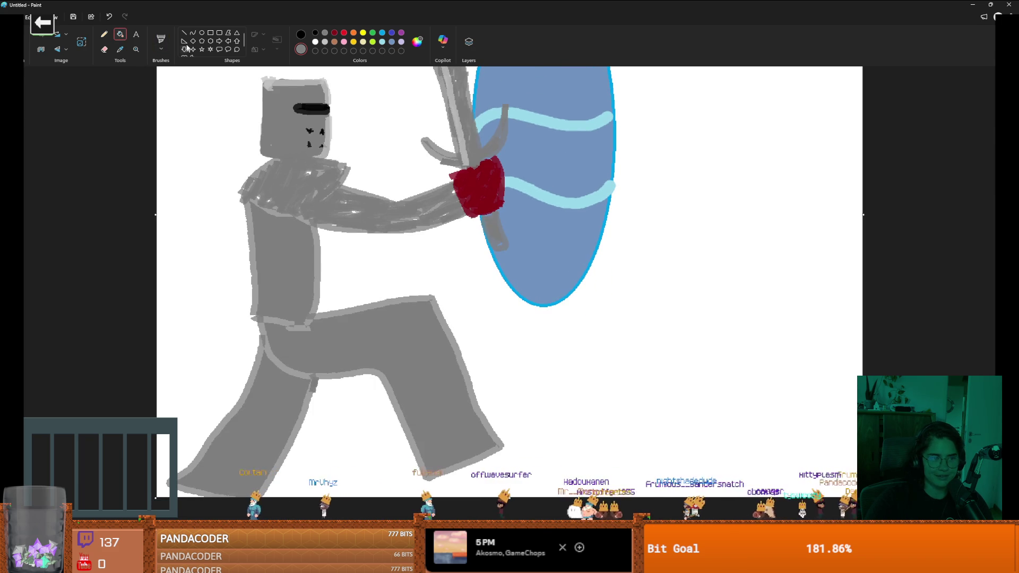
click(159, 44)
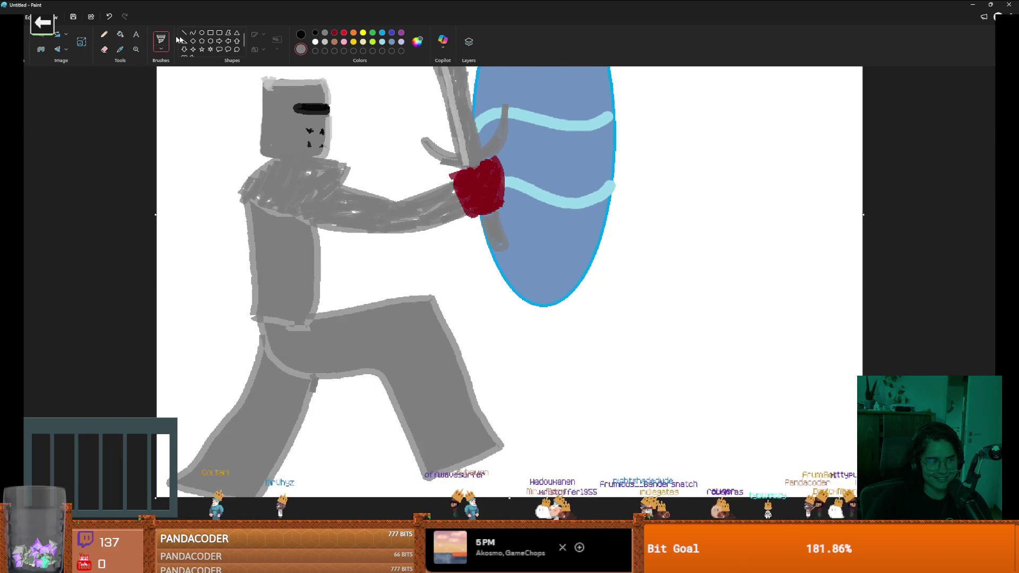
click(325, 43)
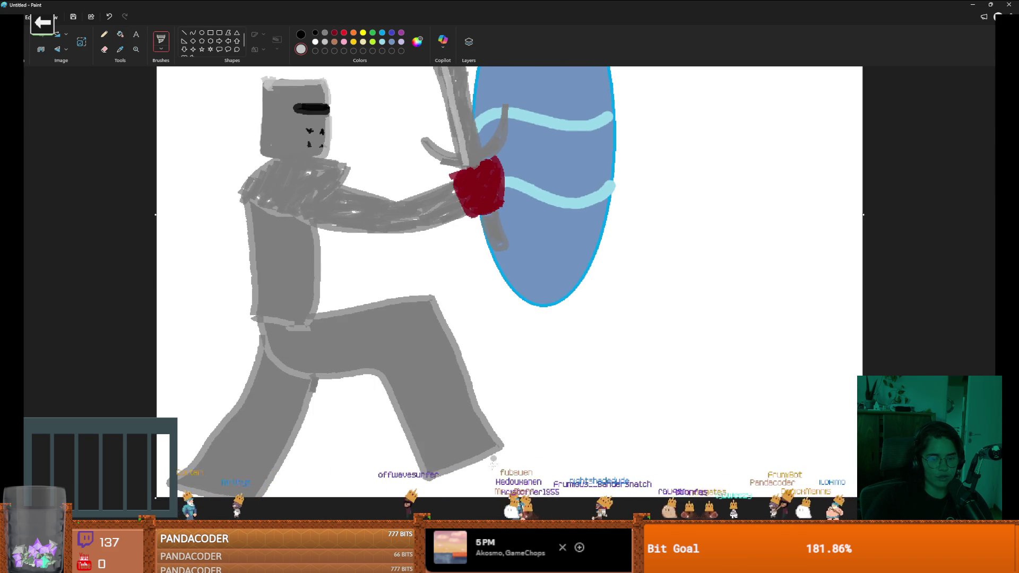
Step: Paint a light grey boot on the front foot, covering its white gaps
drag(481, 459, 509, 472)
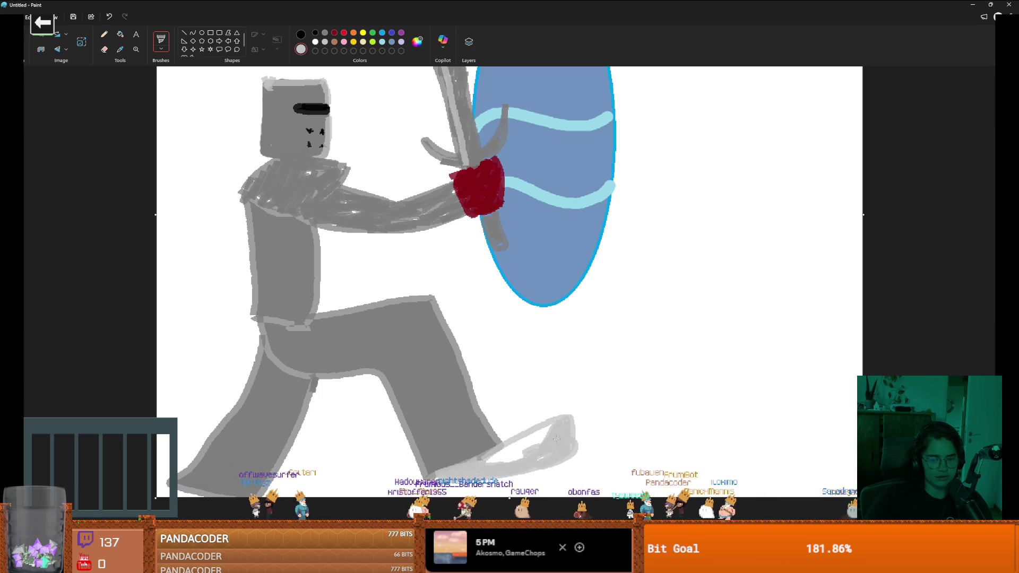
mouse_move(485, 460)
mouse_down()
mouse_move(549, 437)
mouse_move(555, 423)
mouse_up()
scroll(447, 372, up, 1)
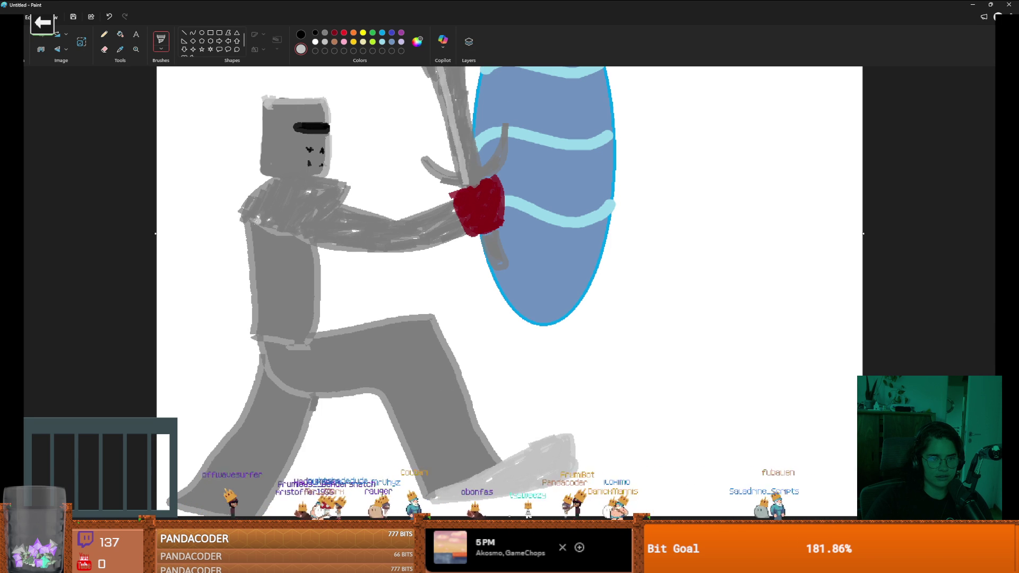
scroll(509, 287, down, 1)
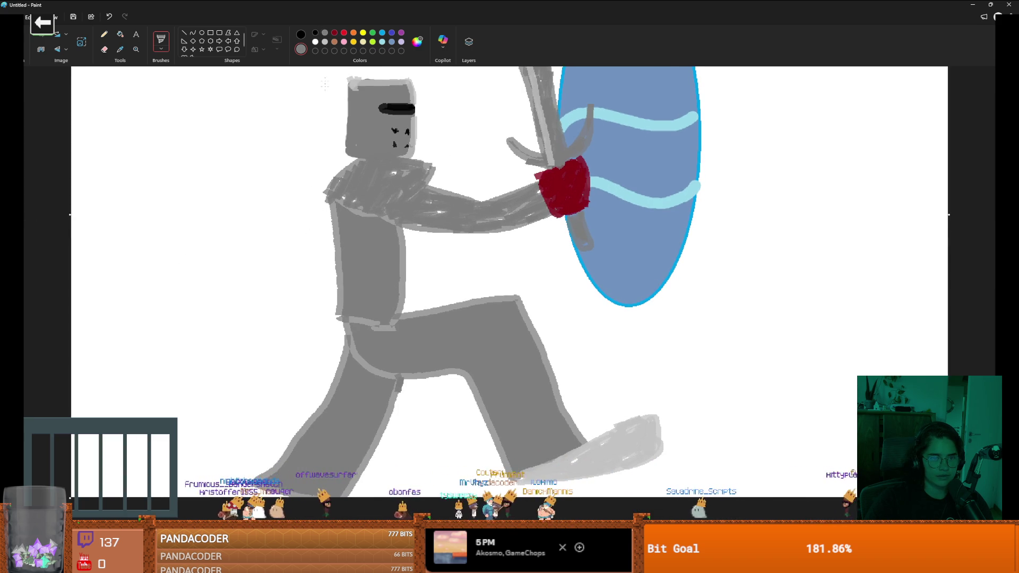
Step: Draw the two edges of a second arm from the shoulder and fill it solid grey
mouse_move(328, 196)
mouse_down()
mouse_move(250, 294)
mouse_move(269, 311)
mouse_up()
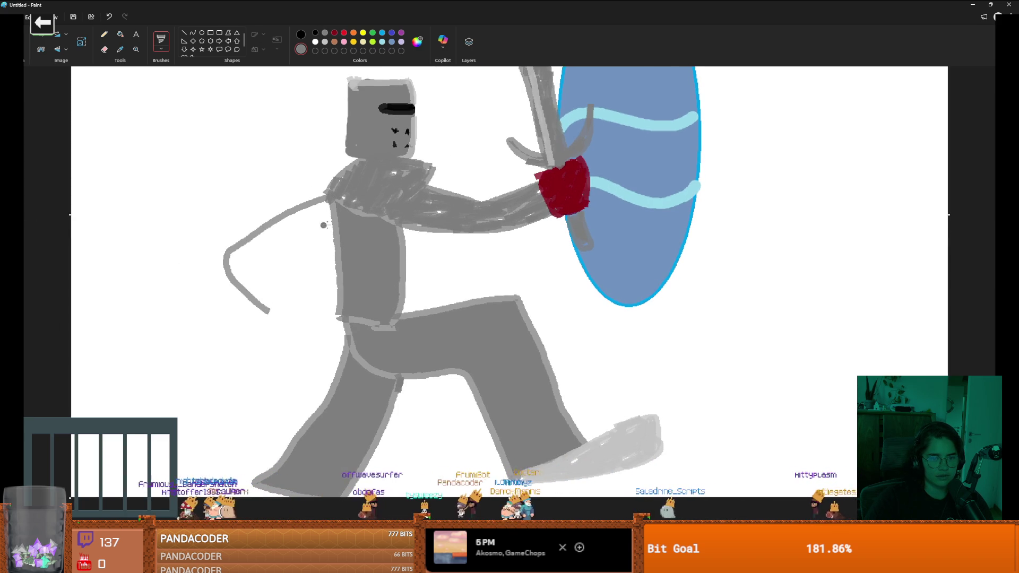
mouse_move(332, 222)
mouse_down()
mouse_move(264, 276)
mouse_move(266, 312)
mouse_up()
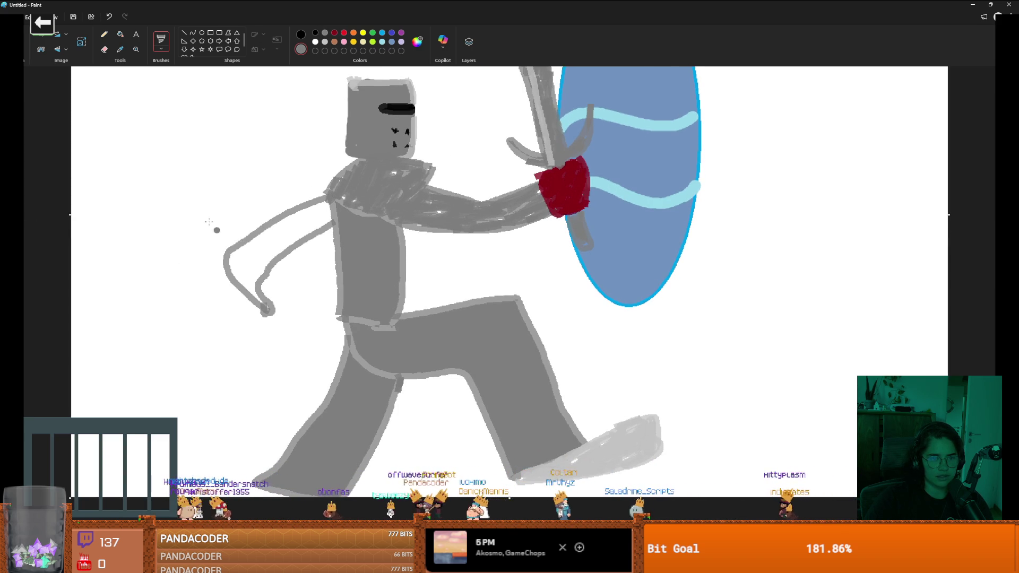
click(120, 34)
click(276, 247)
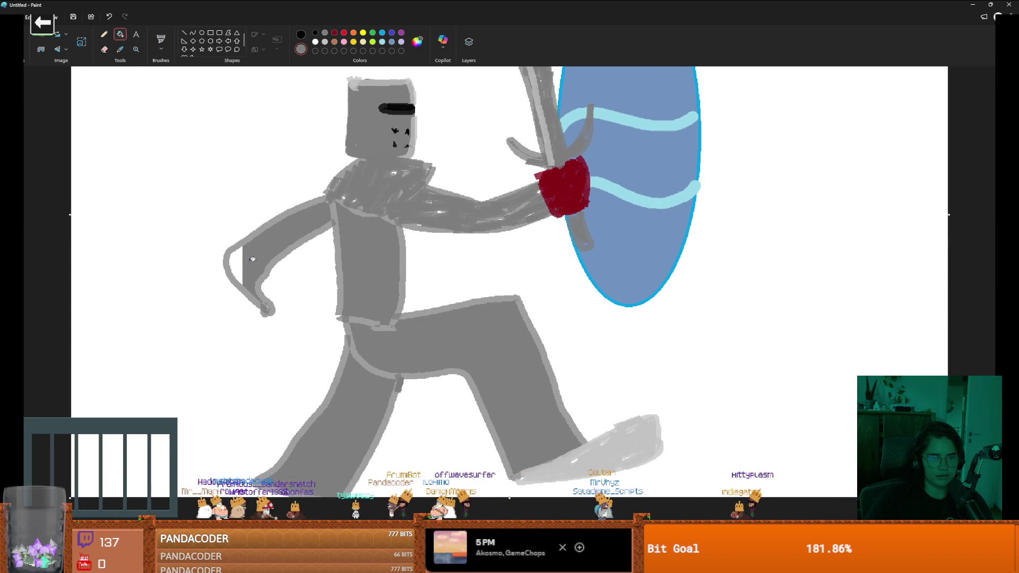
scroll(372, 257, up, 2)
scroll(451, 256, down, 2)
scroll(467, 255, up, 2)
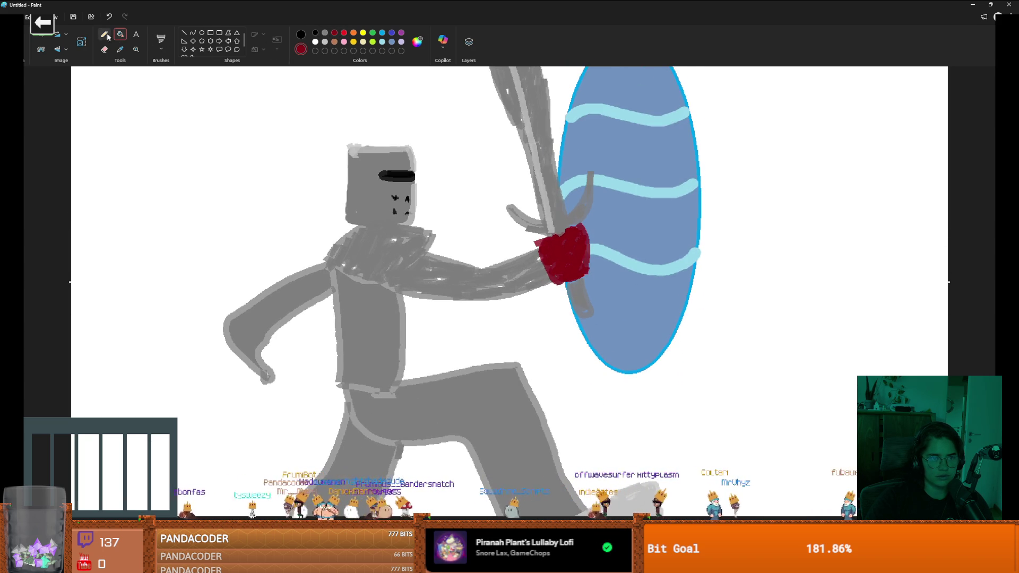
Step: Paint a dark-red glove on the back hand holding a blue-outlined shield with a red cross
click(161, 39)
mouse_move(269, 363)
mouse_down()
mouse_move(241, 387)
mouse_move(261, 357)
mouse_up()
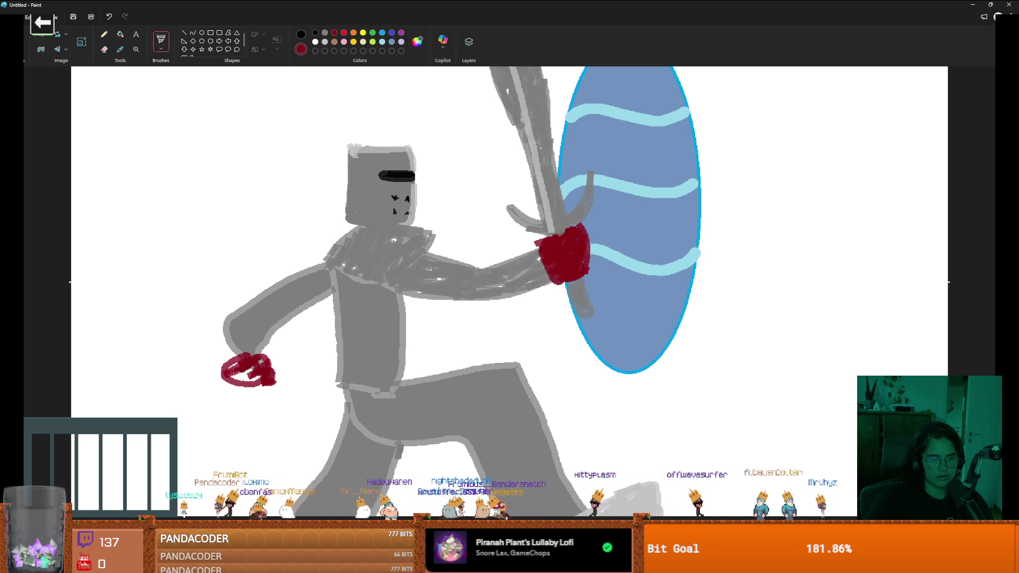
scroll(270, 350, down, 3)
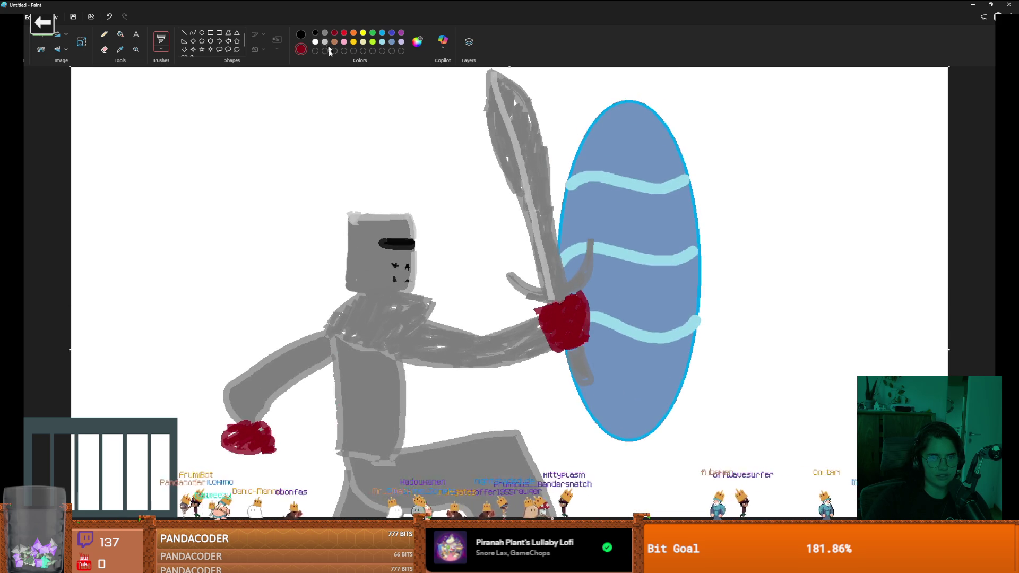
mouse_move(194, 285)
mouse_down()
mouse_move(309, 249)
mouse_move(343, 317)
mouse_move(230, 383)
mouse_move(144, 361)
mouse_move(201, 276)
mouse_up()
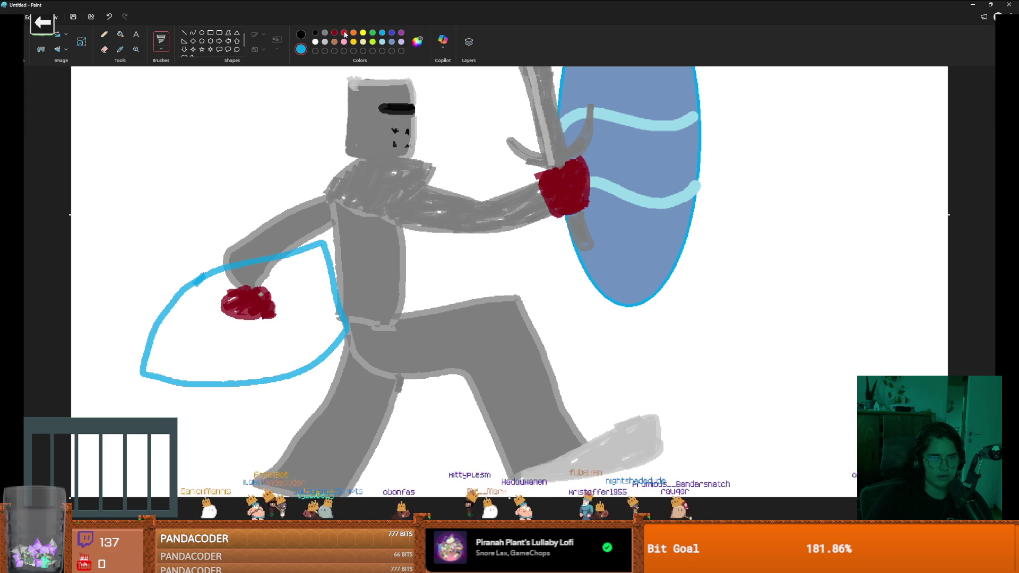
mouse_move(201, 341)
mouse_down()
mouse_move(305, 307)
mouse_move(170, 336)
mouse_move(173, 325)
mouse_up()
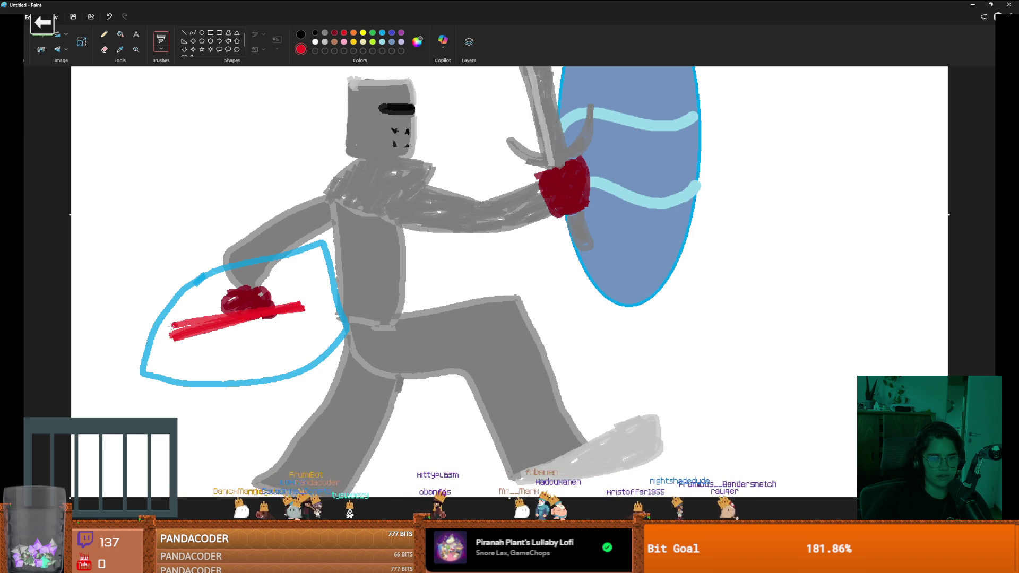
drag(270, 334, 262, 287)
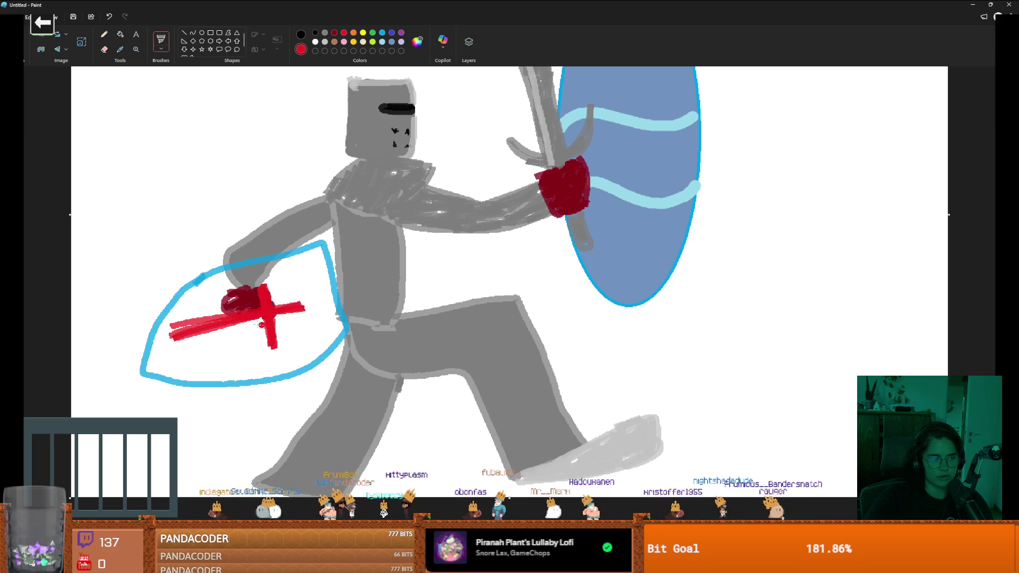
click(315, 42)
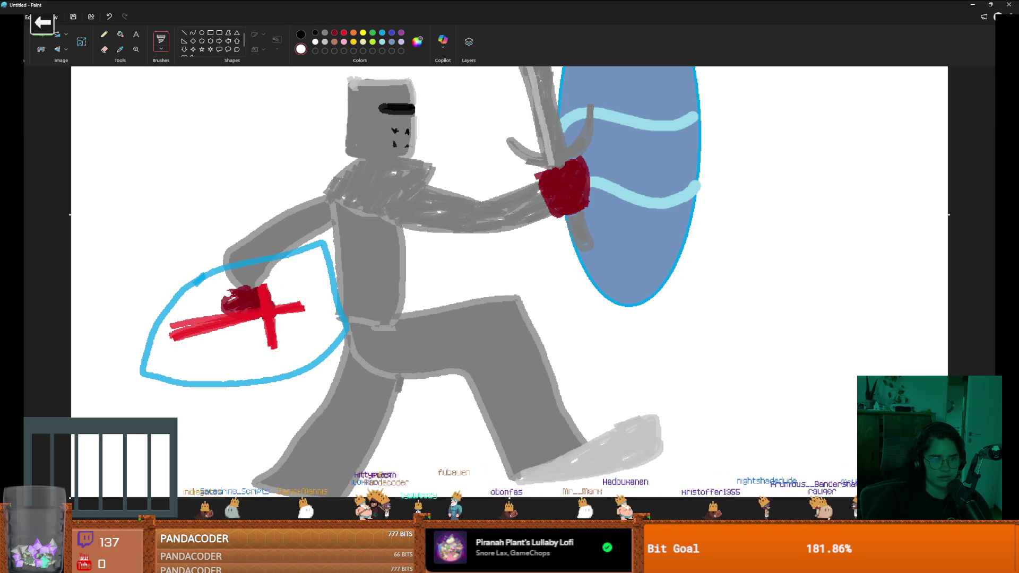
key(ctrl+z)
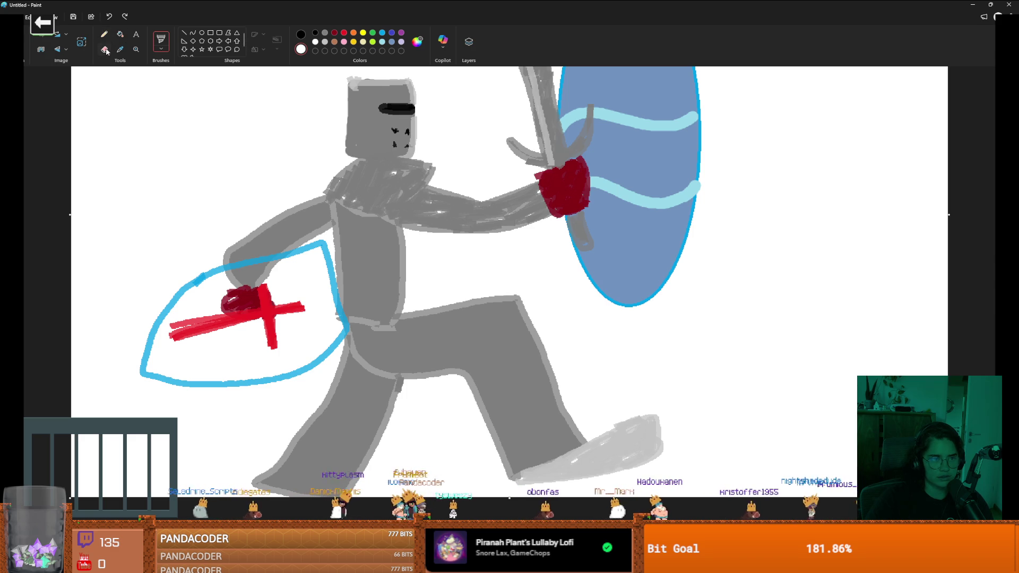
Step: Paint white over stray glove marks and scribble a white beard down the chest
drag(243, 286, 216, 306)
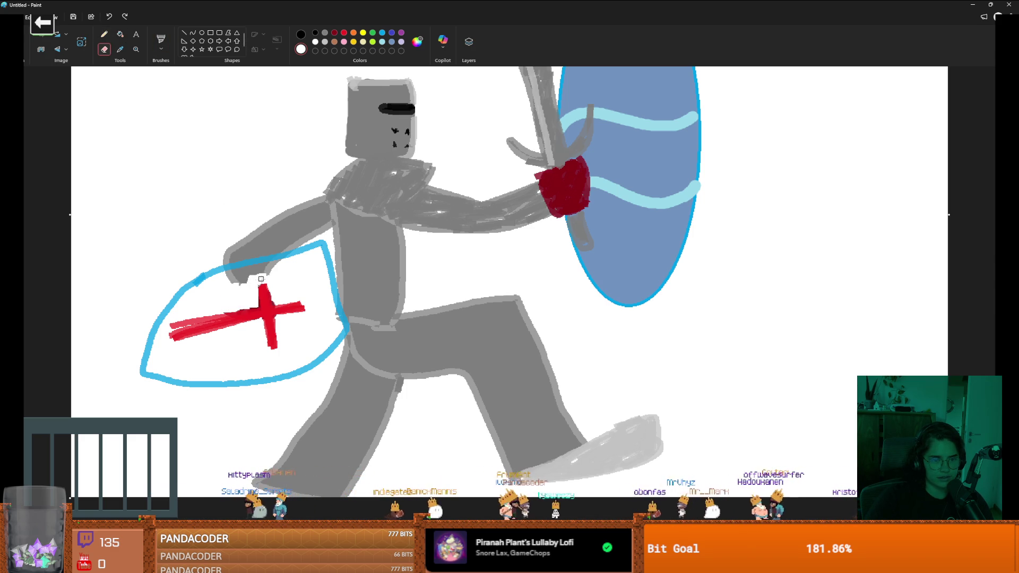
mouse_move(261, 278)
mouse_down()
mouse_move(233, 269)
mouse_move(223, 284)
mouse_move(371, 280)
mouse_up()
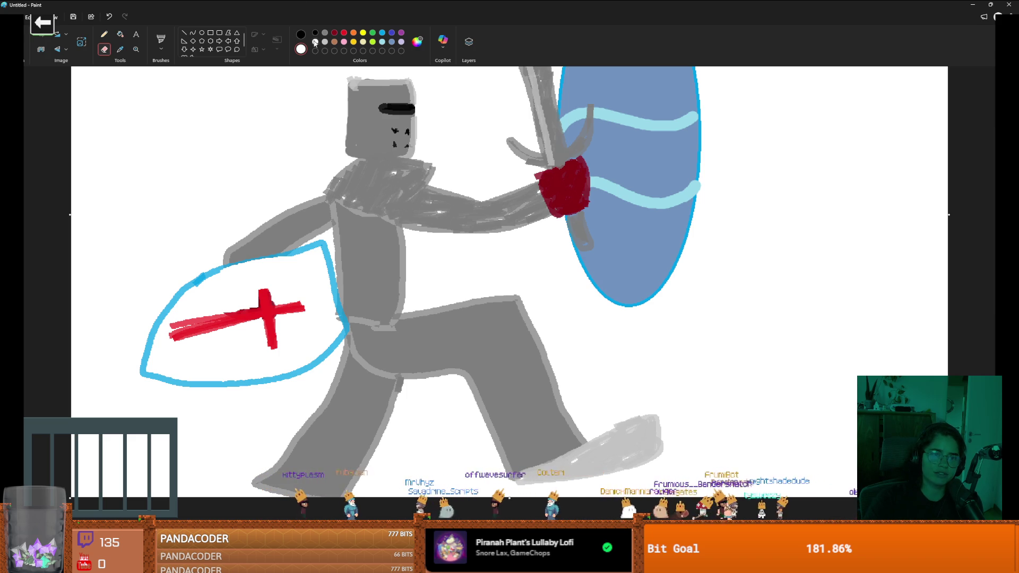
click(160, 45)
mouse_move(393, 229)
mouse_down()
mouse_move(395, 287)
mouse_move(401, 233)
mouse_move(385, 260)
mouse_up()
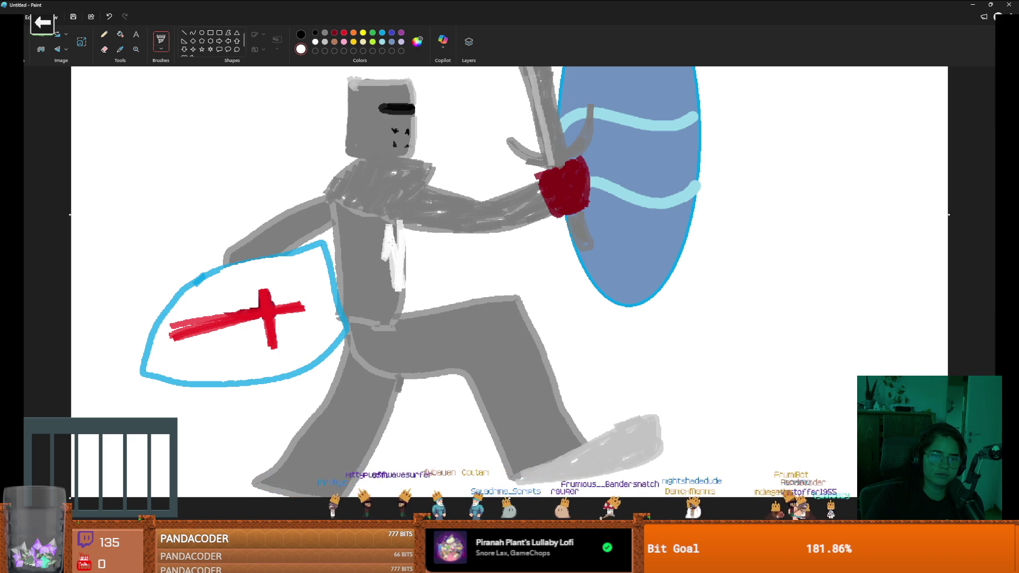
mouse_move(410, 168)
mouse_down()
mouse_move(355, 300)
mouse_move(371, 205)
mouse_move(390, 319)
mouse_move(335, 244)
mouse_move(382, 162)
mouse_move(337, 197)
mouse_move(345, 254)
mouse_move(385, 184)
mouse_up()
Step: Add a red vertical stroke on the knight's white chest
mouse_move(405, 232)
mouse_down()
mouse_move(403, 290)
mouse_move(405, 276)
mouse_up()
scroll(482, 276, up, 1)
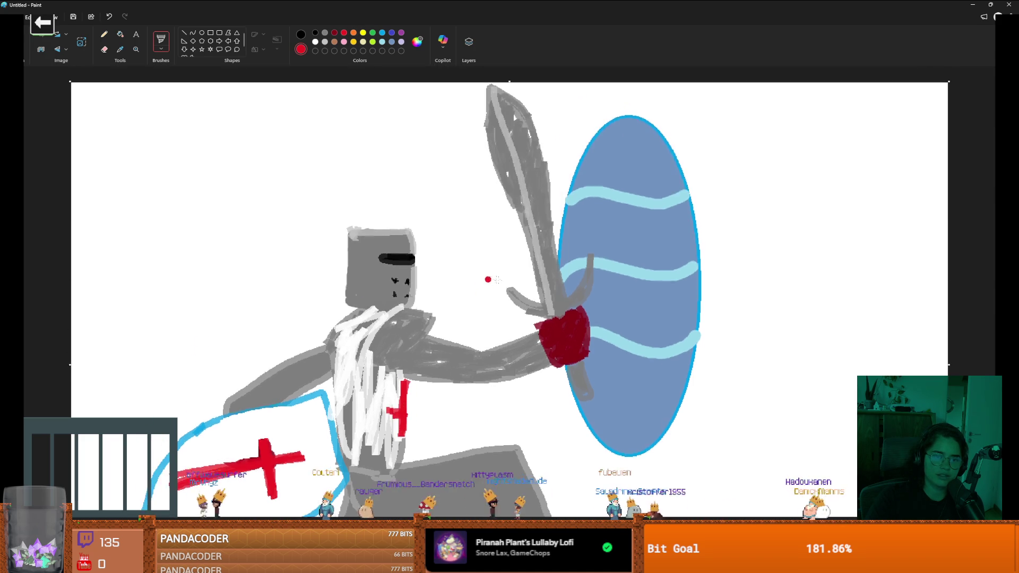
scroll(485, 277, down, 1)
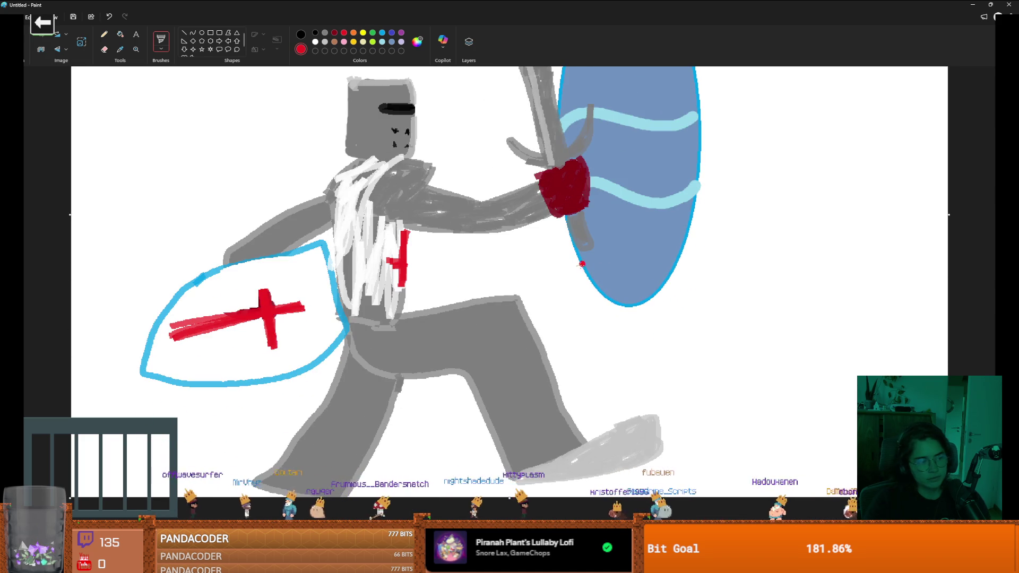
scroll(511, 274, up, 1)
scroll(511, 275, down, 1)
scroll(335, 142, up, 3)
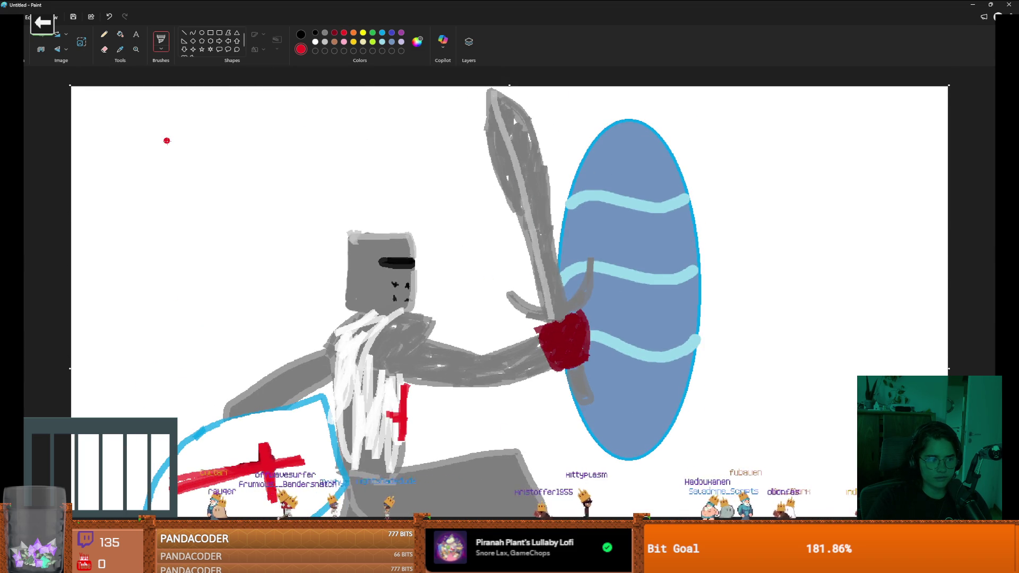
scroll(361, 224, down, 3)
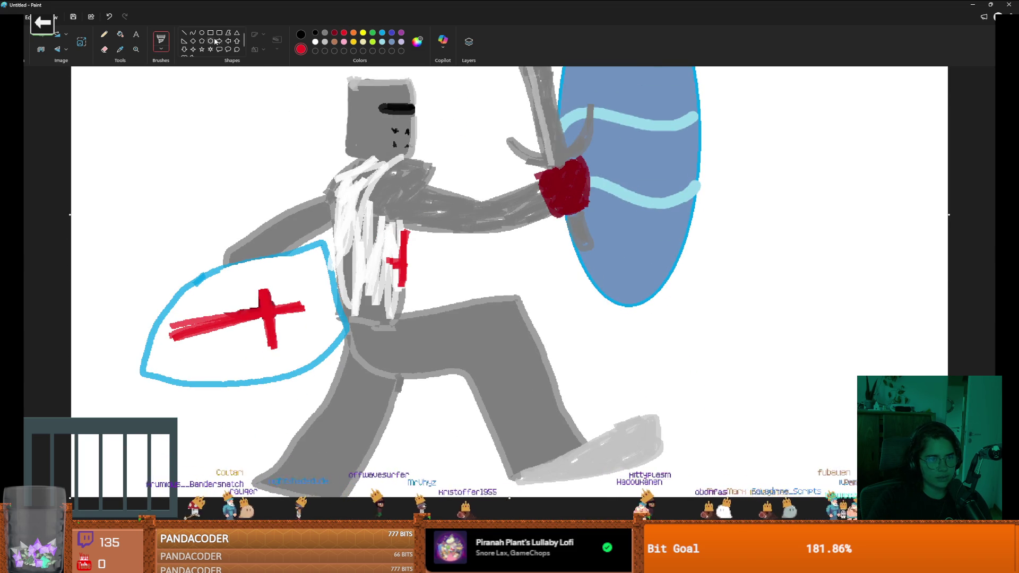
click(159, 50)
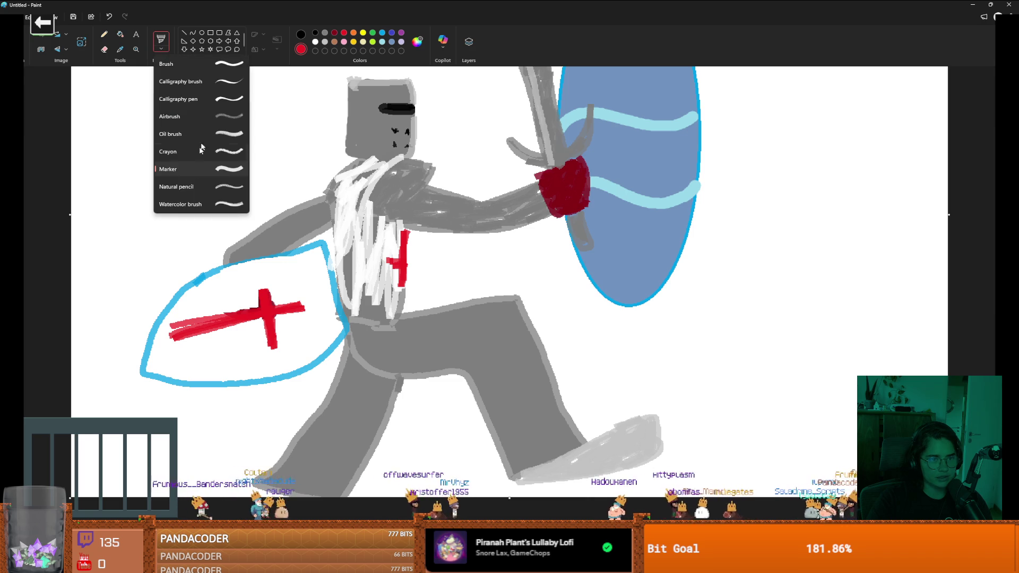
Step: Cover the right oval with Natural pencil blue-violet strokes, widening them with a larger brush
click(228, 191)
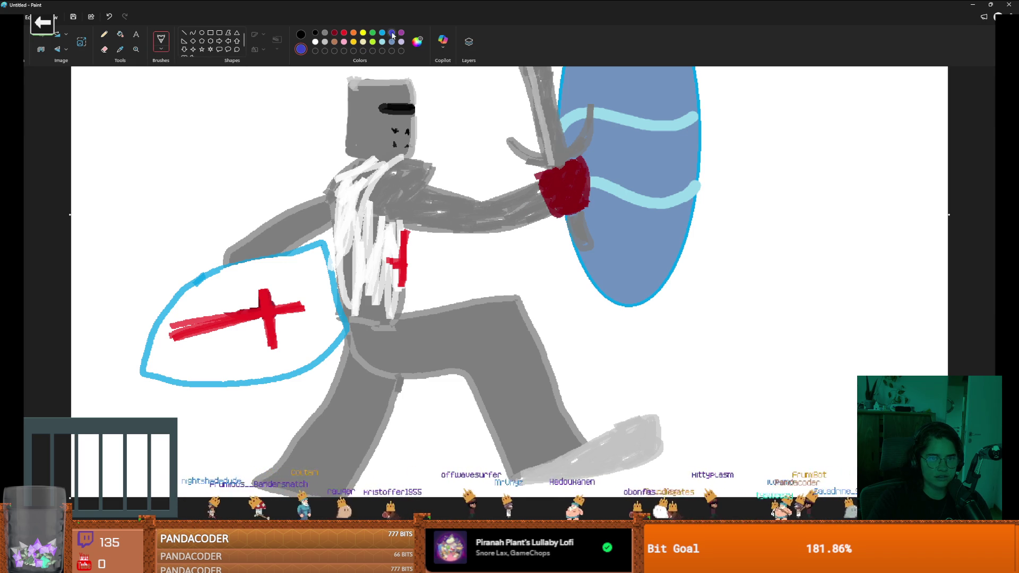
drag(653, 254, 625, 325)
drag(674, 191, 643, 334)
drag(688, 175, 667, 310)
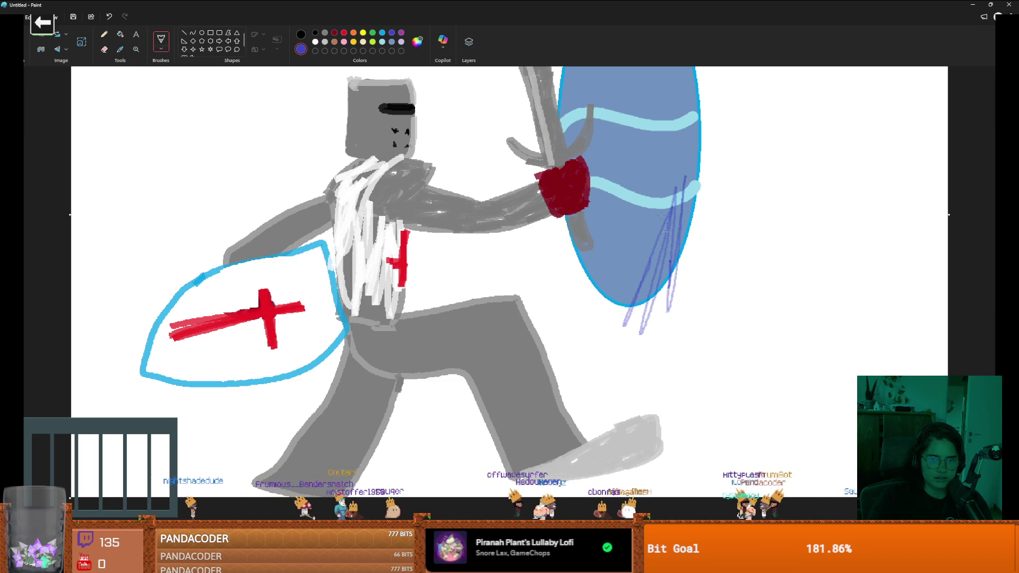
key(ctrl+plus)
key(ctrl+plus)
key(ctrl+plus)
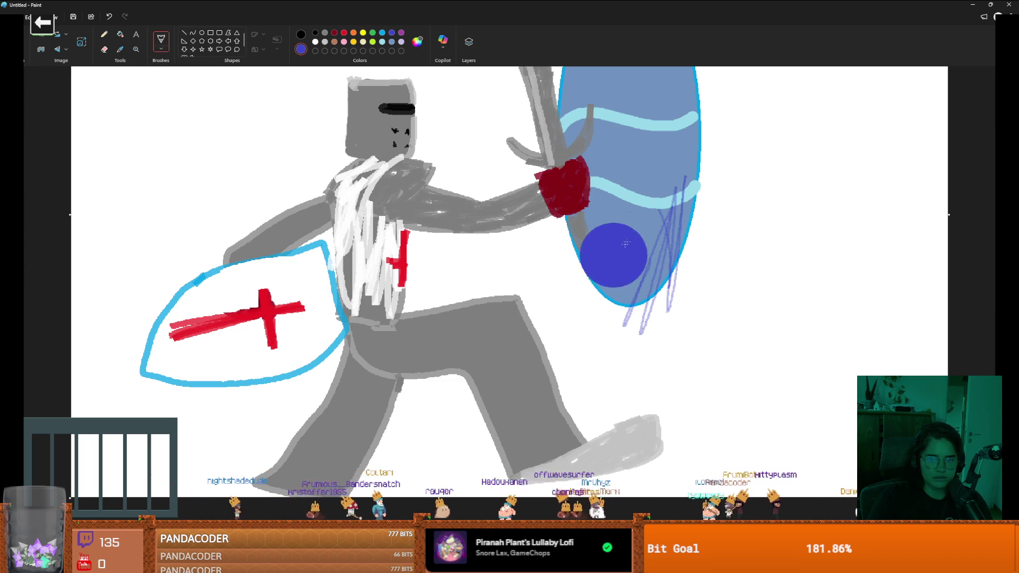
drag(642, 170, 642, 281)
mouse_move(684, 167)
mouse_down()
mouse_move(679, 311)
mouse_move(631, 334)
mouse_up()
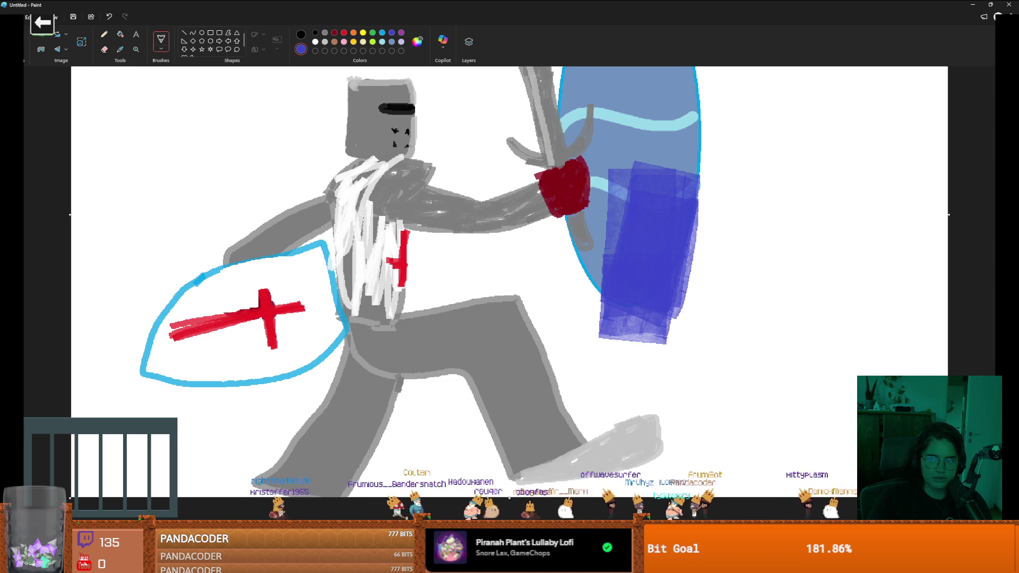
Step: Add a new transparent layer and dab a blue dot onto it
click(469, 41)
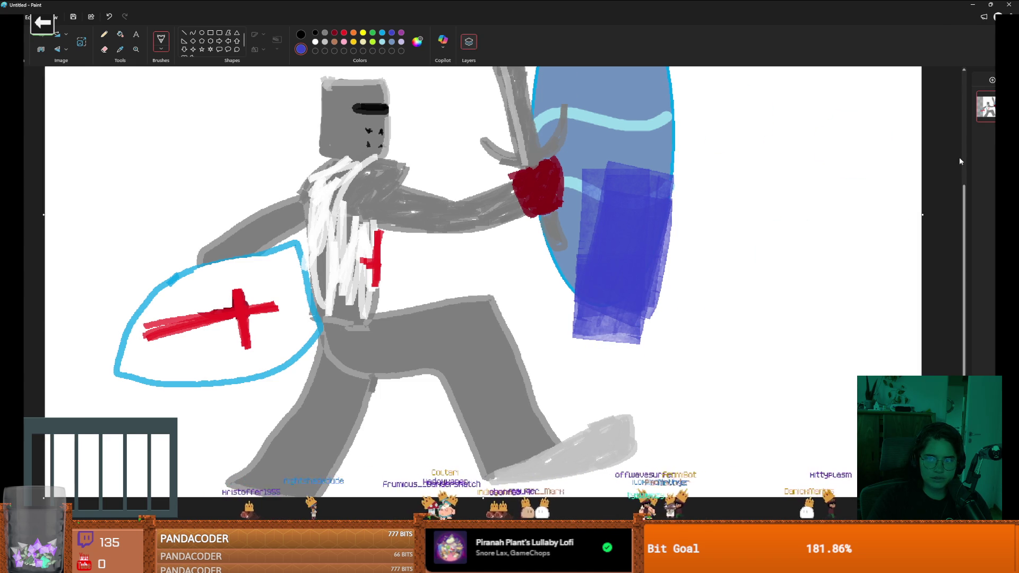
click(991, 82)
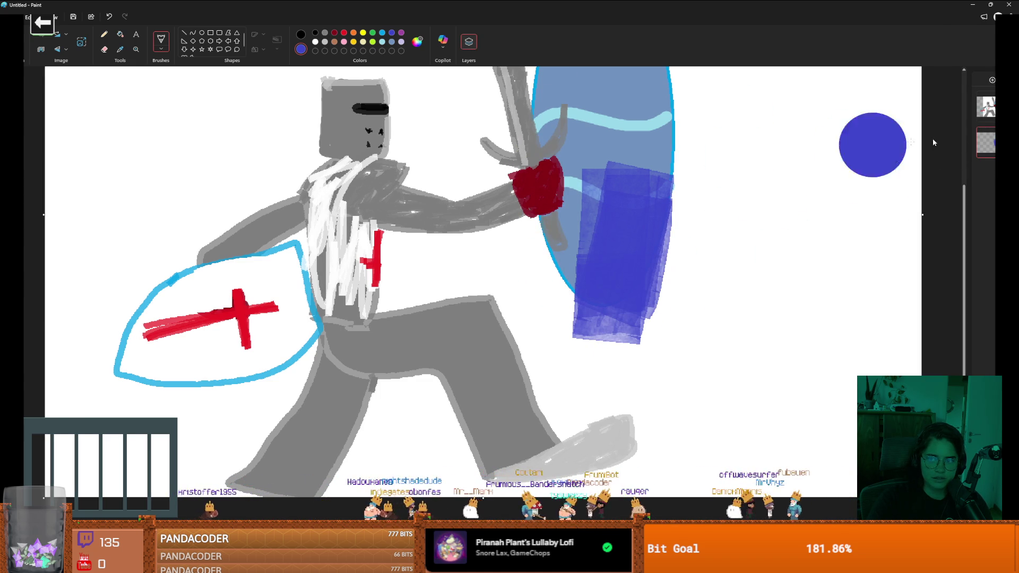
click(567, 207)
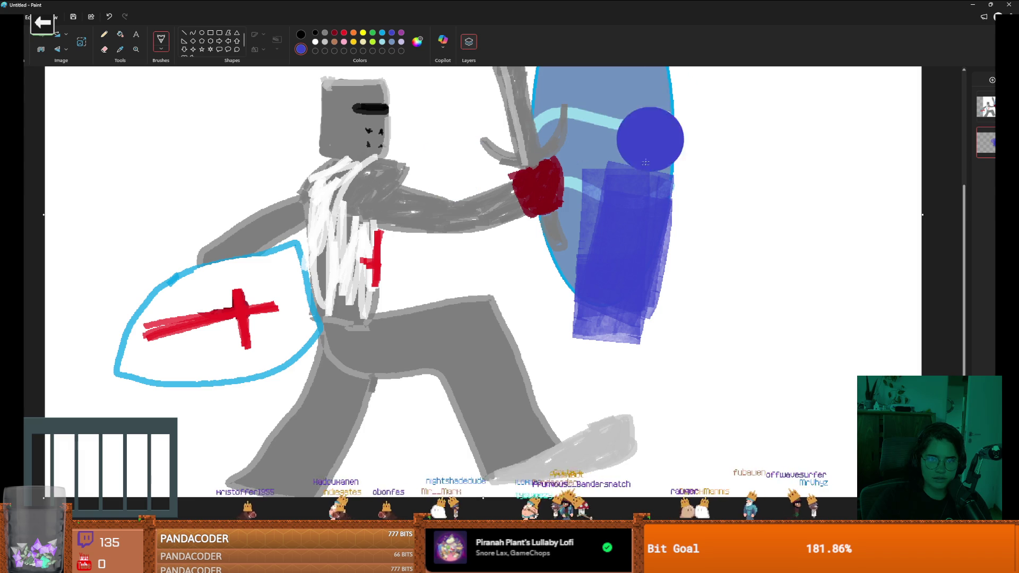
scroll(644, 225, up, 2)
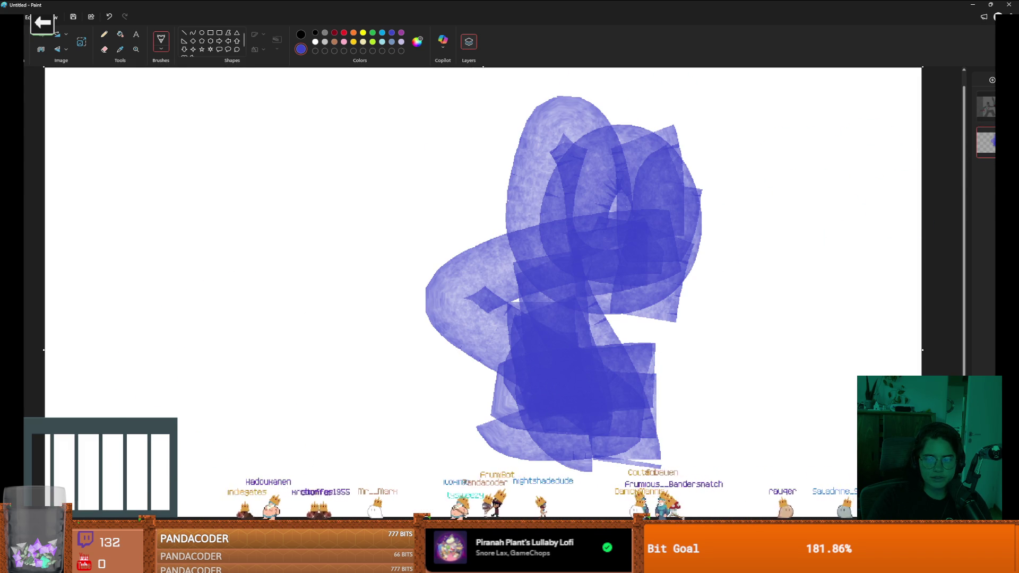
Step: Make the top layer active and paint translucent blue over the oval's lower left
click(988, 138)
click(986, 107)
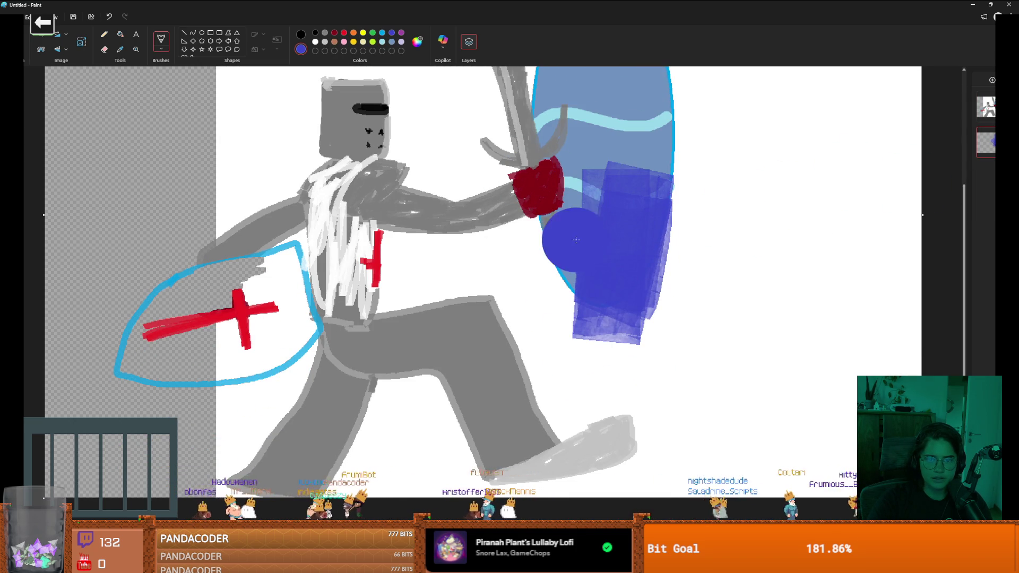
click(985, 111)
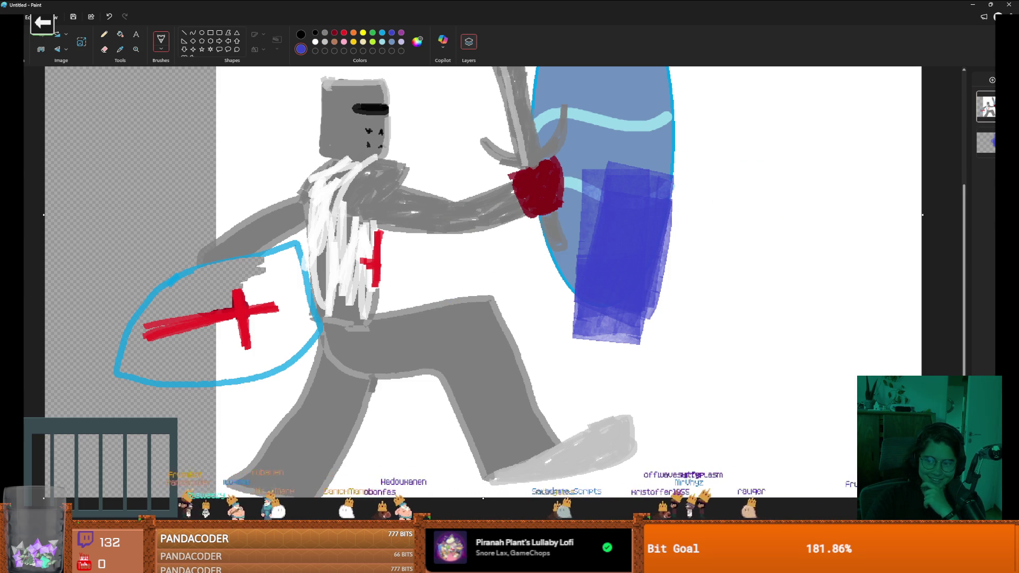
mouse_move(575, 250)
mouse_down()
mouse_move(553, 292)
mouse_move(625, 263)
mouse_move(643, 297)
mouse_move(637, 180)
mouse_move(611, 127)
mouse_move(592, 251)
mouse_move(573, 228)
mouse_move(589, 340)
mouse_move(588, 324)
mouse_move(541, 287)
mouse_move(551, 414)
mouse_move(562, 372)
mouse_up()
scroll(625, 263, up, 3)
scroll(685, 424, down, 2)
scroll(695, 446, up, 2)
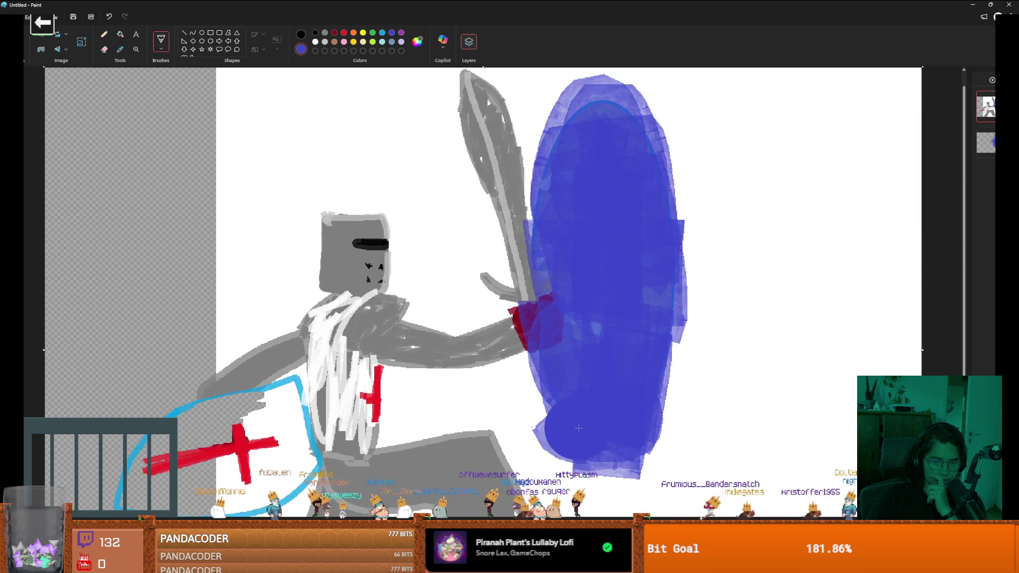
scroll(580, 416, down, 4)
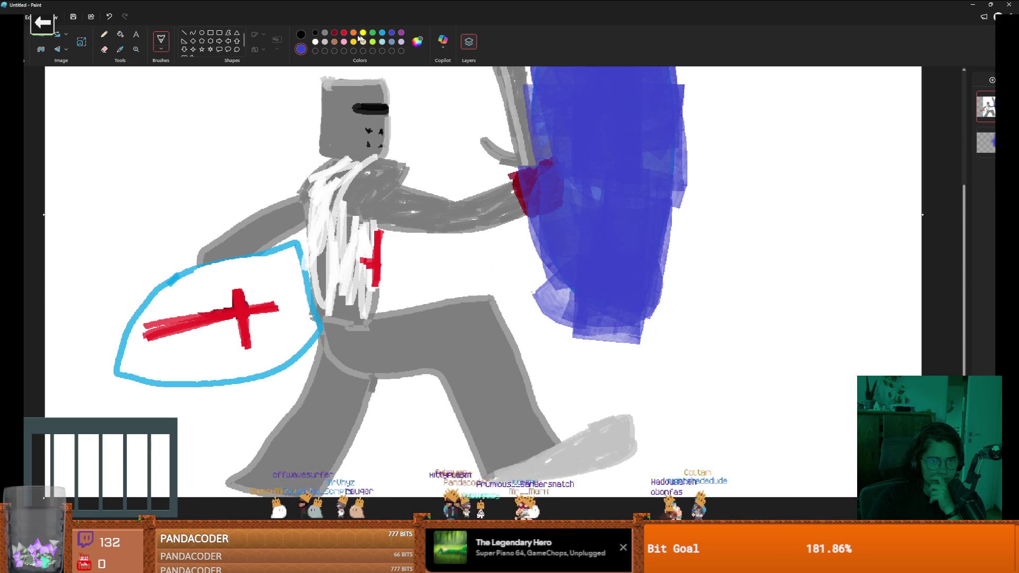
Step: Paint a green grass strip along the bottom edge with the Marker brush, redoing it once
click(161, 50)
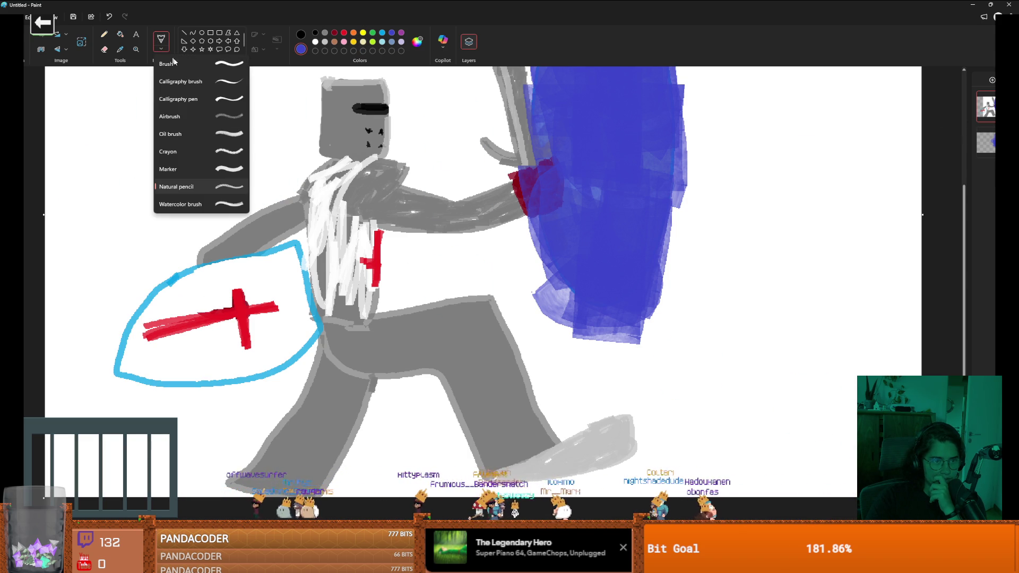
click(223, 169)
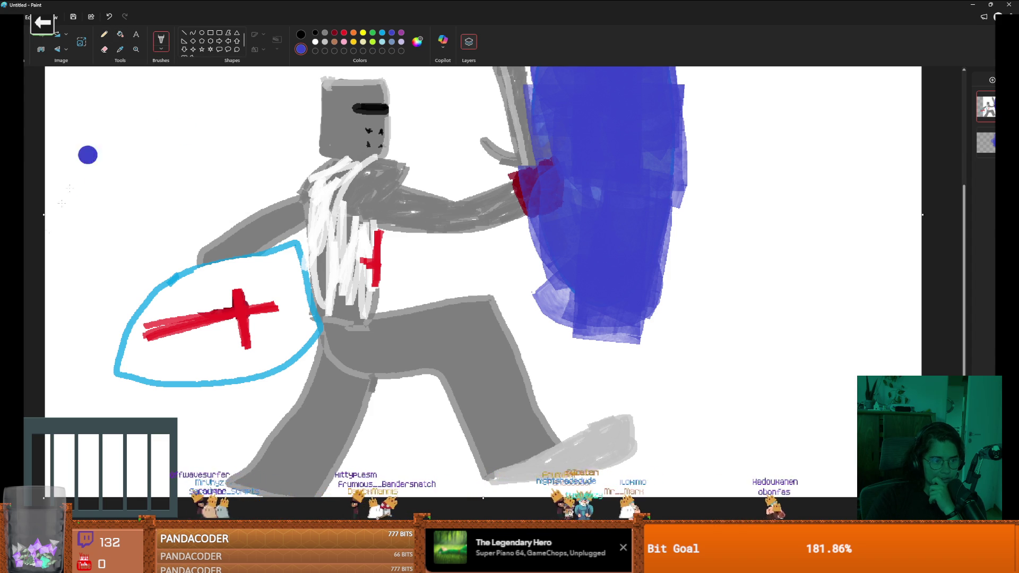
click(373, 33)
mouse_move(56, 485)
mouse_down()
mouse_move(88, 457)
mouse_move(159, 483)
mouse_move(491, 480)
mouse_move(450, 496)
mouse_move(356, 491)
mouse_up()
key(ctrl+z)
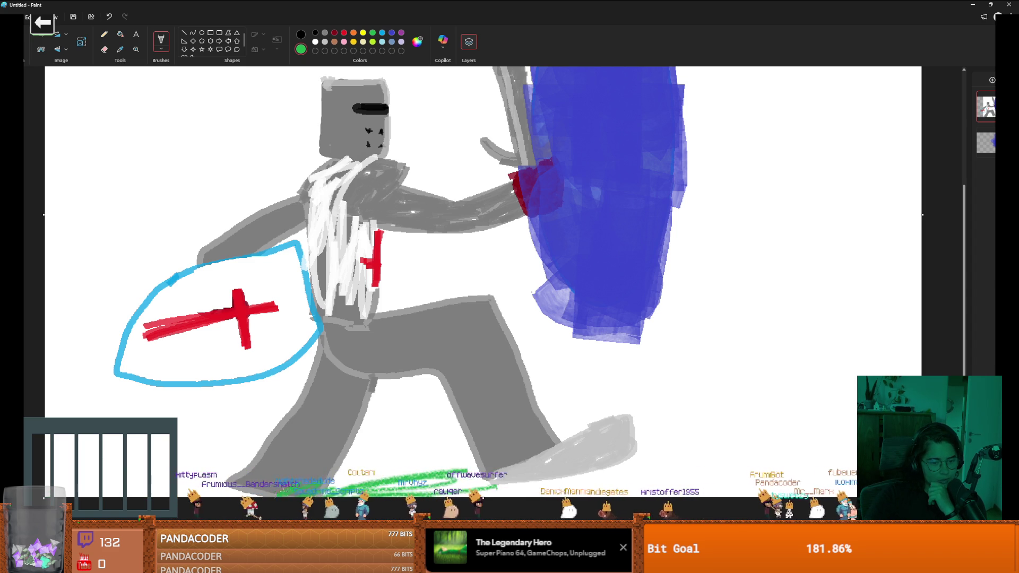
mouse_move(193, 494)
mouse_down()
mouse_move(115, 496)
mouse_move(133, 477)
mouse_move(58, 483)
mouse_move(109, 493)
mouse_up()
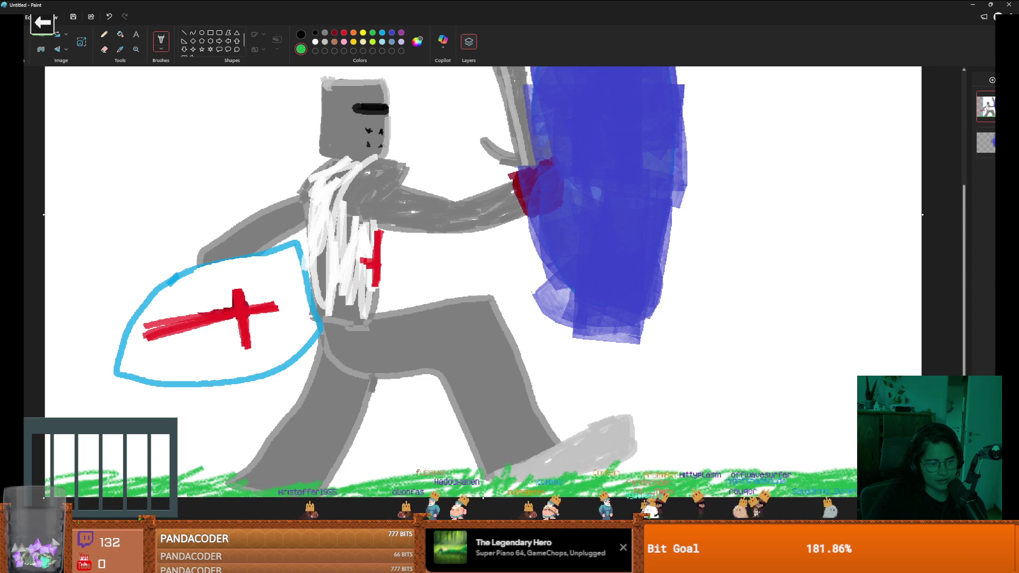
Step: Draw a green stem and leaf from the right-hand grass, topped with a red tulip head
drag(764, 467, 774, 372)
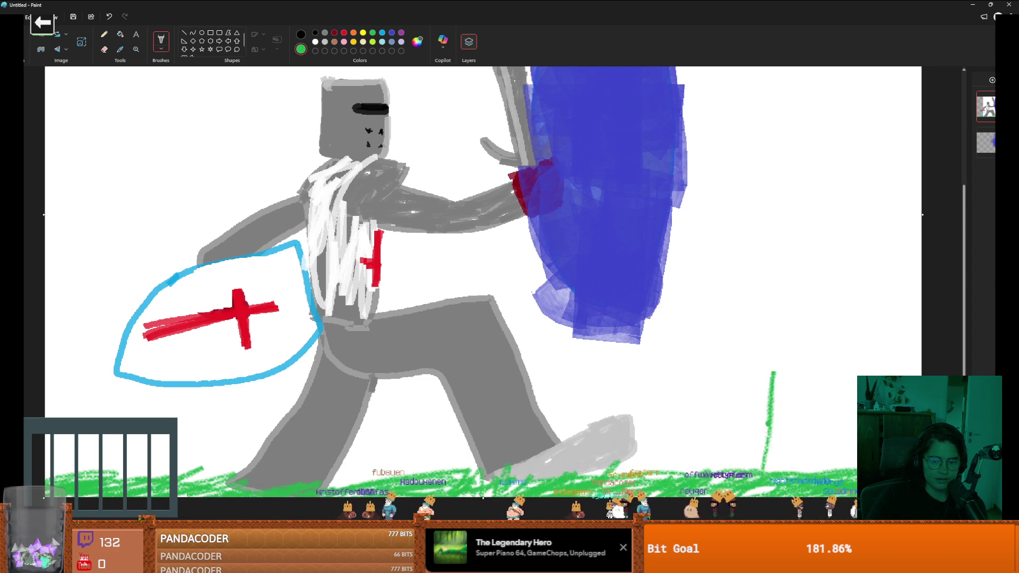
mouse_move(769, 432)
mouse_down()
mouse_move(775, 387)
mouse_move(827, 402)
mouse_move(769, 434)
mouse_move(822, 411)
mouse_up()
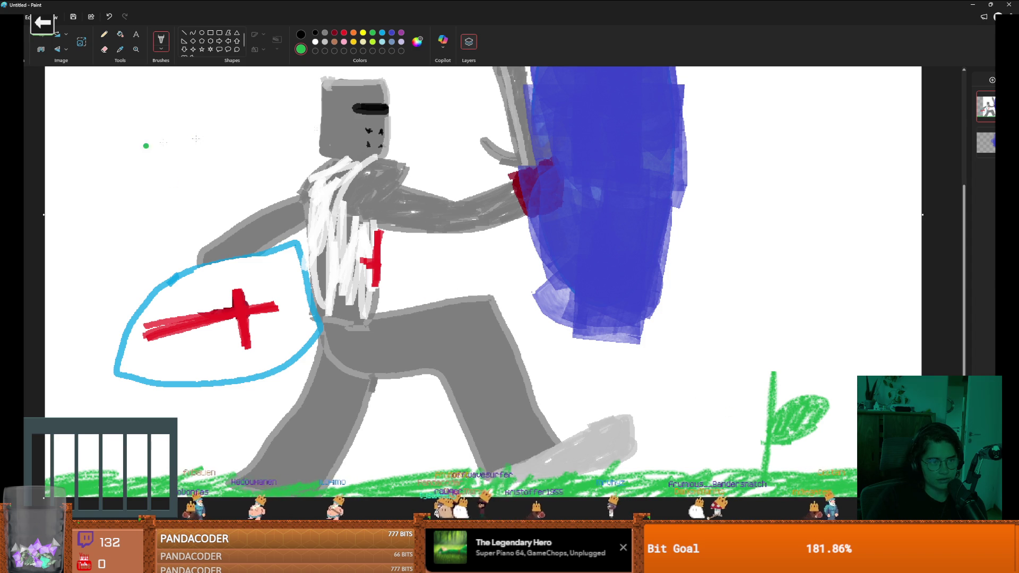
mouse_move(752, 343)
mouse_down()
mouse_move(772, 370)
mouse_move(789, 296)
mouse_move(761, 329)
mouse_move(735, 313)
mouse_move(755, 344)
mouse_move(784, 308)
mouse_move(780, 334)
mouse_move(770, 321)
mouse_move(764, 332)
mouse_move(757, 308)
mouse_move(767, 366)
mouse_up()
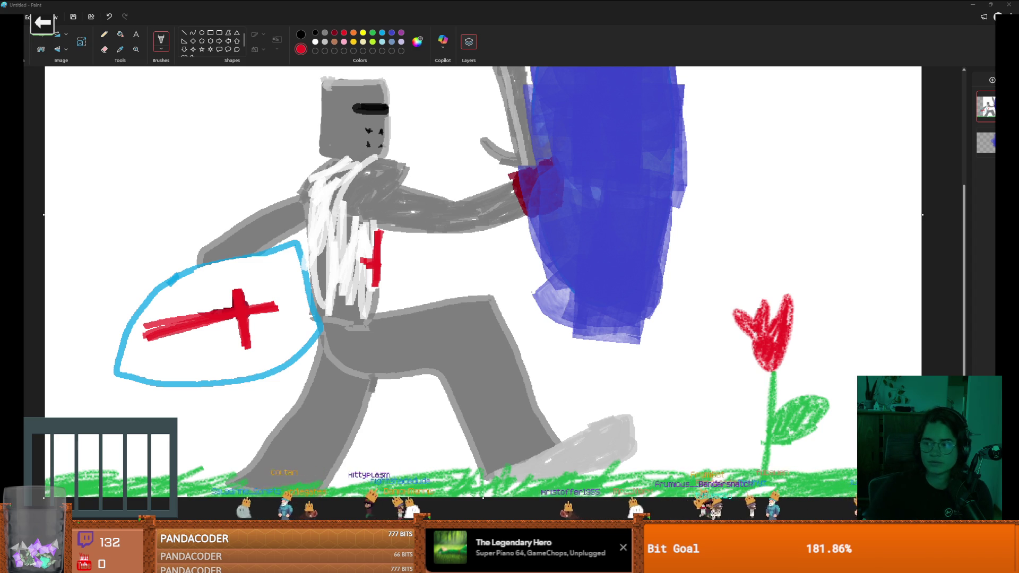
Step: Switch to a different brush style and paint a white spiral inside the blue portal
click(594, 353)
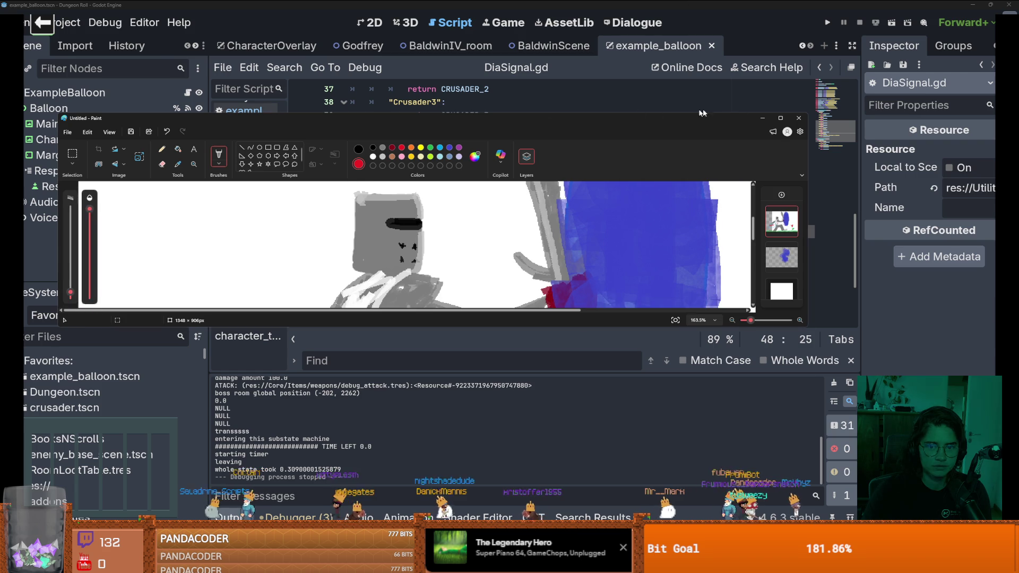
scroll(614, 193, down, 2)
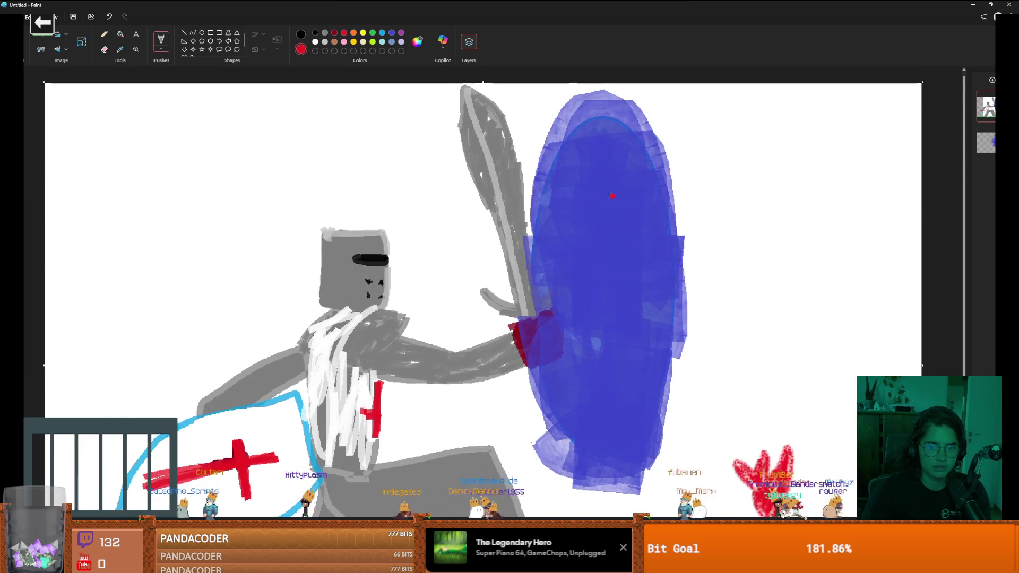
scroll(614, 193, up, 2)
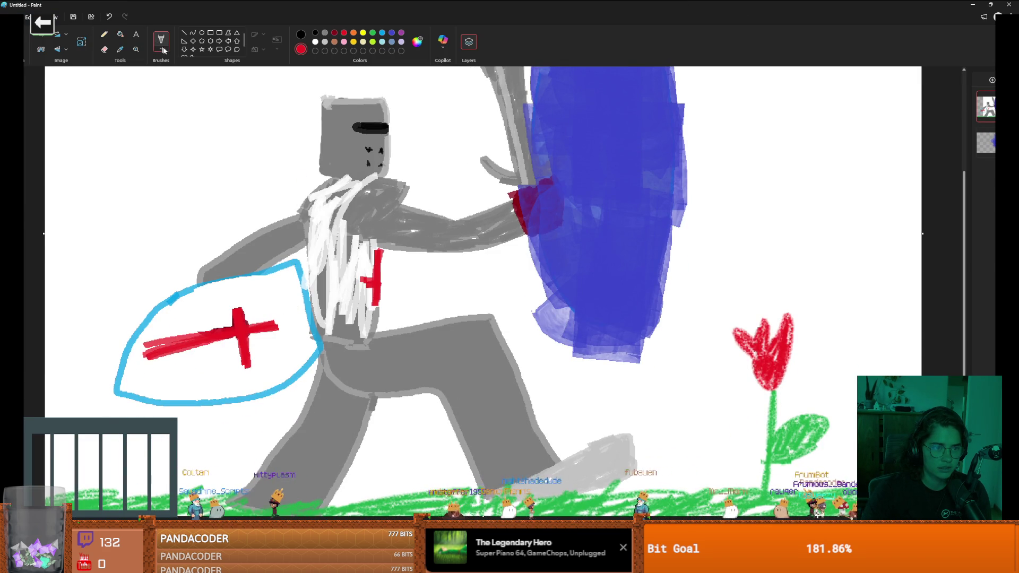
click(163, 48)
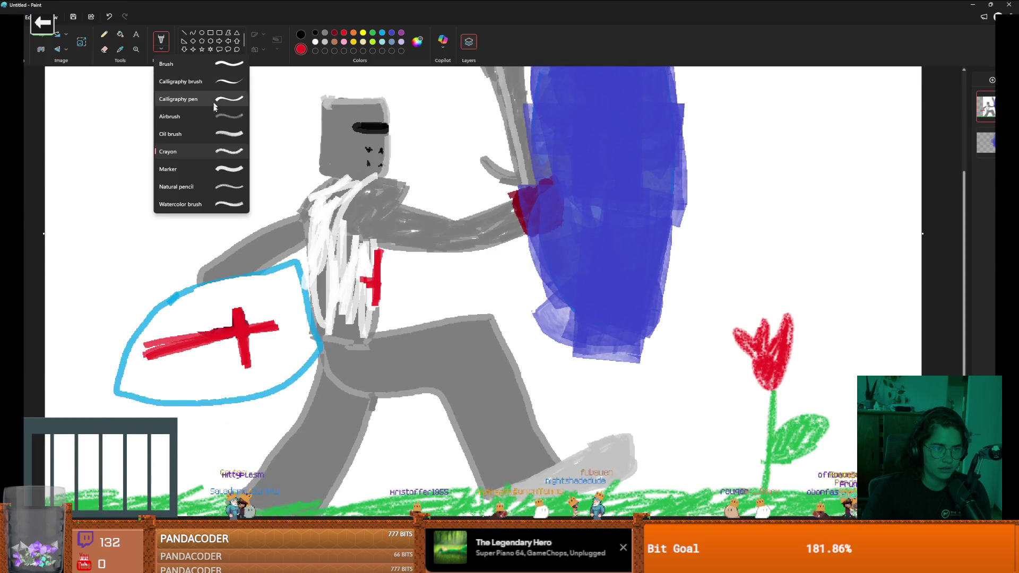
click(215, 134)
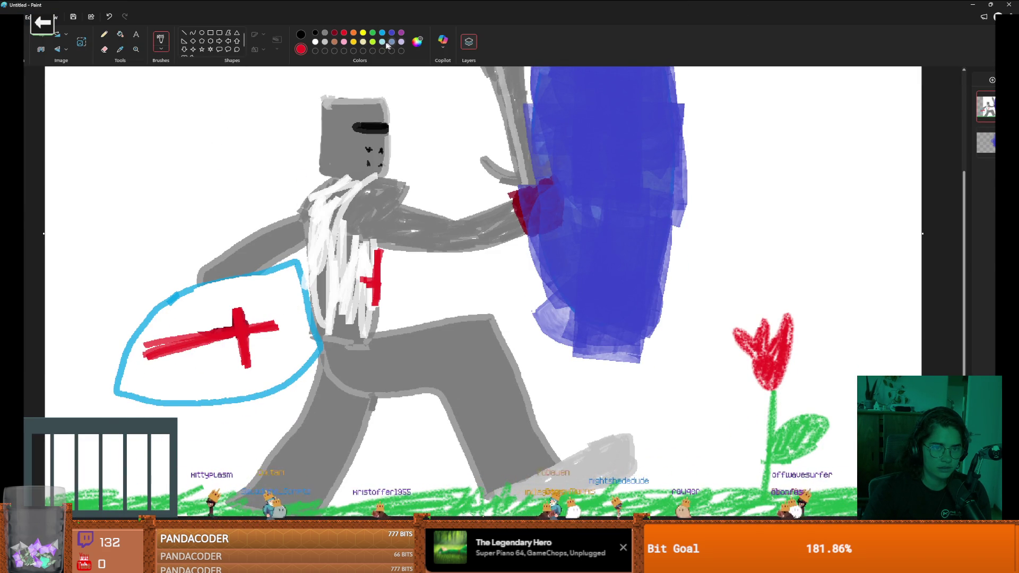
click(316, 42)
scroll(642, 133, up, 3)
mouse_move(643, 130)
mouse_down()
mouse_move(576, 118)
mouse_move(543, 260)
mouse_move(558, 411)
mouse_move(589, 449)
mouse_move(650, 286)
mouse_move(634, 166)
mouse_move(584, 142)
mouse_move(562, 308)
mouse_move(578, 415)
mouse_move(629, 361)
mouse_move(641, 206)
mouse_move(608, 166)
mouse_move(581, 239)
mouse_move(582, 375)
mouse_move(609, 357)
mouse_move(626, 229)
mouse_move(604, 212)
mouse_move(589, 367)
mouse_up()
Step: Select light blue as the paint colour
scroll(364, 273, down, 5)
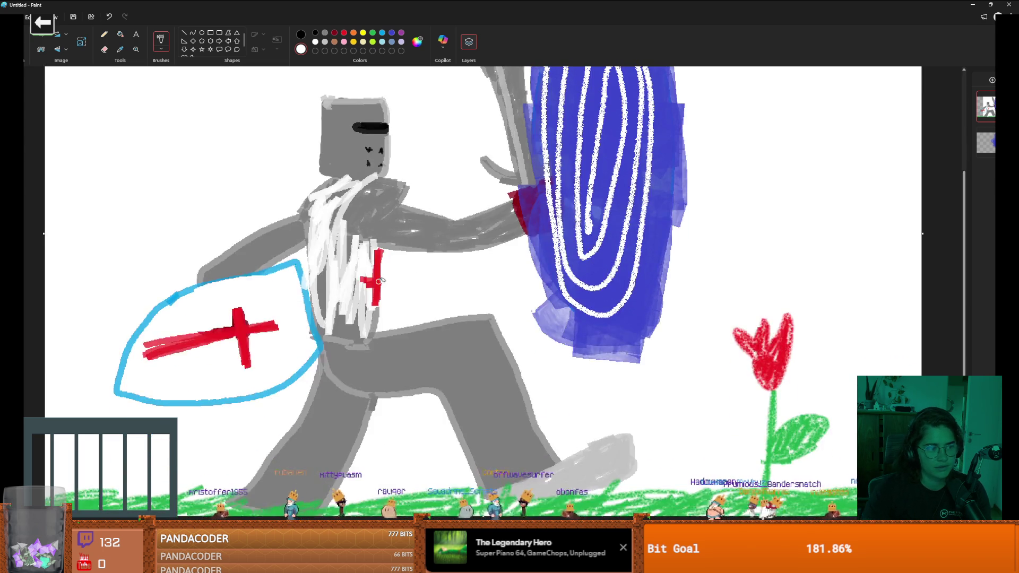
scroll(364, 273, up, 2)
scroll(364, 273, up, 1)
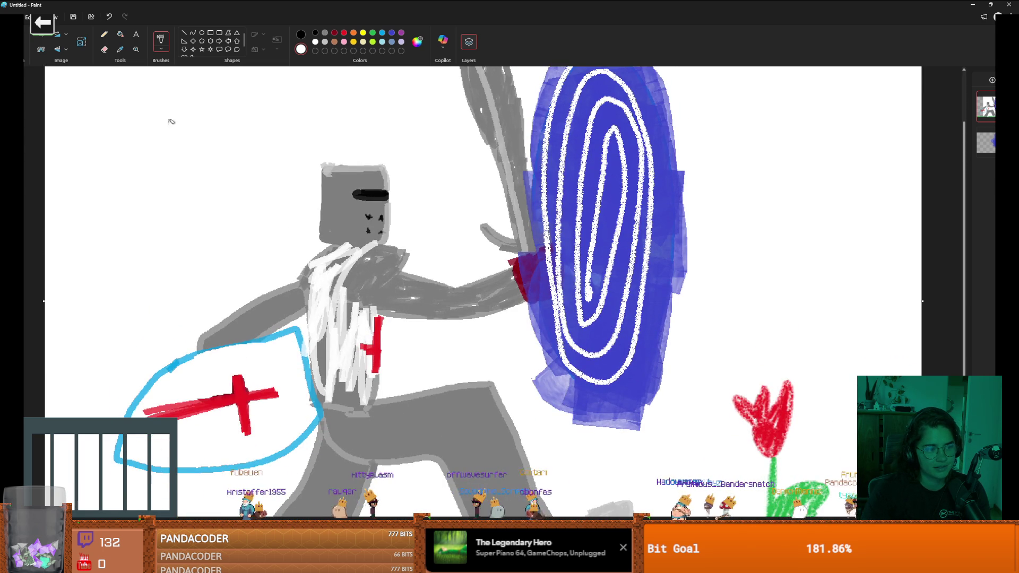
scroll(201, 153, down, 3)
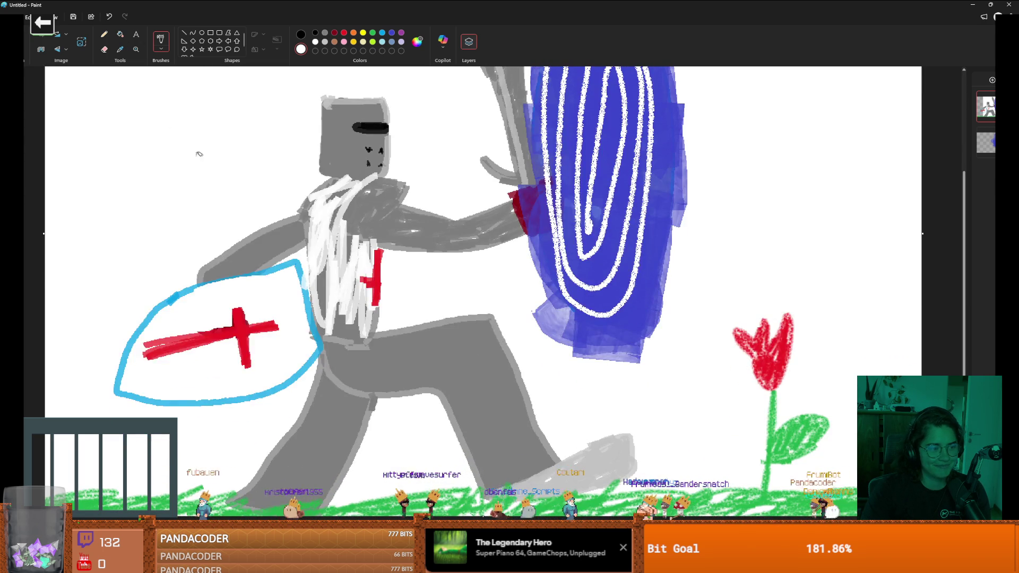
click(382, 32)
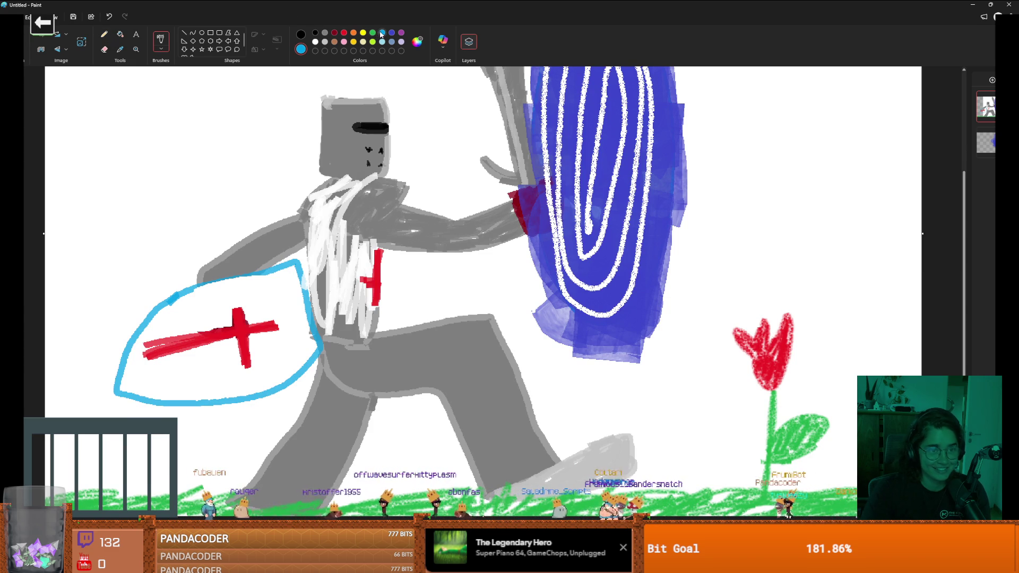
Step: Flood-fill the white background light blue, including below the shield and between the legs
click(121, 36)
click(192, 147)
click(264, 156)
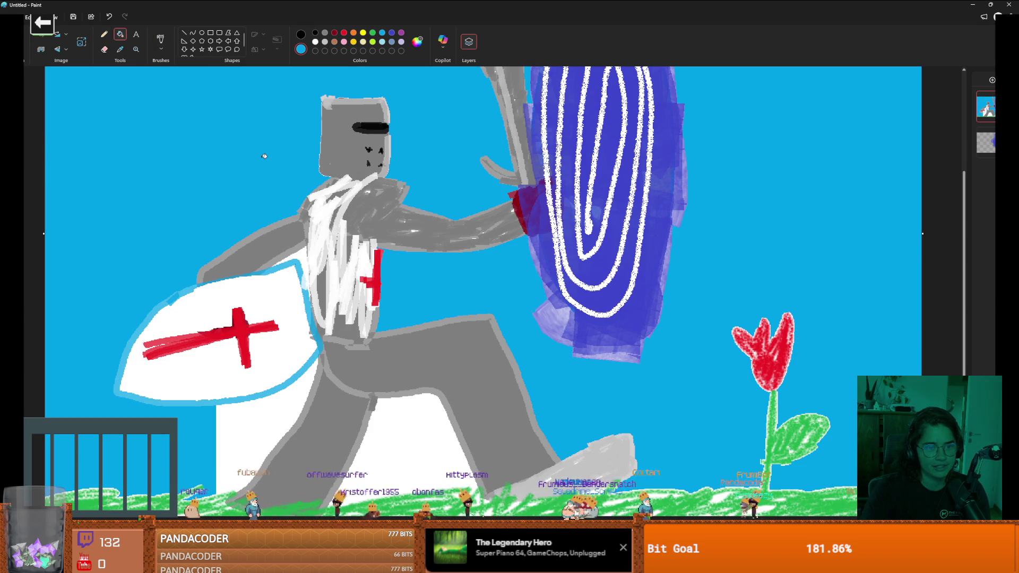
click(295, 410)
click(399, 431)
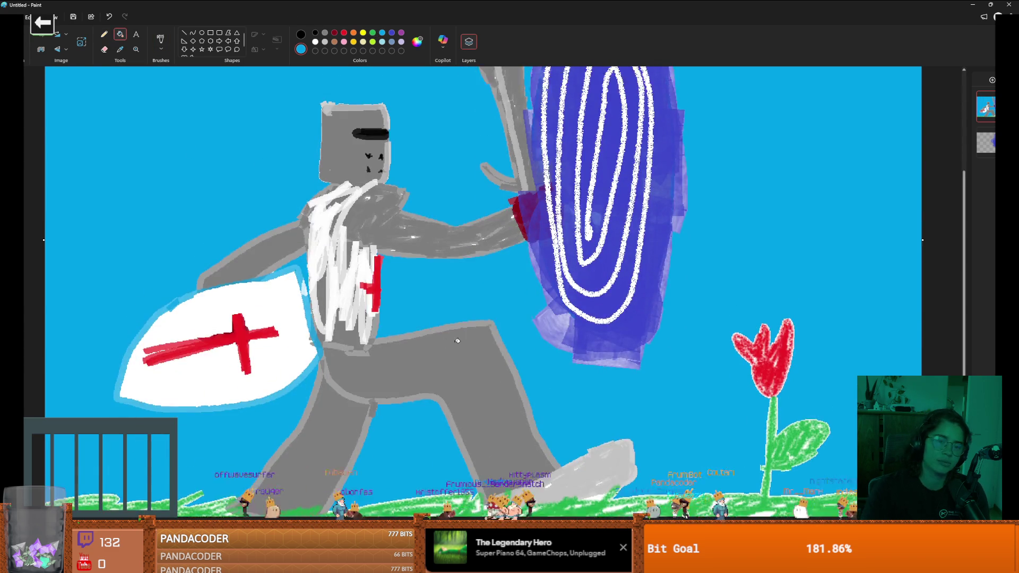
Step: Return to brushes and pick a softer brush type for clouds
click(161, 53)
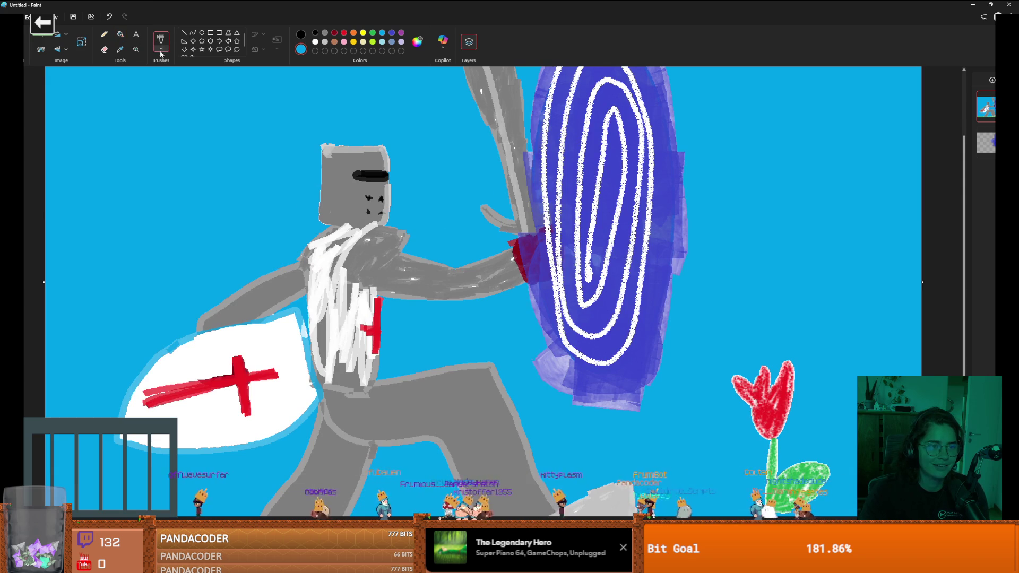
click(161, 50)
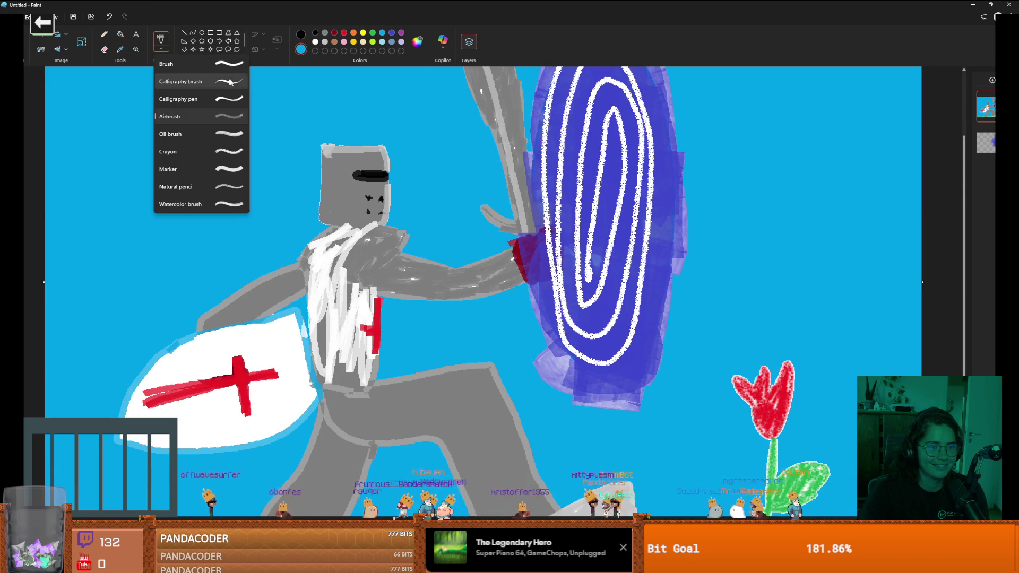
click(228, 187)
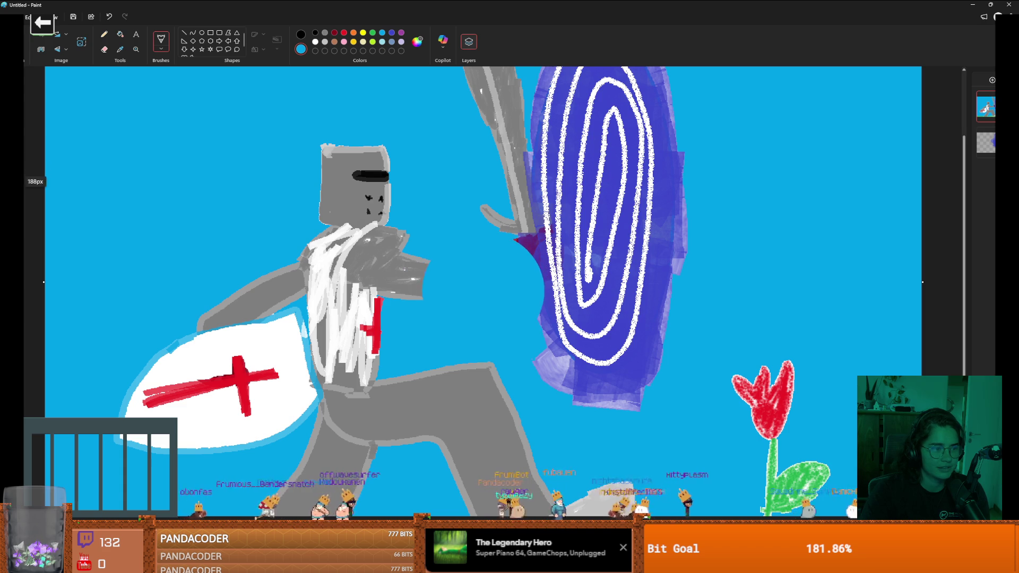
Step: Brush soft white clouds across the upper-left and upper-right sky
click(315, 42)
mouse_move(107, 122)
mouse_down()
mouse_move(132, 154)
mouse_move(223, 106)
mouse_move(135, 129)
mouse_move(229, 101)
mouse_move(114, 114)
mouse_move(313, 122)
mouse_up()
scroll(456, 207, down, 2)
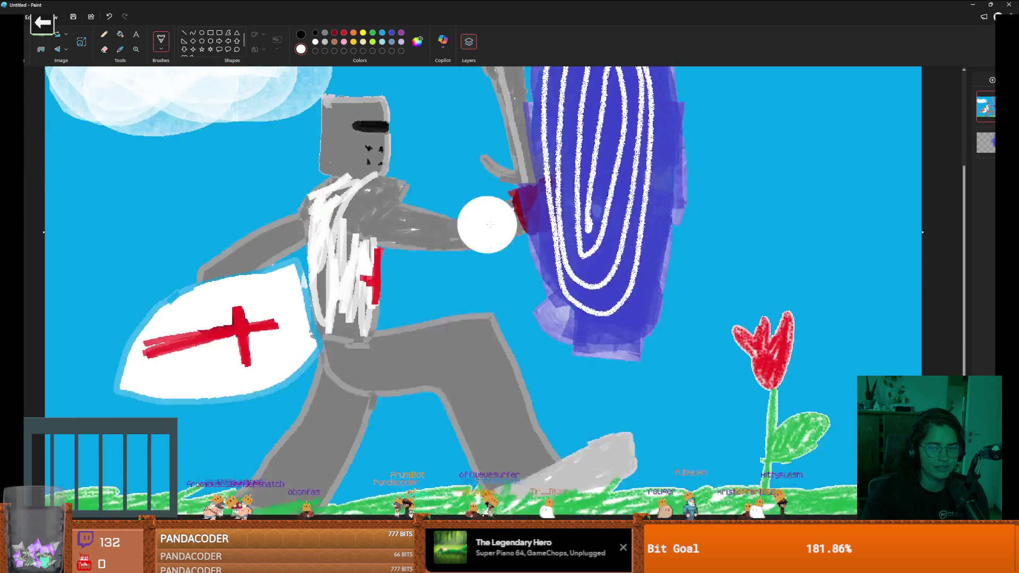
scroll(584, 197, up, 5)
mouse_move(759, 122)
mouse_down()
mouse_move(711, 113)
mouse_move(877, 141)
mouse_move(744, 146)
mouse_move(773, 162)
mouse_move(753, 116)
mouse_move(848, 169)
mouse_up()
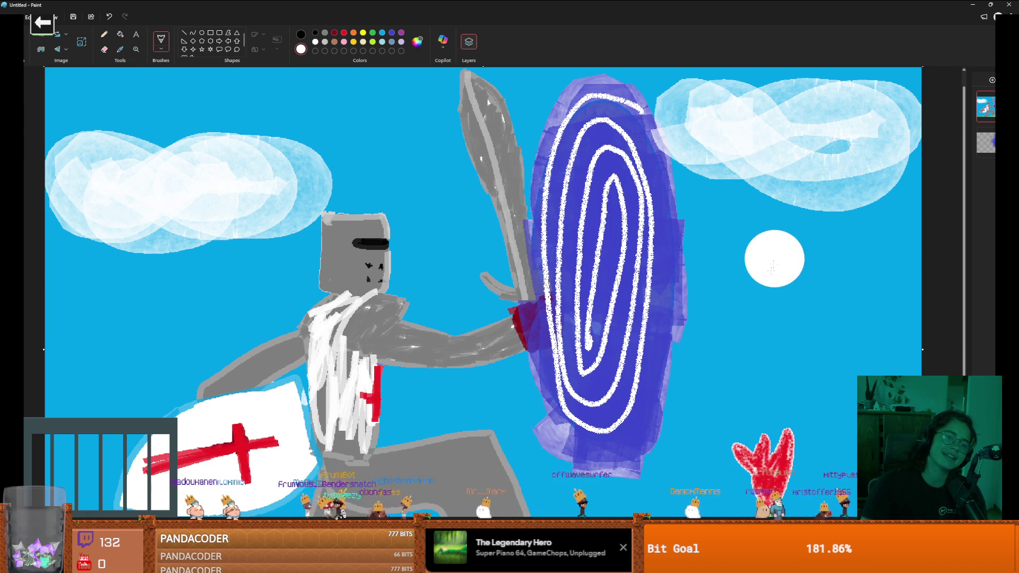
scroll(743, 297, down, 3)
scroll(723, 318, up, 3)
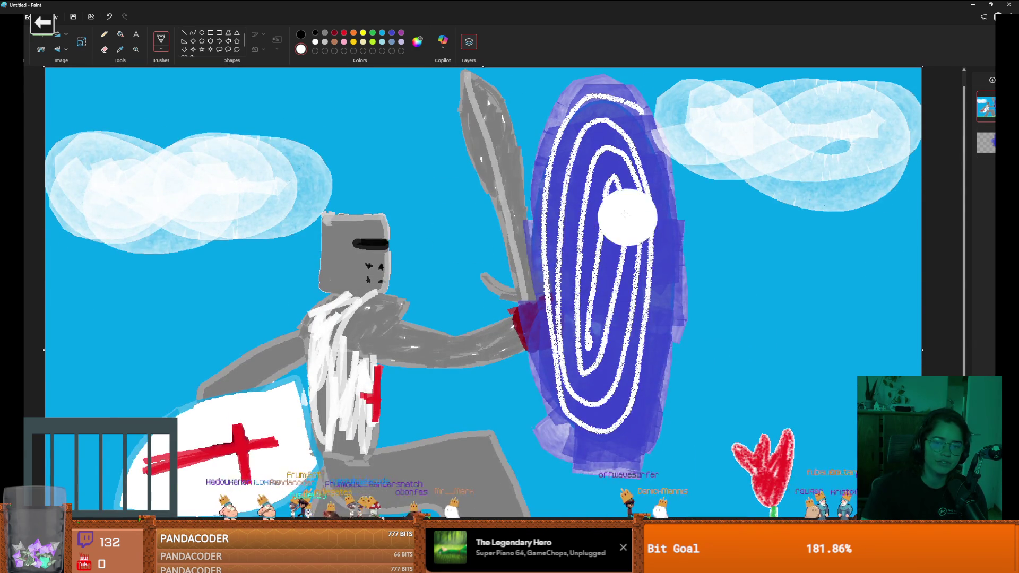
scroll(626, 218, down, 3)
scroll(644, 272, up, 1)
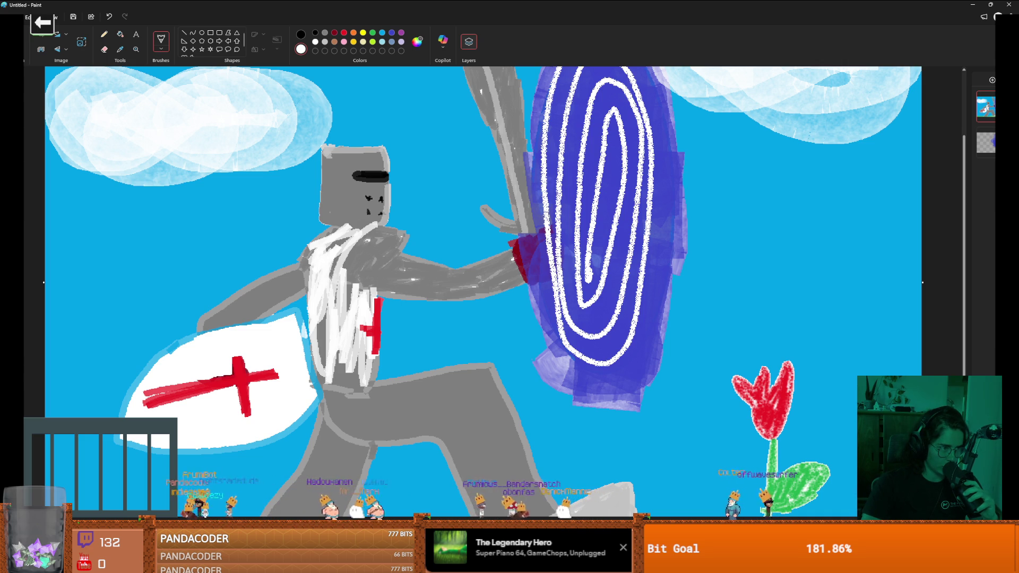
Step: Paint white over the left end of the shield's red bar, undoing a stray dot
drag(189, 393, 162, 392)
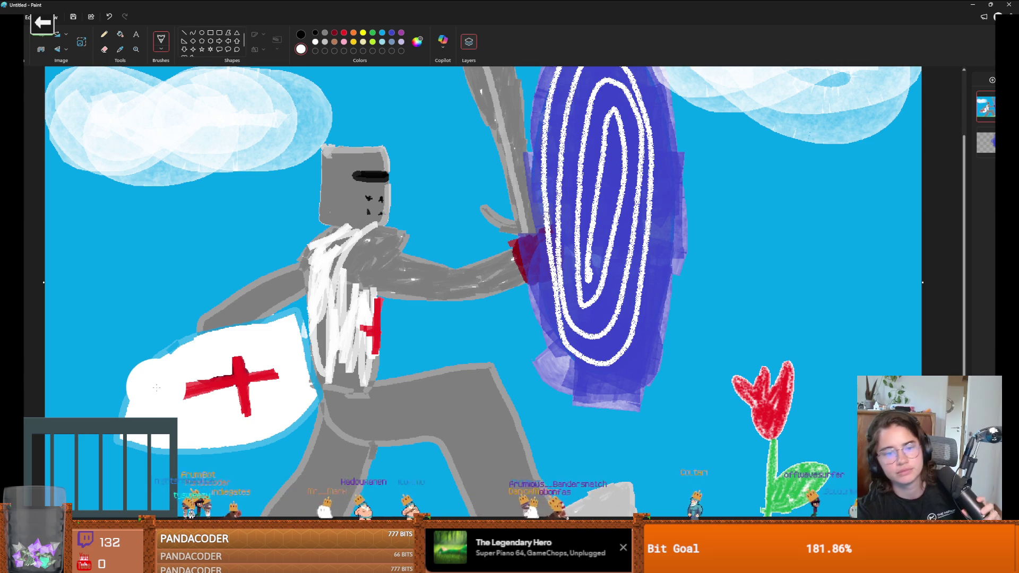
scroll(690, 318, up, 2)
click(730, 340)
key(ctrl+z)
Step: Switch to green and start painting the tree canopy on the right
scroll(729, 334, up, 1)
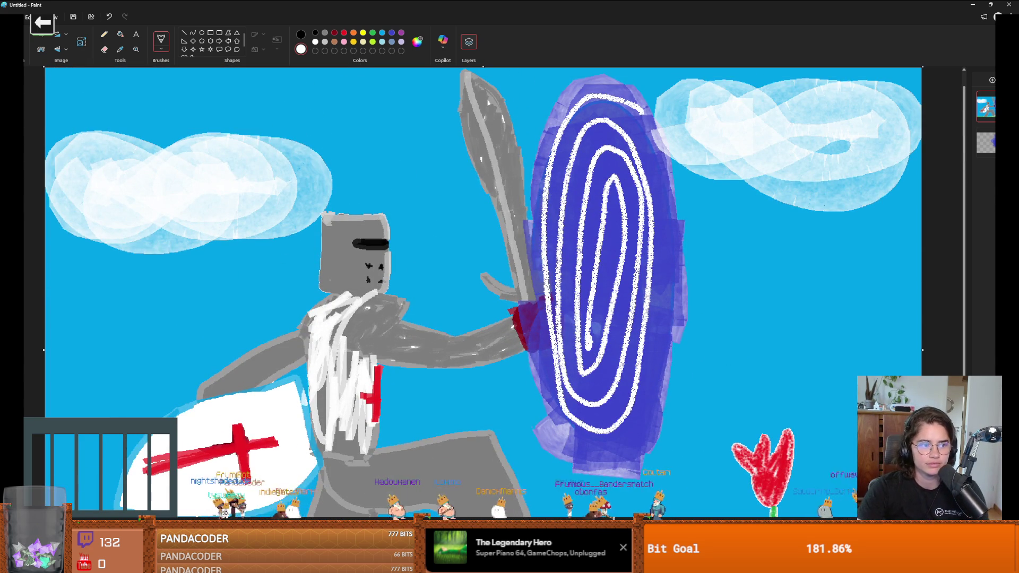
click(373, 34)
click(840, 247)
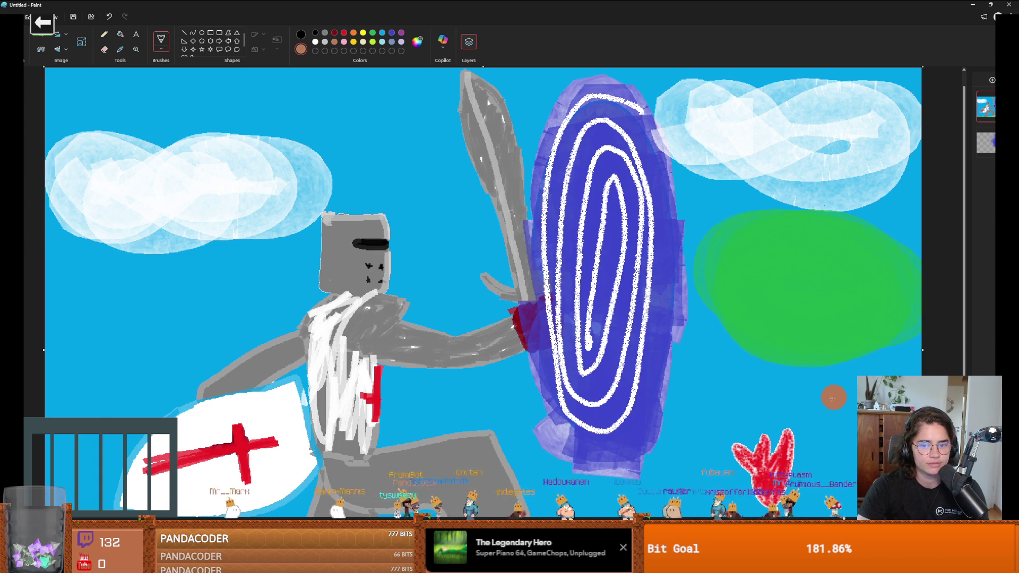
Step: Switch to the Steam library window and back to the knight drawing
scroll(834, 397, down, 3)
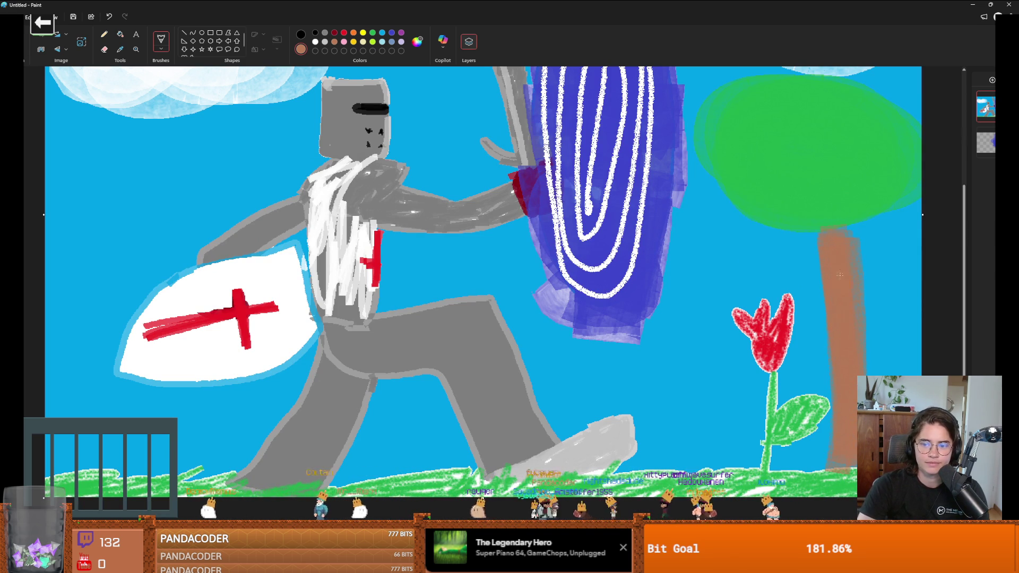
key(alt+Tab)
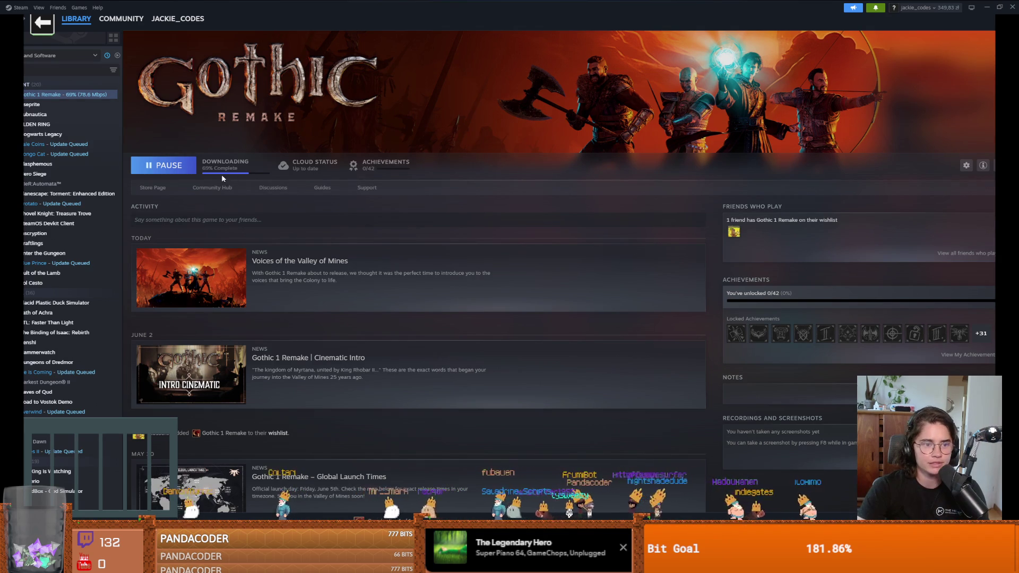
key(alt+Tab)
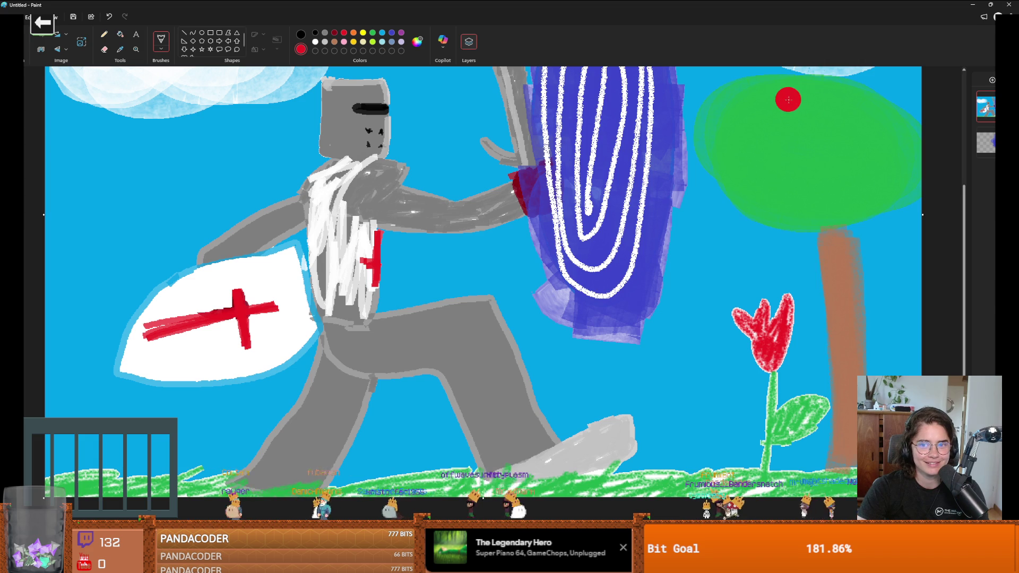
Step: Dab four red apples across the green tree canopy
click(873, 114)
click(794, 102)
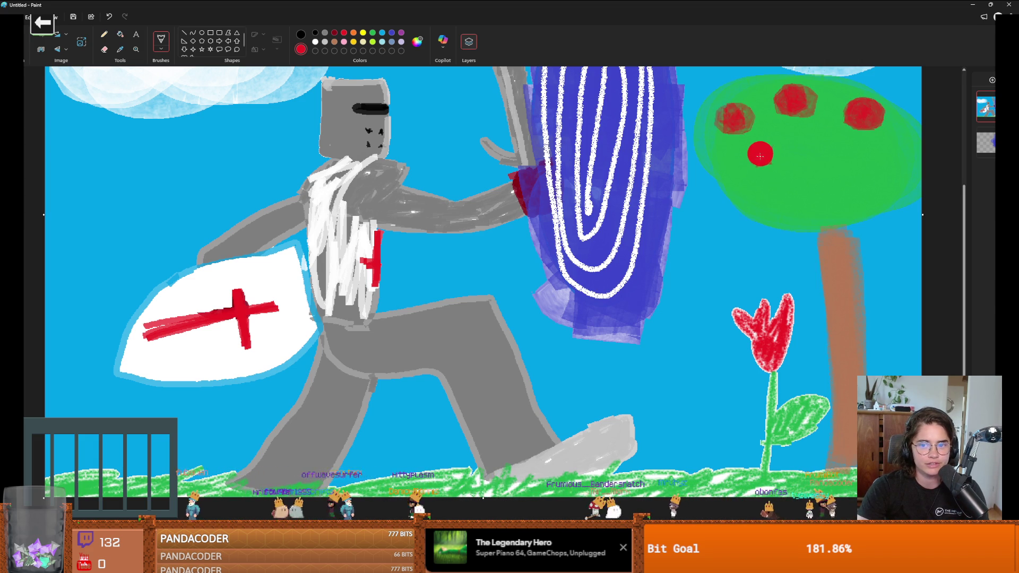
click(823, 154)
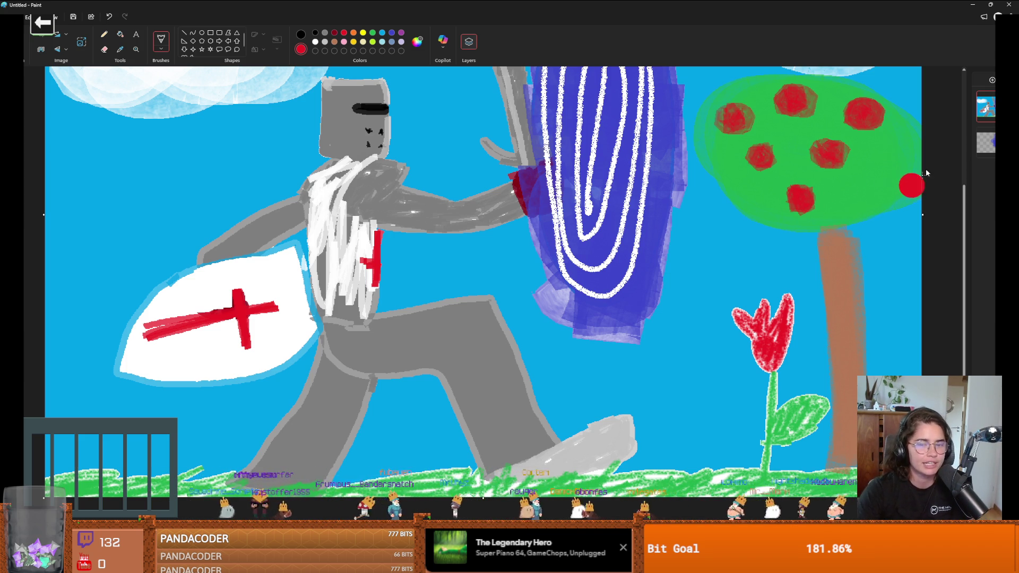
mouse_move(856, 185)
mouse_down()
mouse_move(850, 196)
mouse_move(855, 188)
mouse_up()
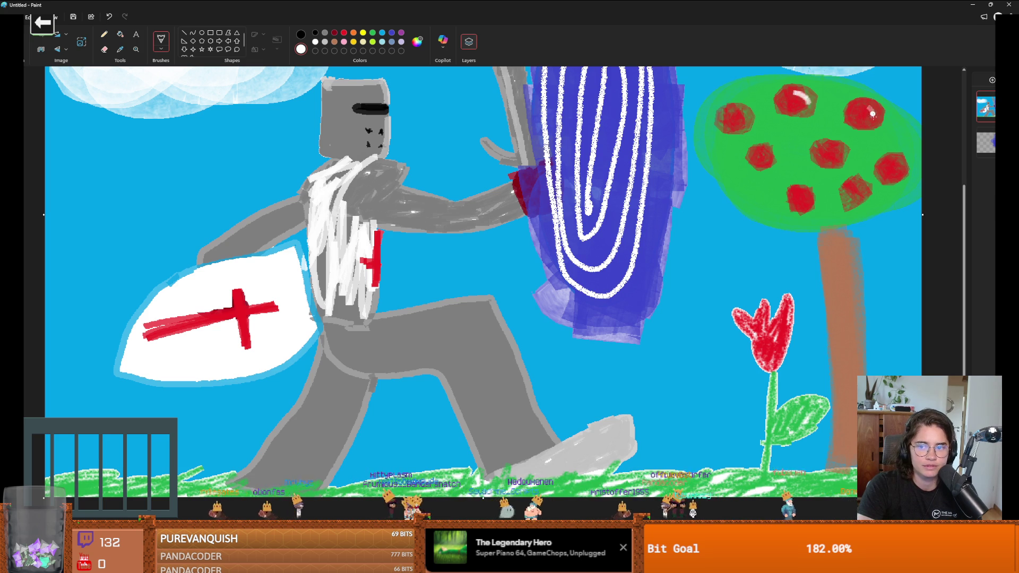
scroll(645, 250, down, 1)
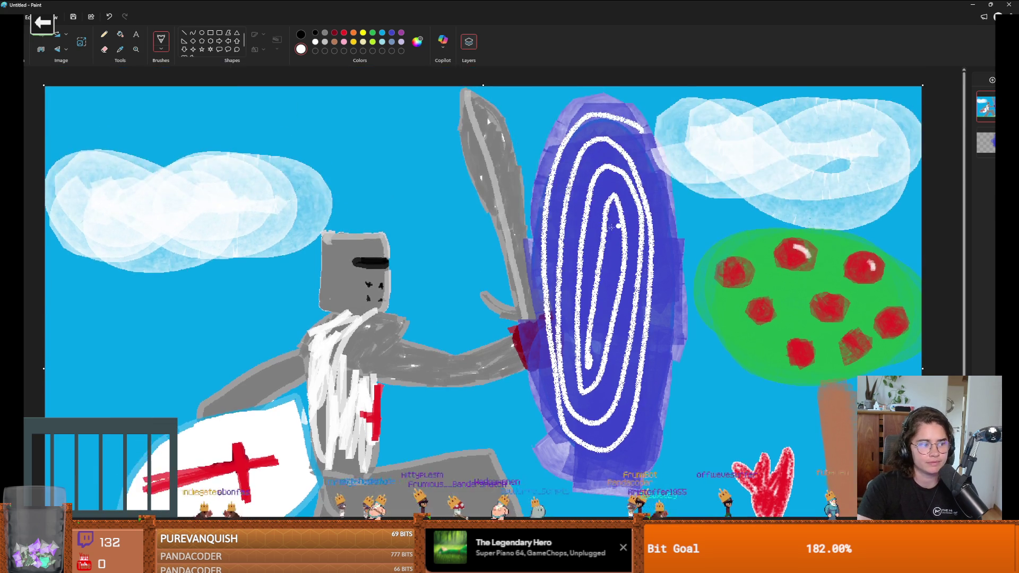
scroll(578, 275, up, 1)
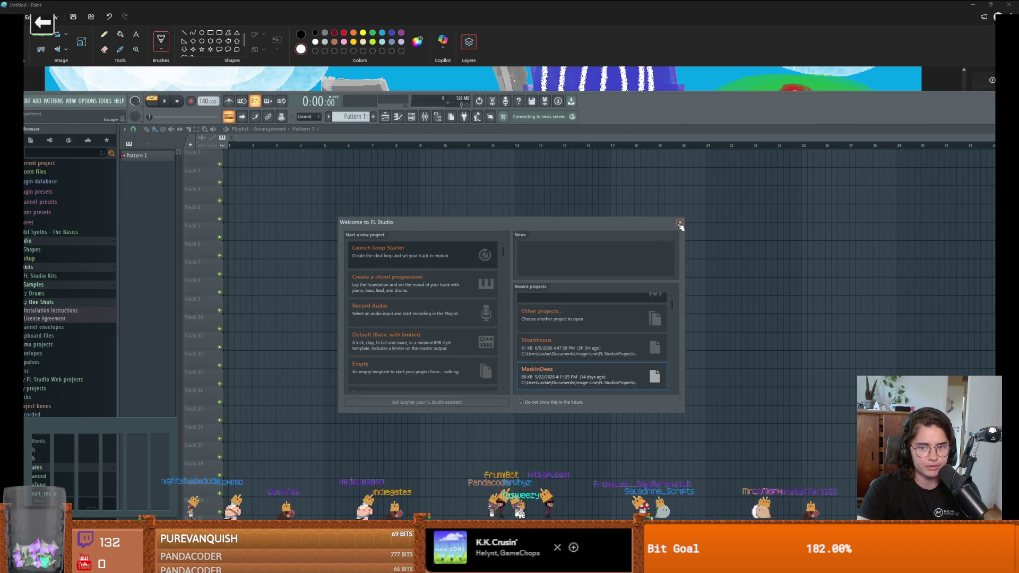
Step: Dismiss the welcome screen, maximise FL Studio and delete the stray Pattern 1 clip on Track 3
click(680, 223)
click(636, 103)
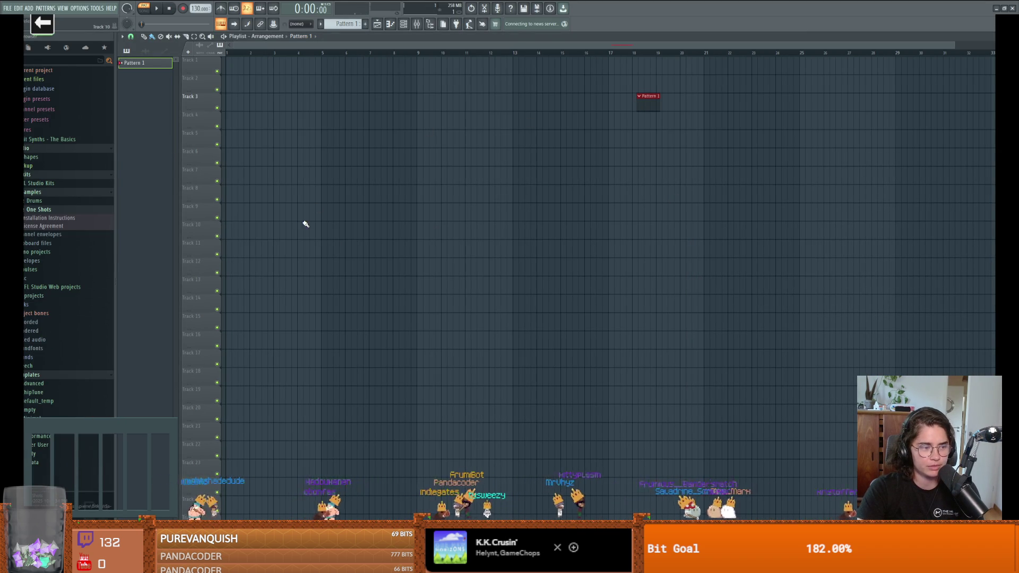
right_click(657, 105)
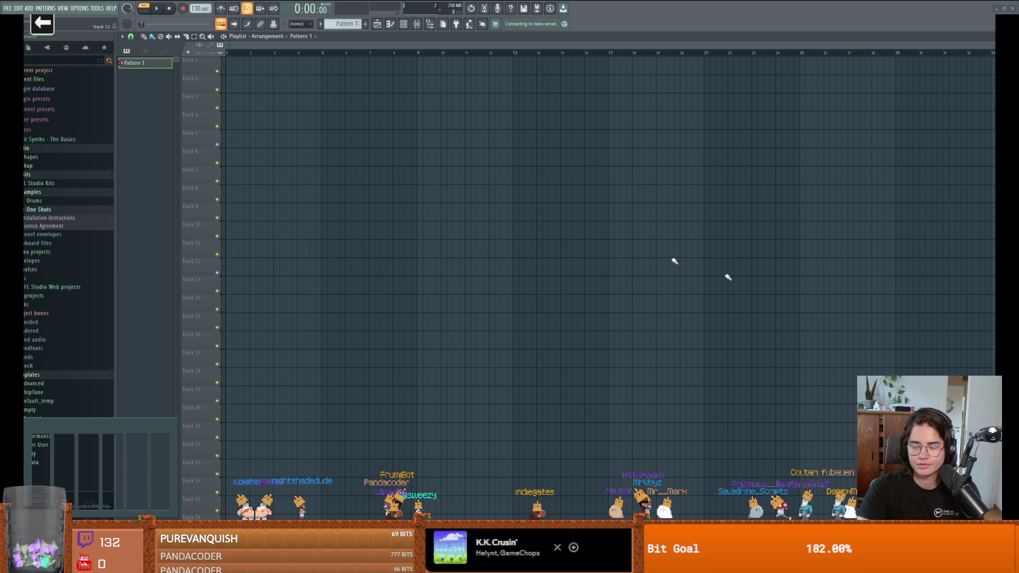
Step: Open a recent saved project, discarding changes to the untitled one
click(7, 8)
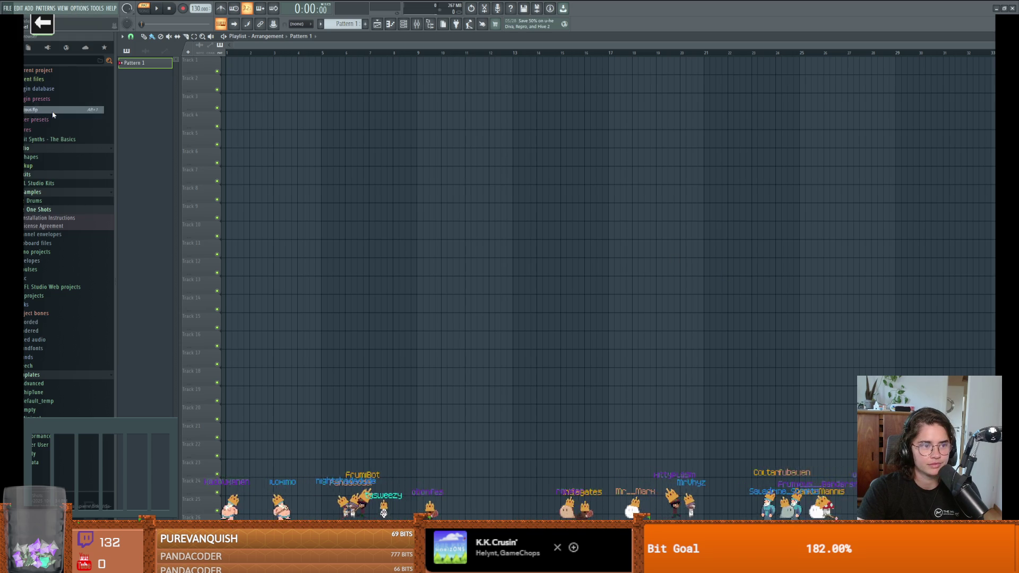
click(54, 112)
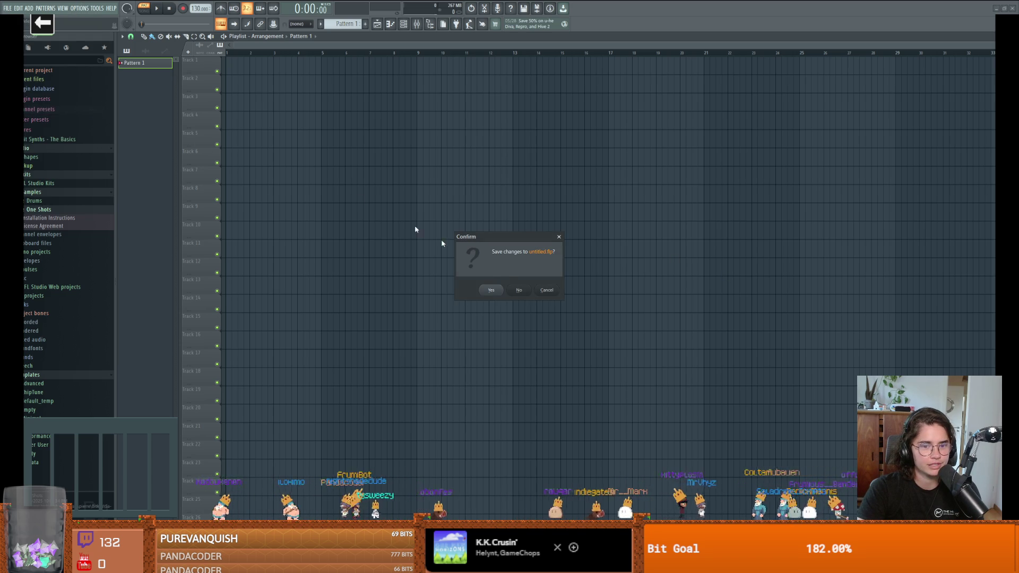
click(528, 292)
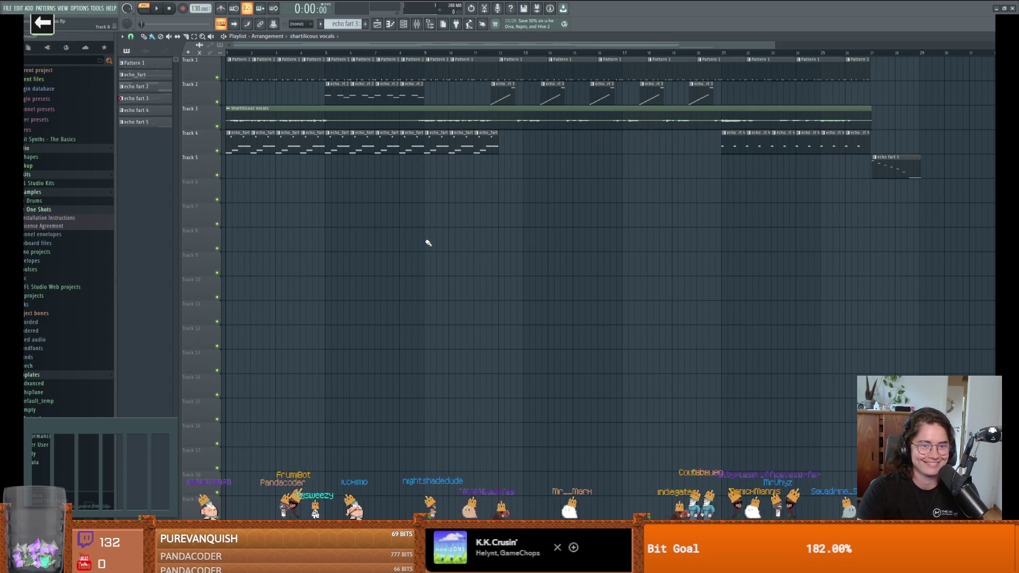
Step: Switch to SONG mode and play the arrangement, pausing once then resuming
click(146, 10)
click(161, 11)
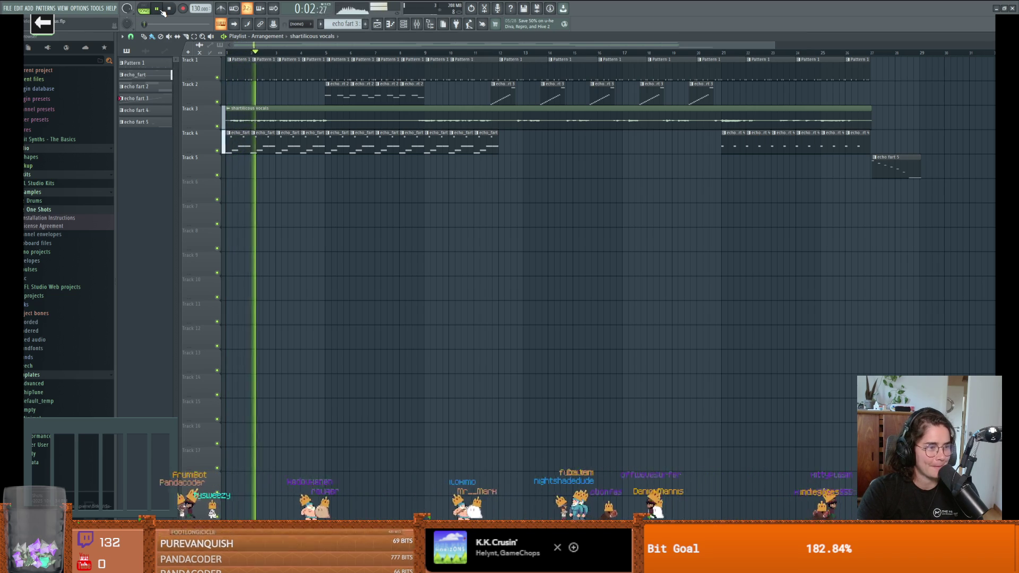
click(162, 11)
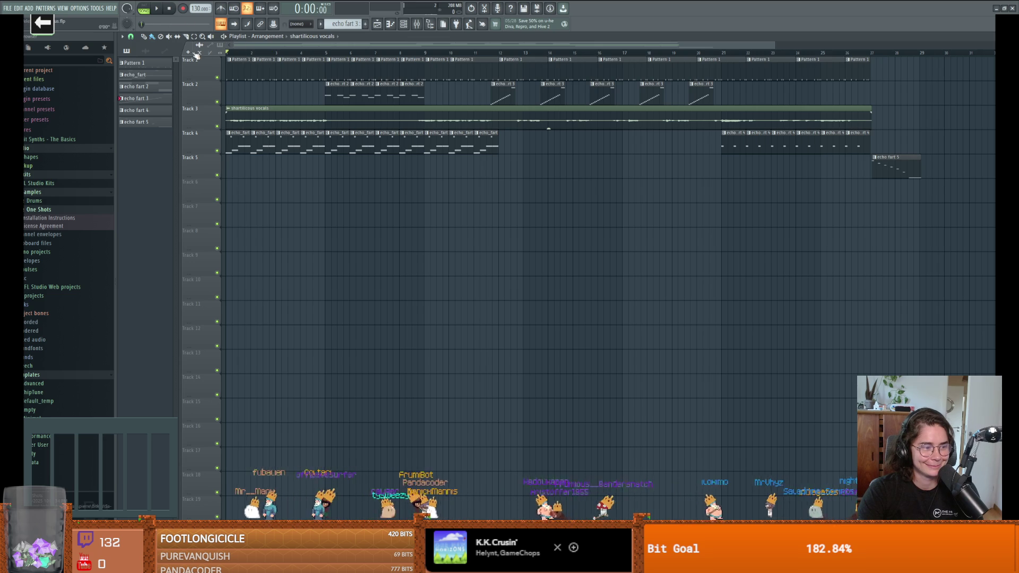
click(157, 9)
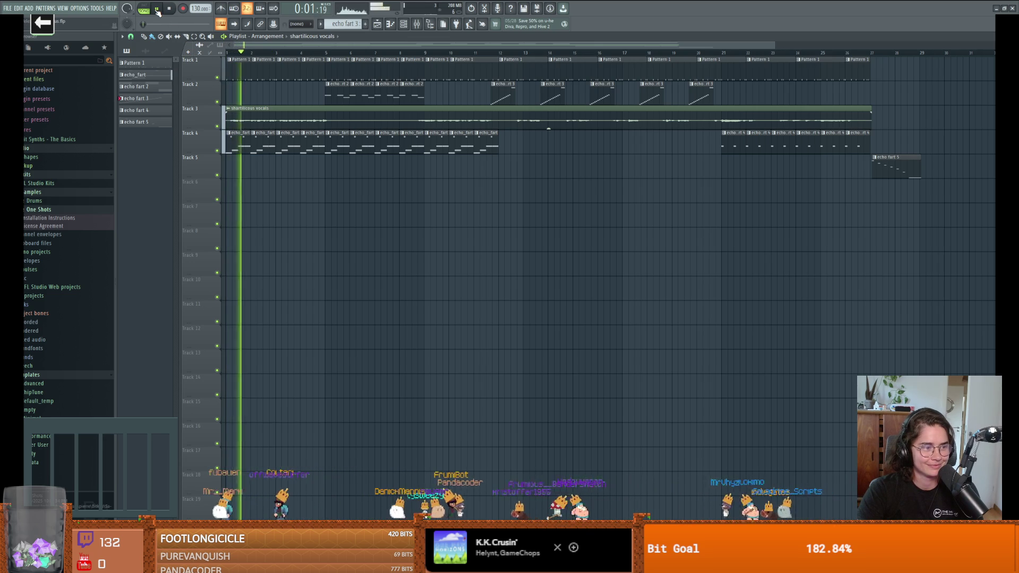
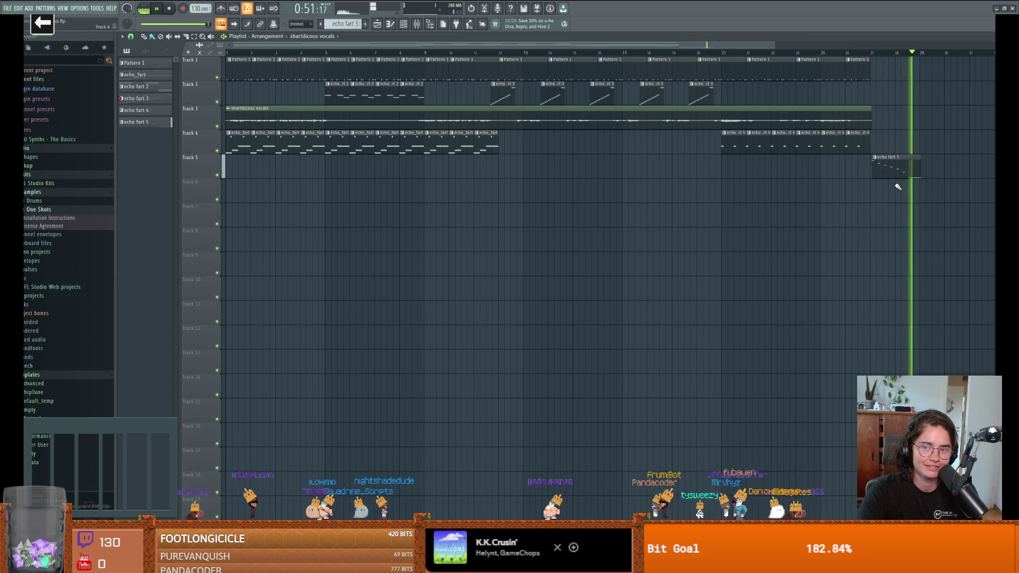
Step: Stop playback and show the echoFart #2 pattern in the piano roll
key(space)
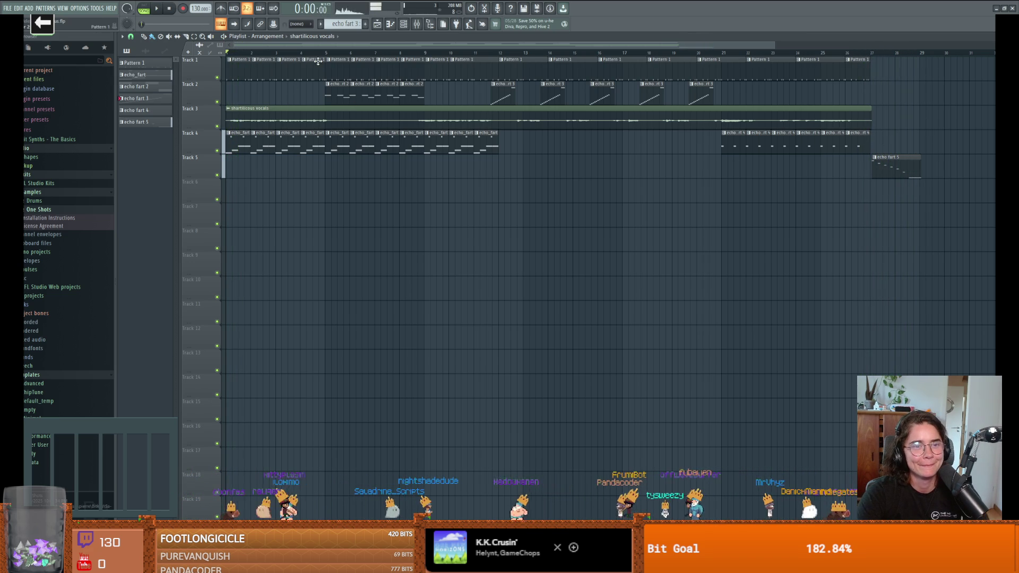
click(391, 25)
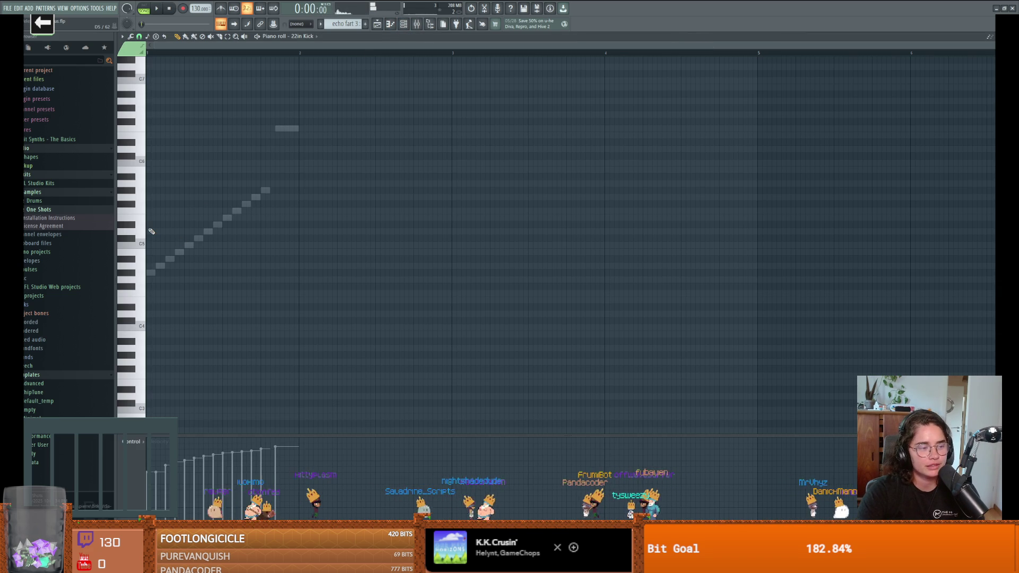
scroll(144, 249, up, 3)
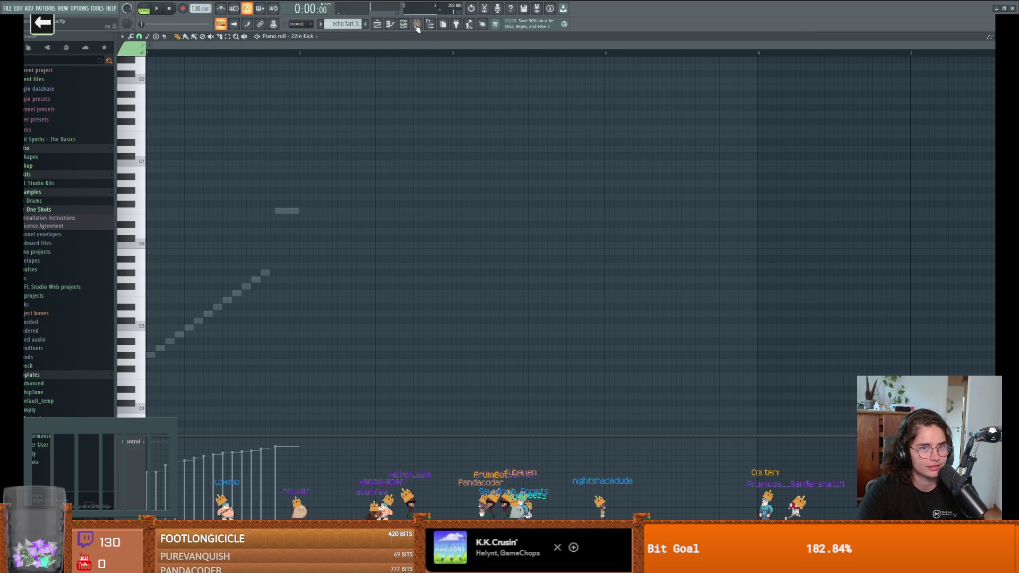
click(289, 37)
click(300, 45)
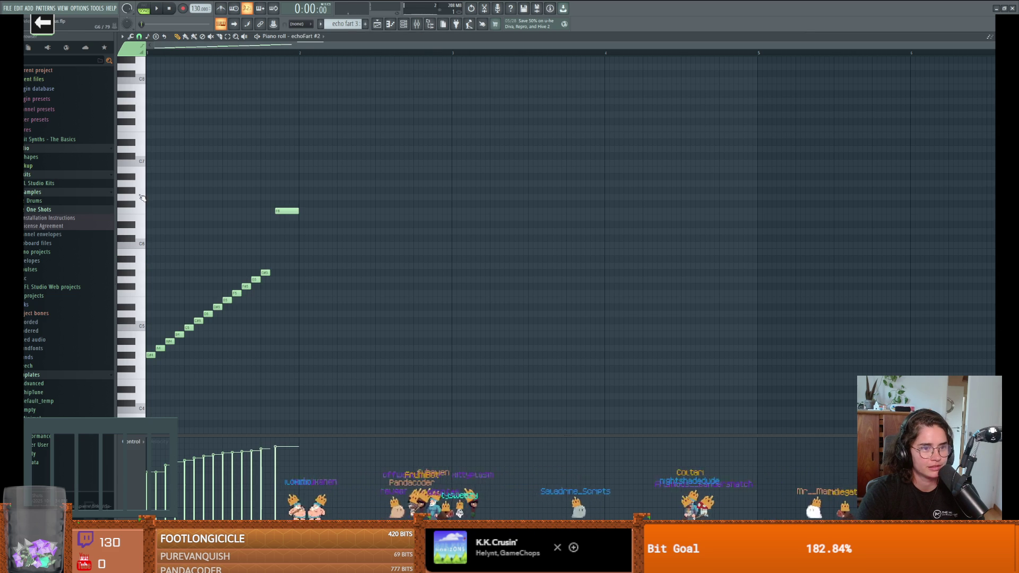
Step: Audition E5, G3 and the notes around C5 on the piano-roll keyboard, including an upward run
scroll(141, 265, down, 1)
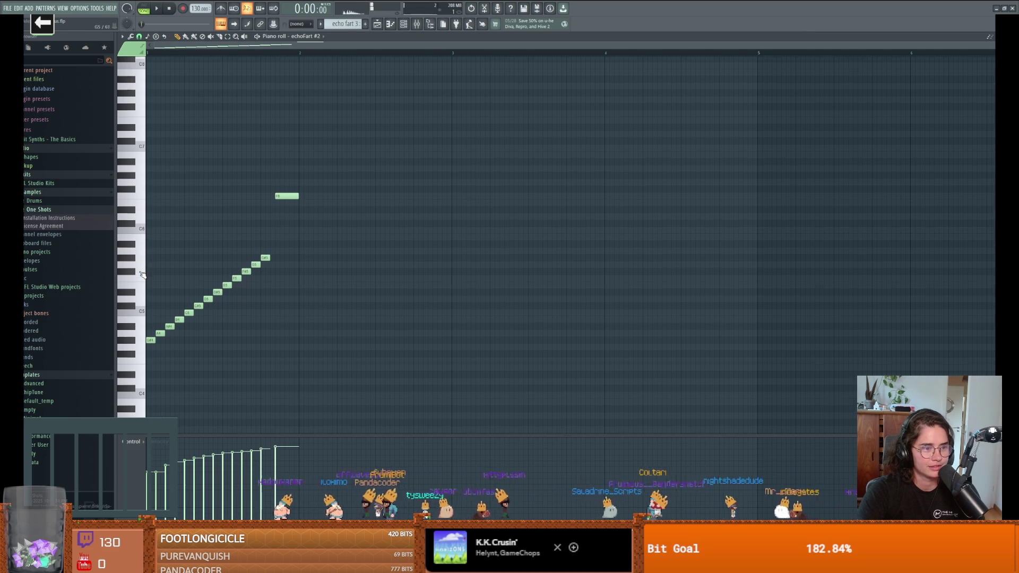
scroll(141, 269, down, 4)
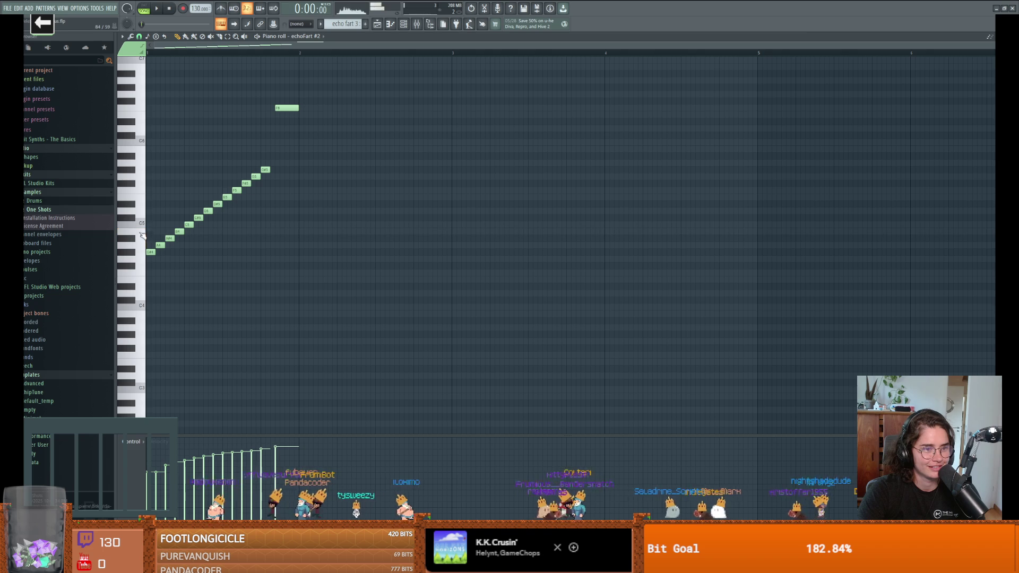
click(142, 205)
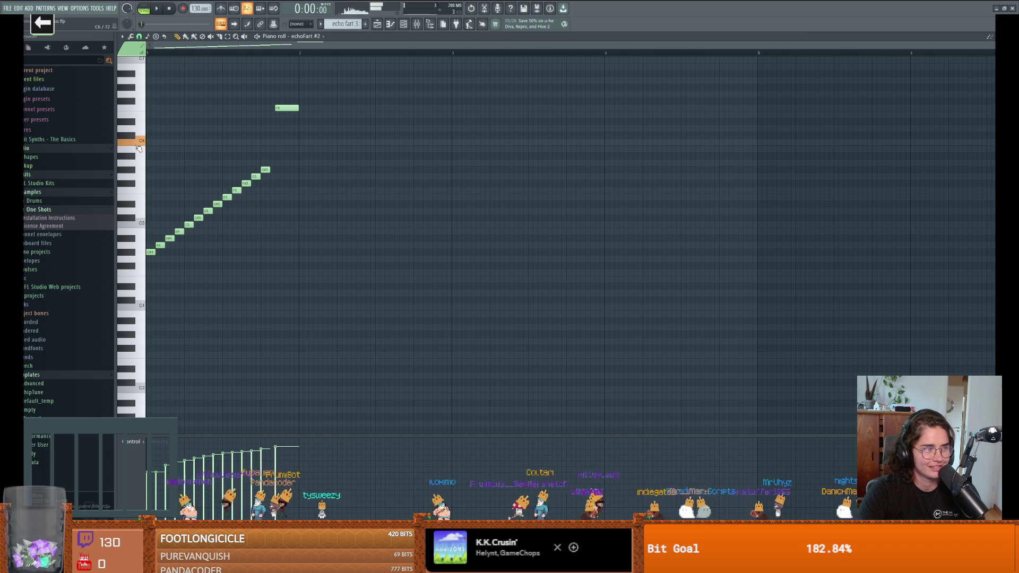
scroll(137, 196, up, 2)
scroll(136, 196, up, 1)
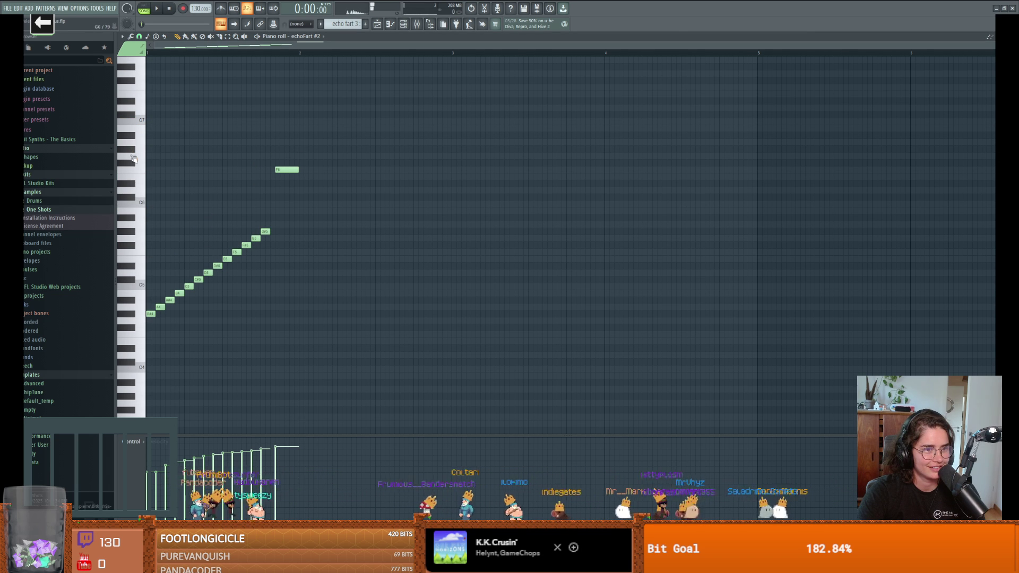
click(131, 407)
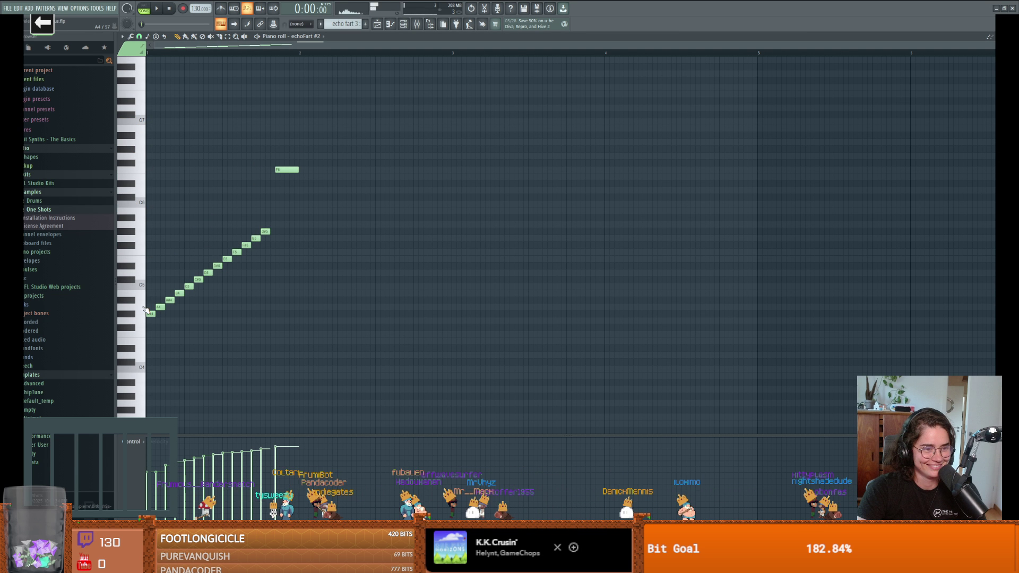
click(141, 266)
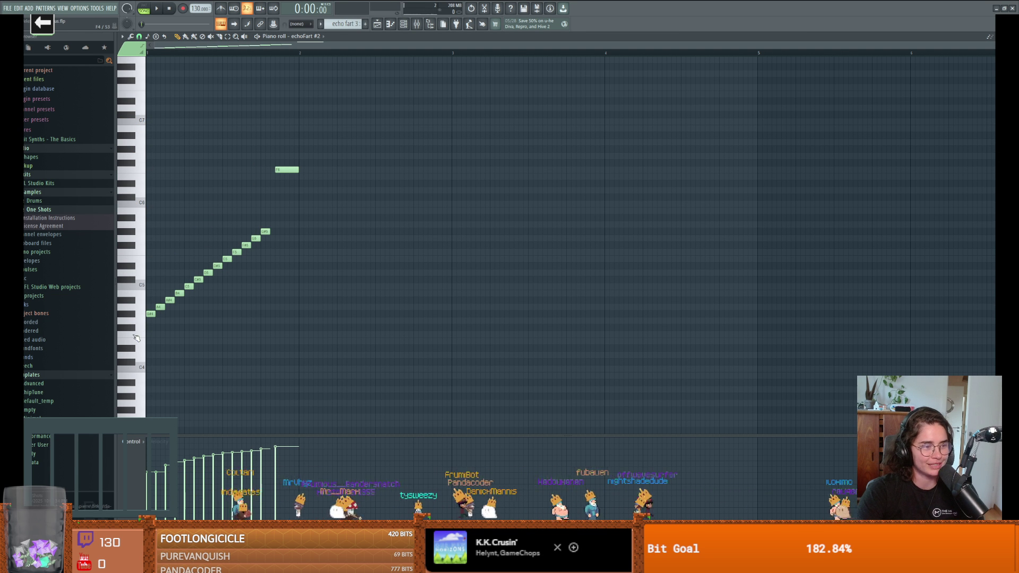
drag(127, 334, 135, 287)
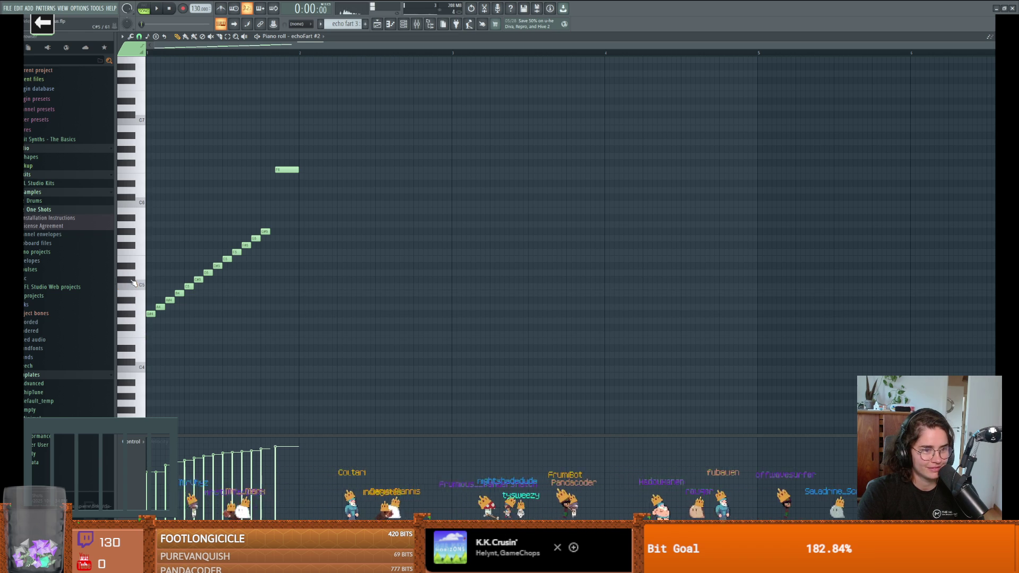
click(130, 270)
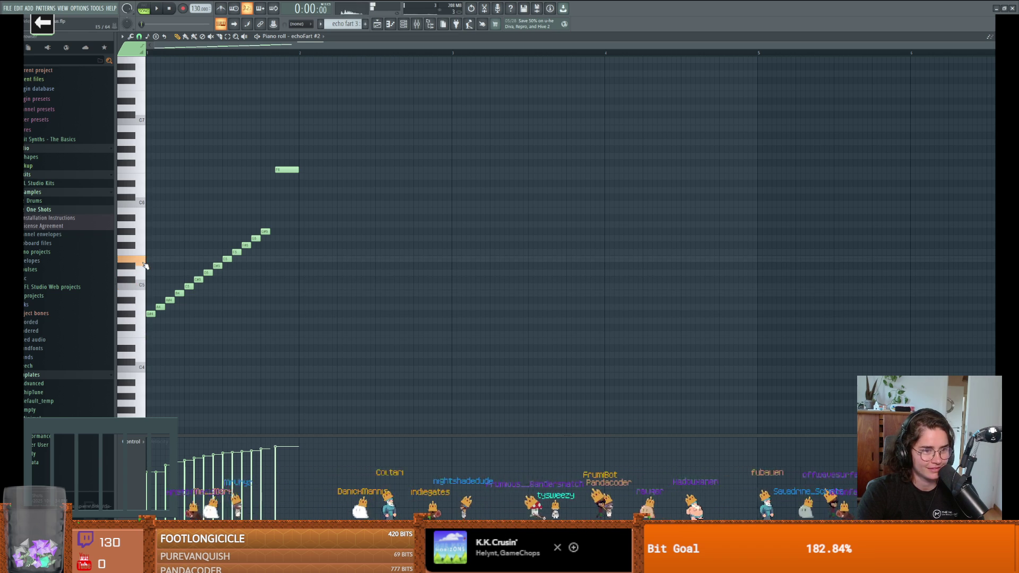
click(133, 261)
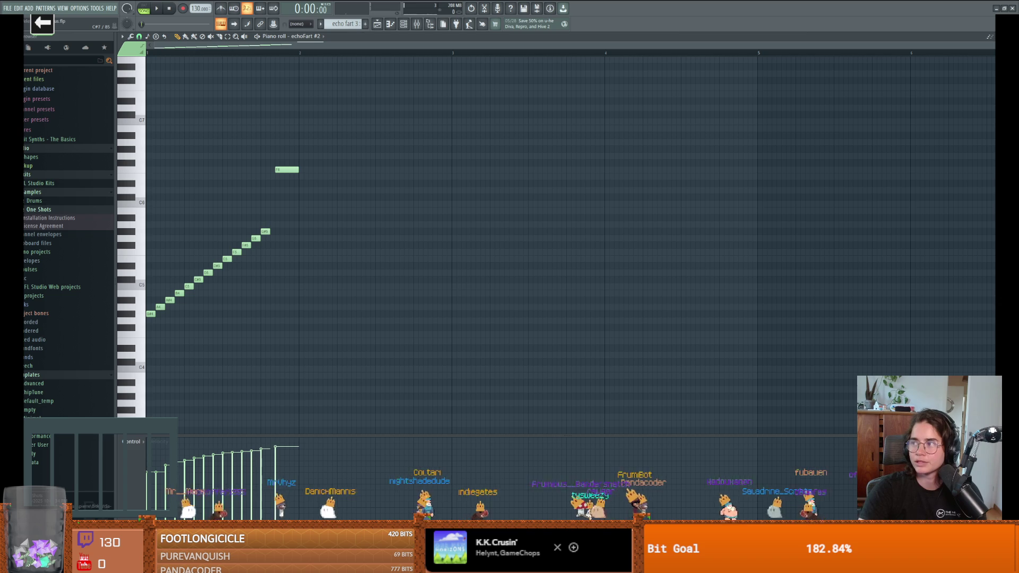
click(12, 9)
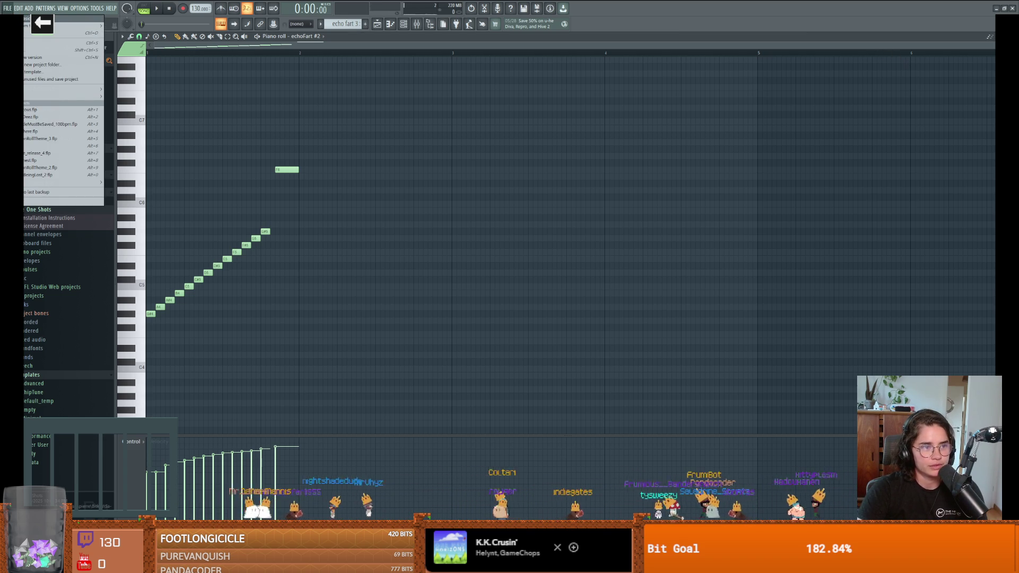
Step: Start a new project and drag Piano V2 from a 'piano' browser search into the channel rack
click(64, 19)
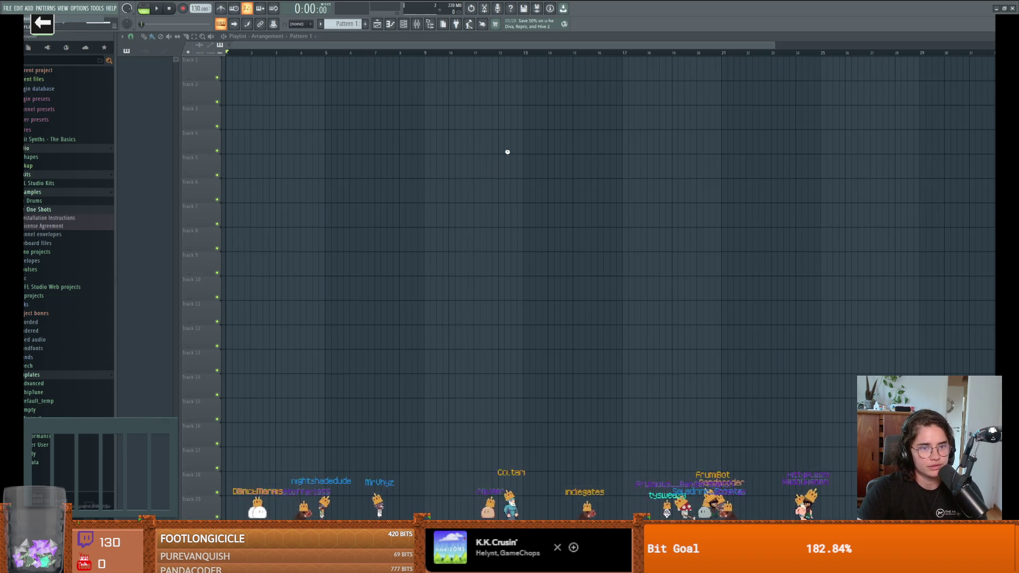
click(391, 24)
click(391, 24)
click(391, 24)
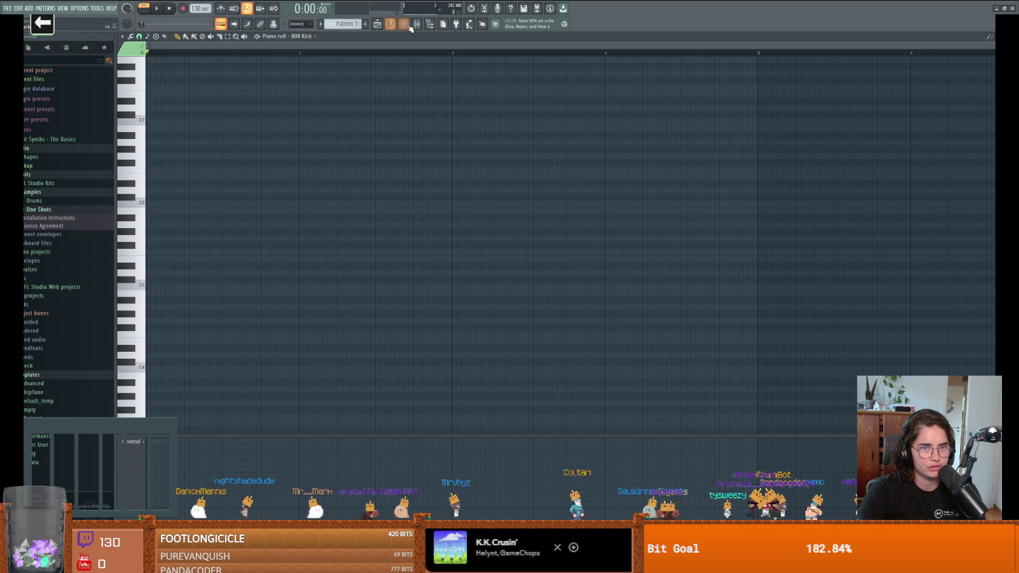
click(409, 25)
text(piano)
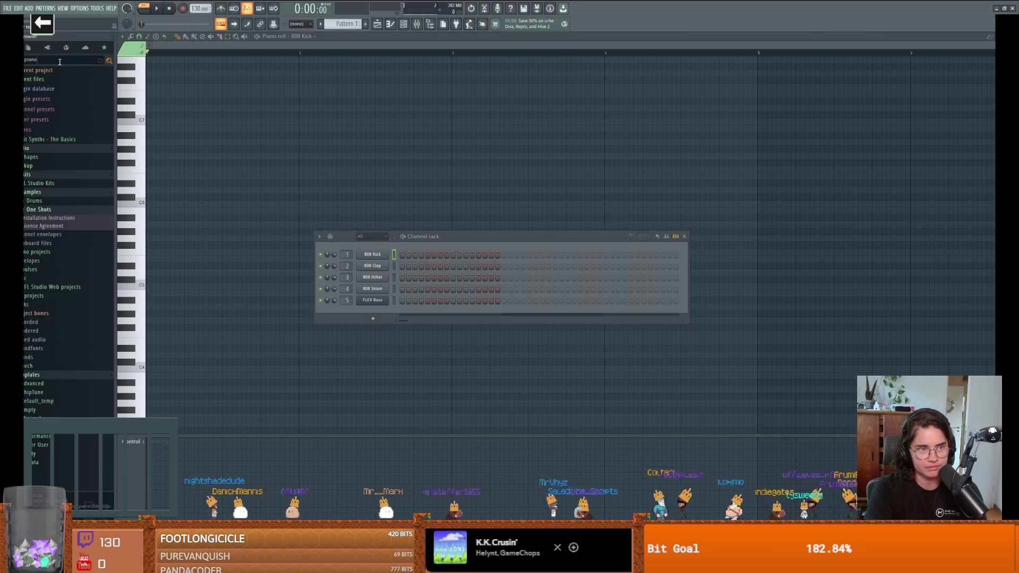
key(Return)
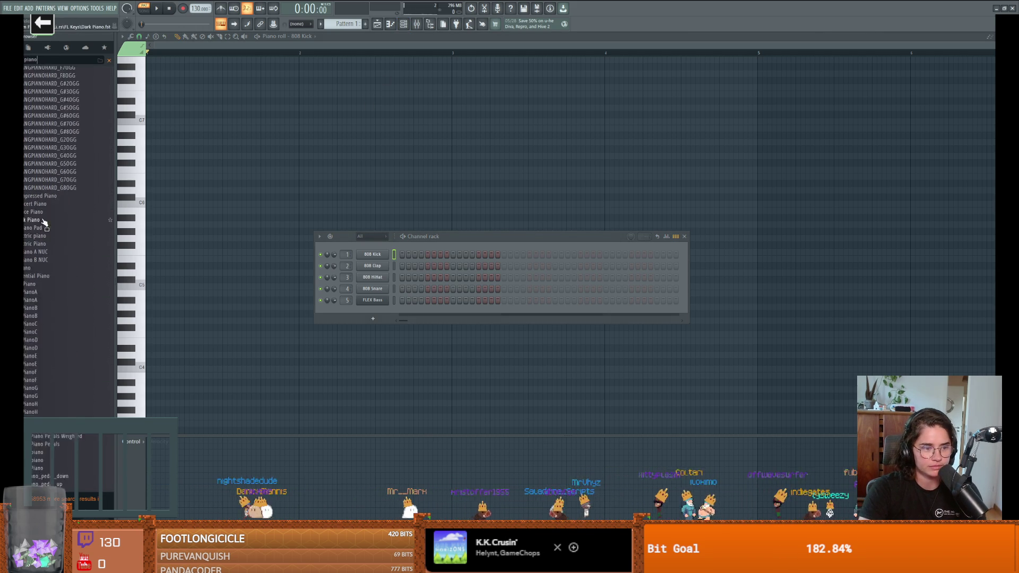
mouse_move(32, 370)
mouse_down()
mouse_move(342, 308)
mouse_move(345, 321)
mouse_up()
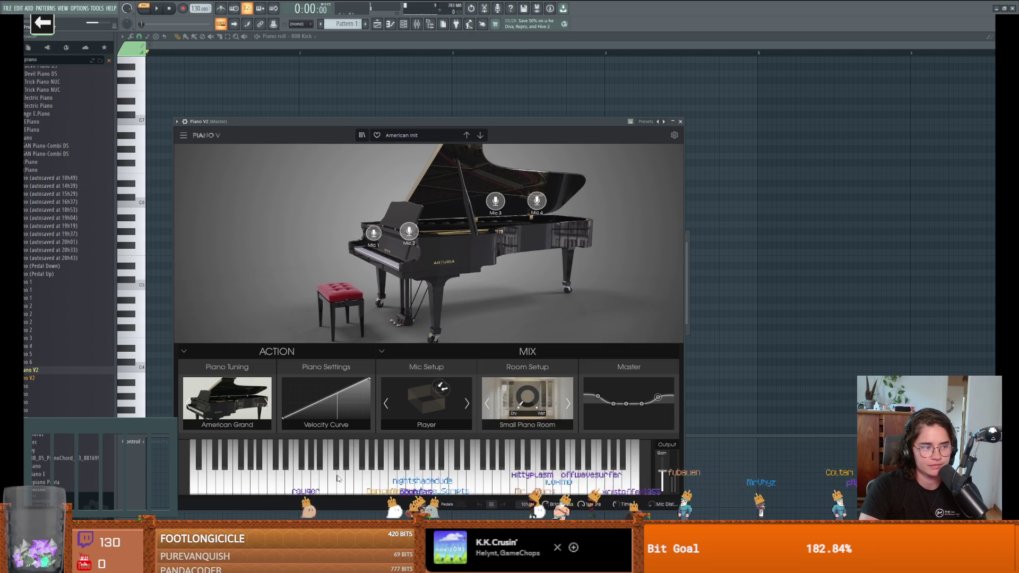
Step: Draw a three-note chord around A4 in the Piano V2 roll, lengthen its top note and play it
click(681, 122)
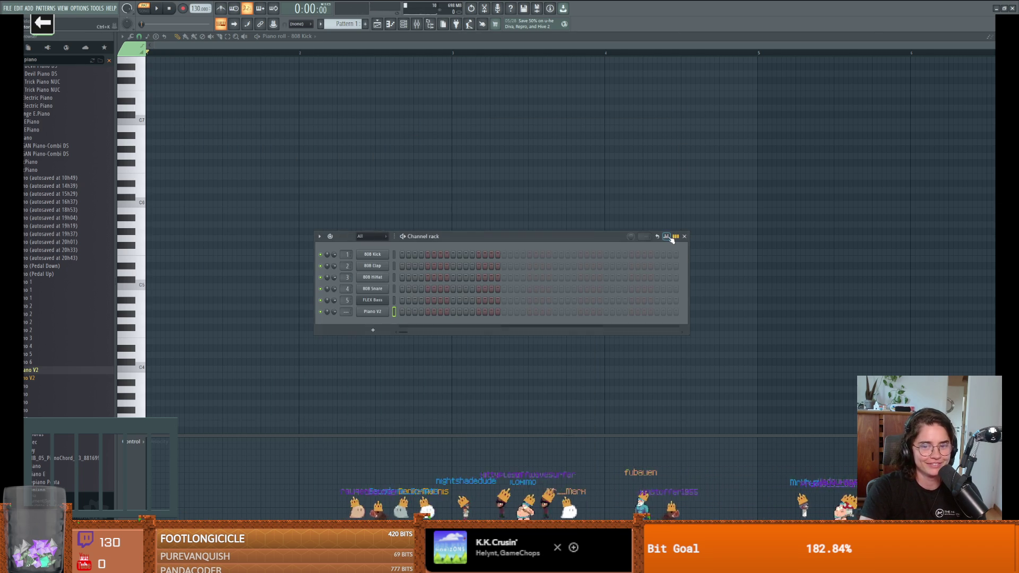
click(681, 235)
mouse_move(159, 287)
mouse_down()
mouse_move(171, 308)
mouse_move(169, 355)
mouse_move(149, 331)
mouse_up()
click(151, 334)
click(152, 306)
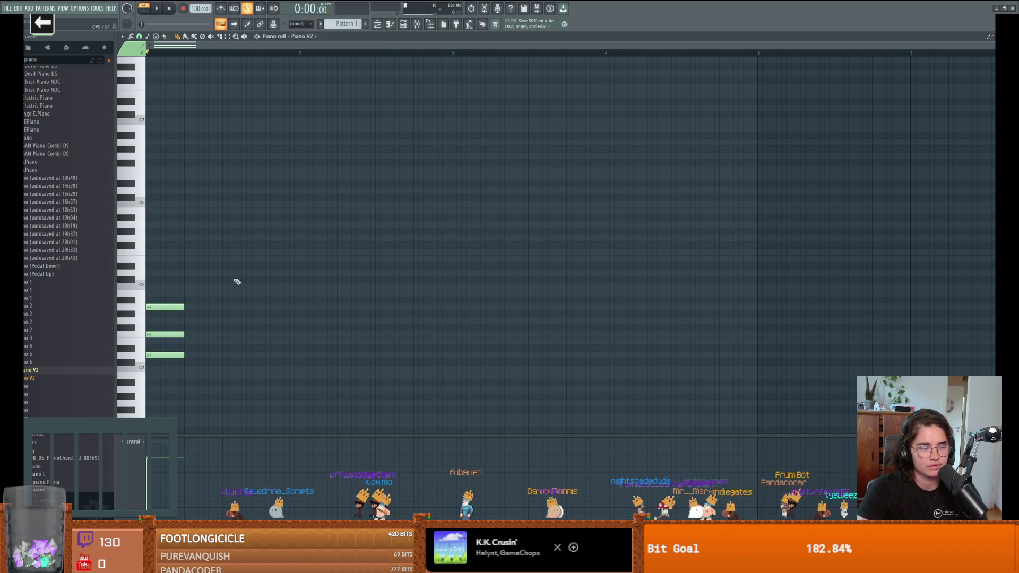
key(space)
key(space)
drag(183, 307, 222, 307)
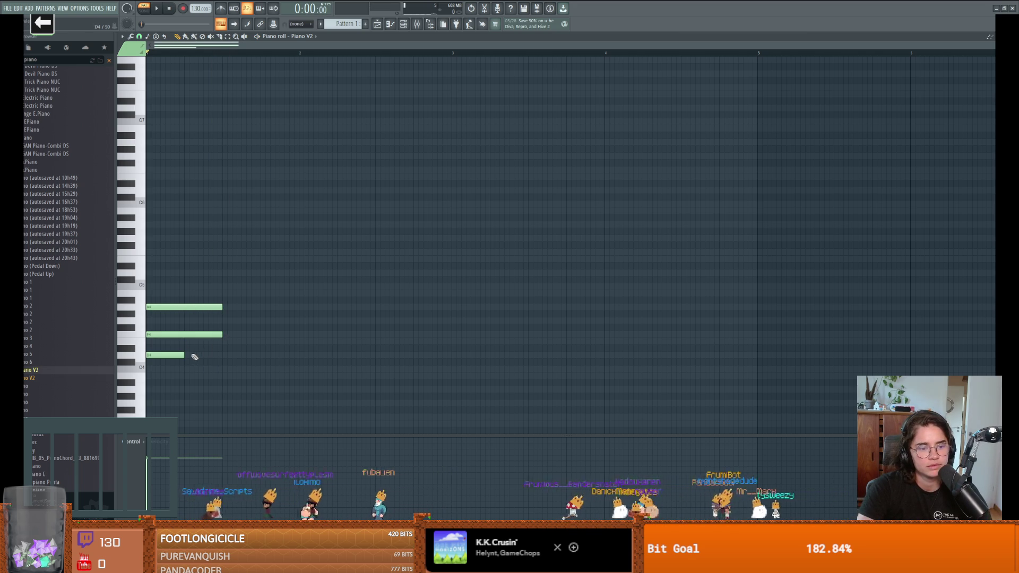
key(space)
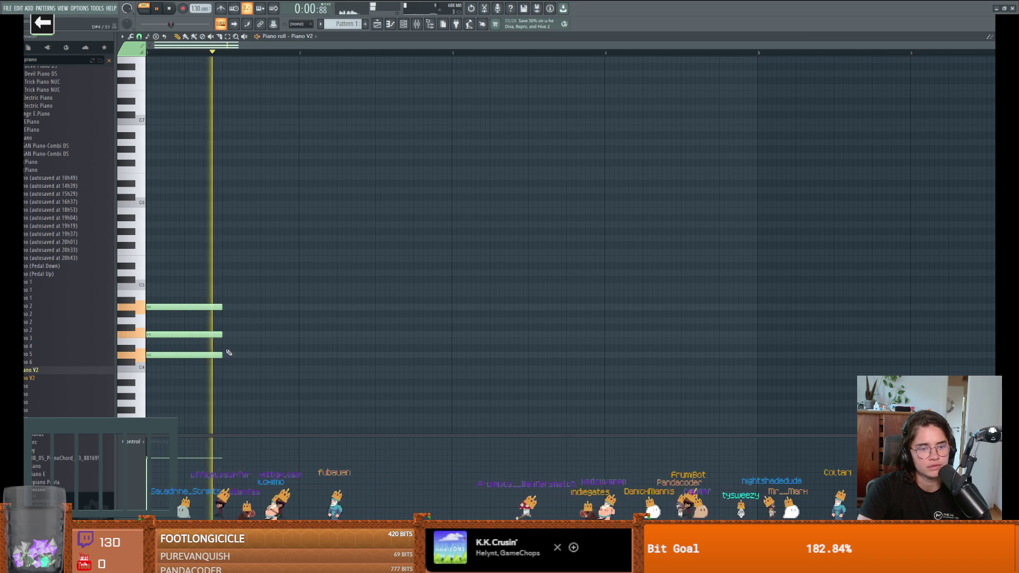
key(space)
Step: Add B4 and C5 notes after the chord, swapping their pitches and positions while auditioning
click(300, 287)
drag(299, 294, 300, 294)
drag(375, 294, 326, 293)
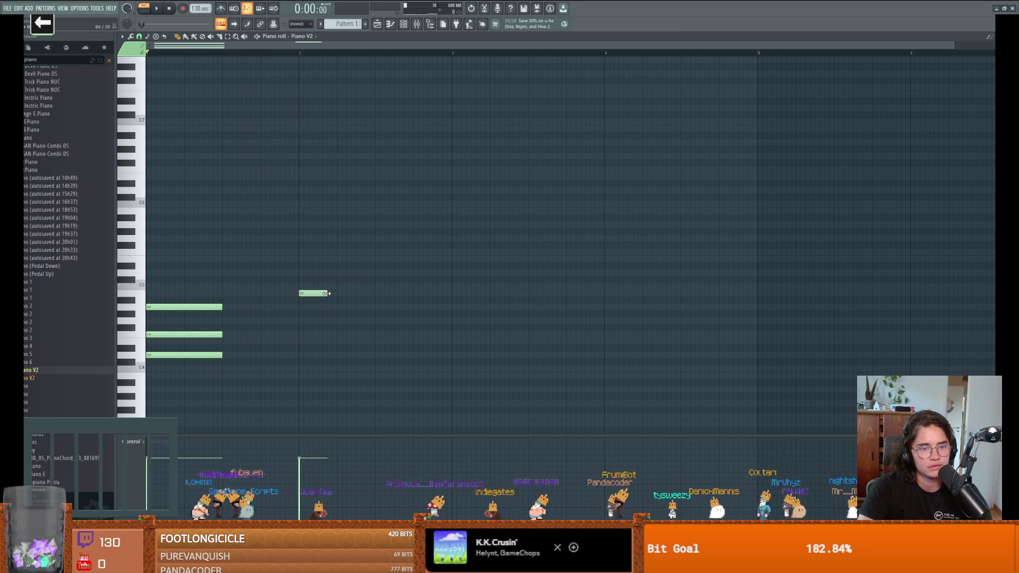
click(340, 286)
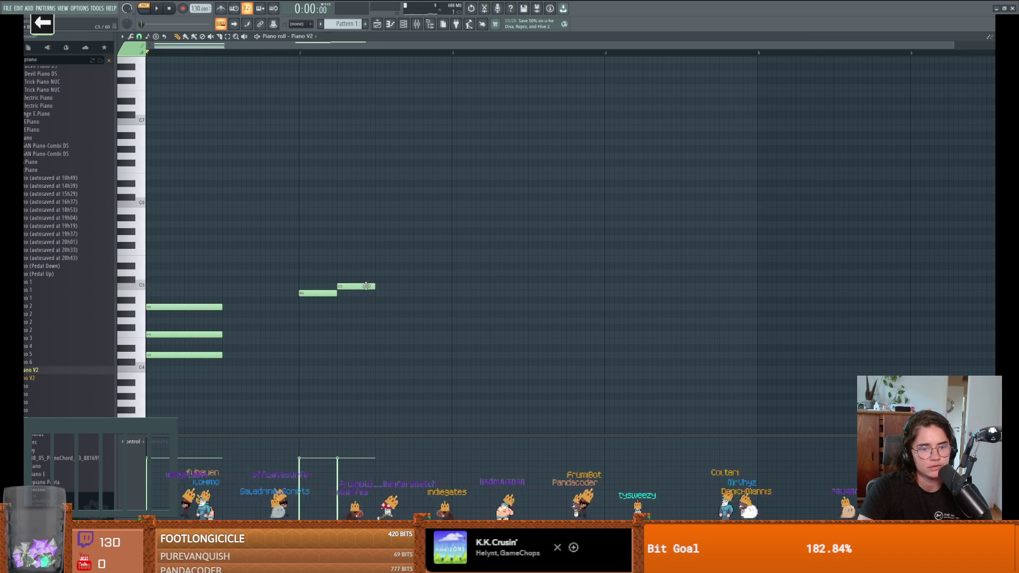
drag(324, 293, 257, 295)
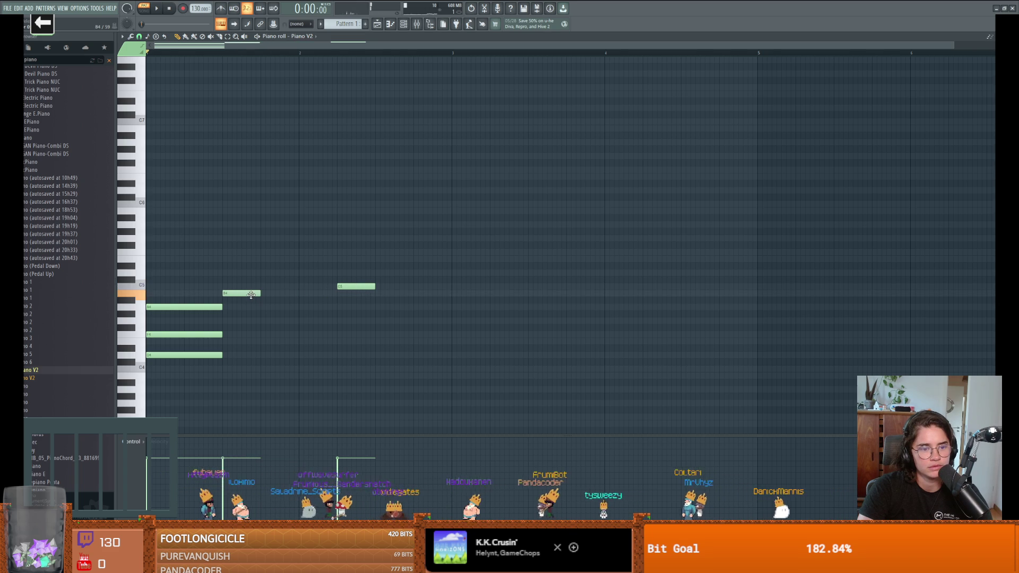
drag(364, 288, 287, 287)
key(space)
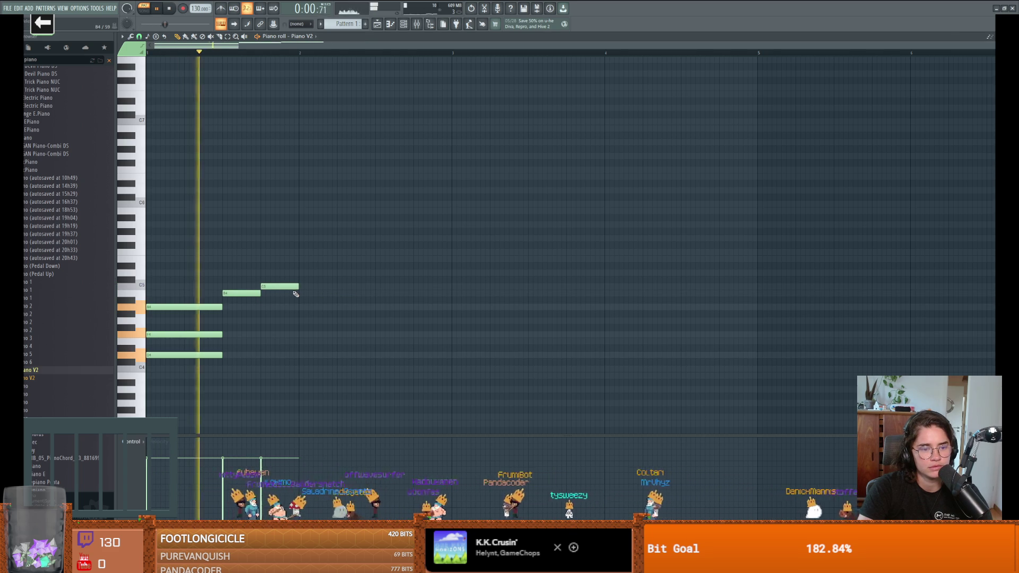
key(space)
drag(246, 293, 245, 287)
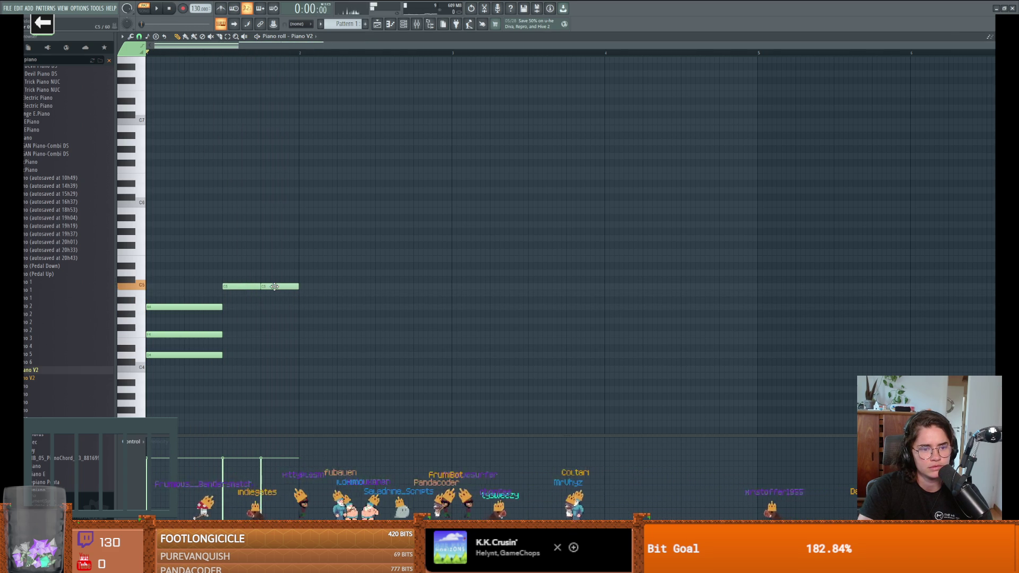
drag(271, 287, 270, 296)
key(space)
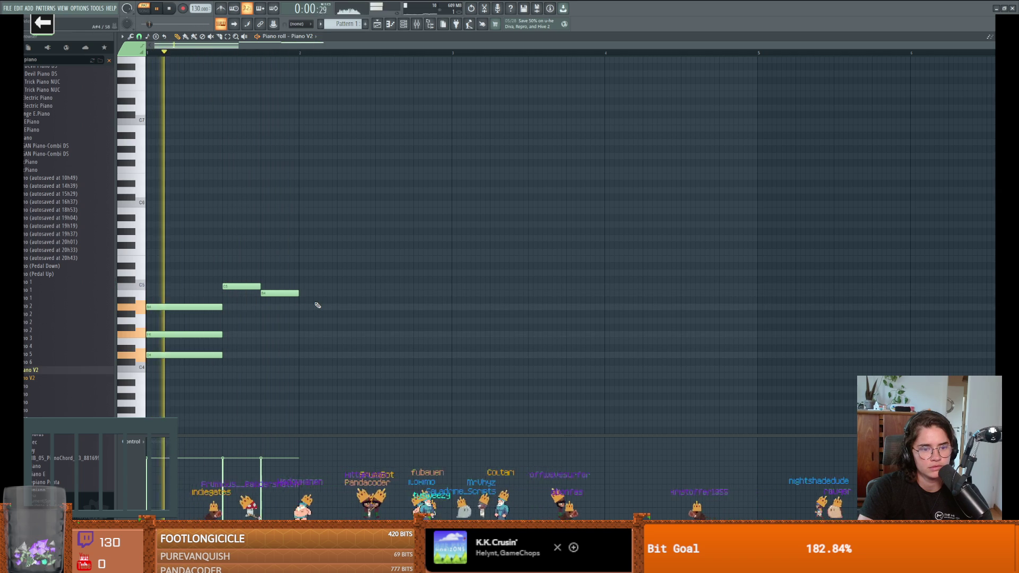
key(space)
Step: Delete the B4 and C5 notes, a trial note, and all three chord notes
right_click(280, 293)
right_click(241, 287)
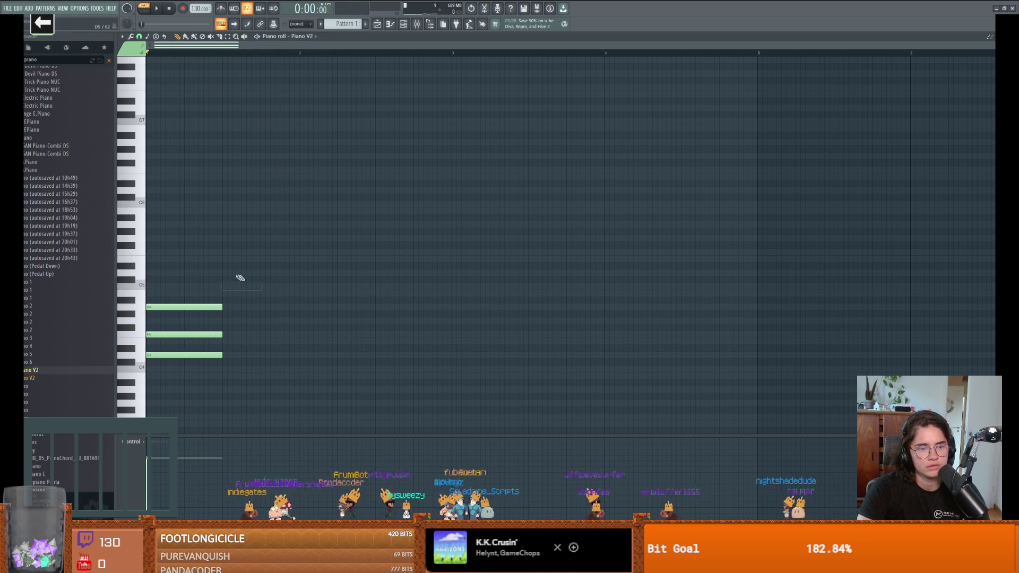
click(300, 306)
drag(300, 307, 300, 265)
right_click(313, 265)
right_click(213, 334)
right_click(213, 355)
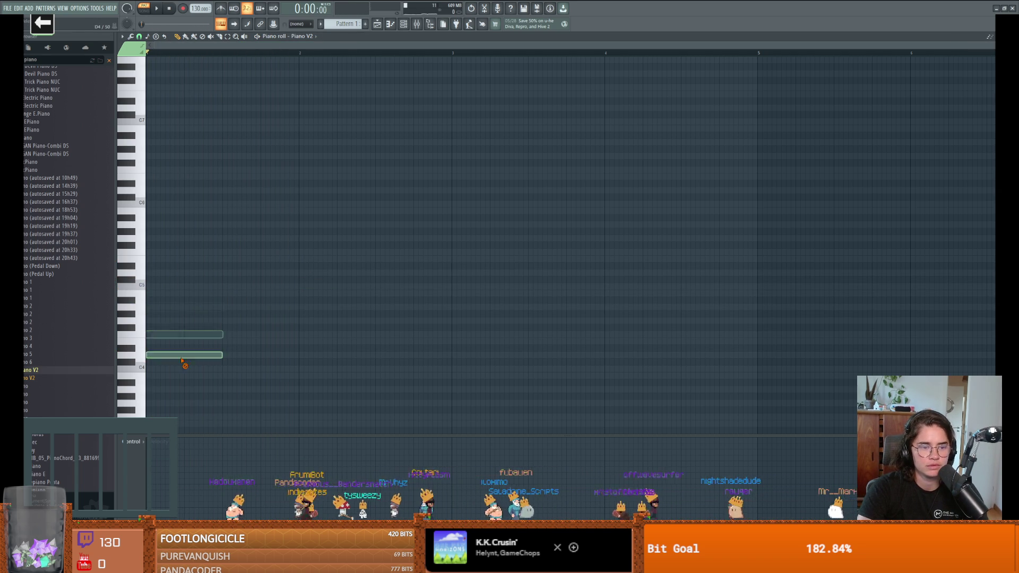
right_click(202, 307)
Step: Draw a new melody: A4 at the bar start, then C5, then a note starting bar 2
click(156, 300)
mouse_move(162, 302)
mouse_down()
mouse_move(153, 307)
mouse_move(260, 305)
mouse_move(222, 306)
mouse_up()
key(space)
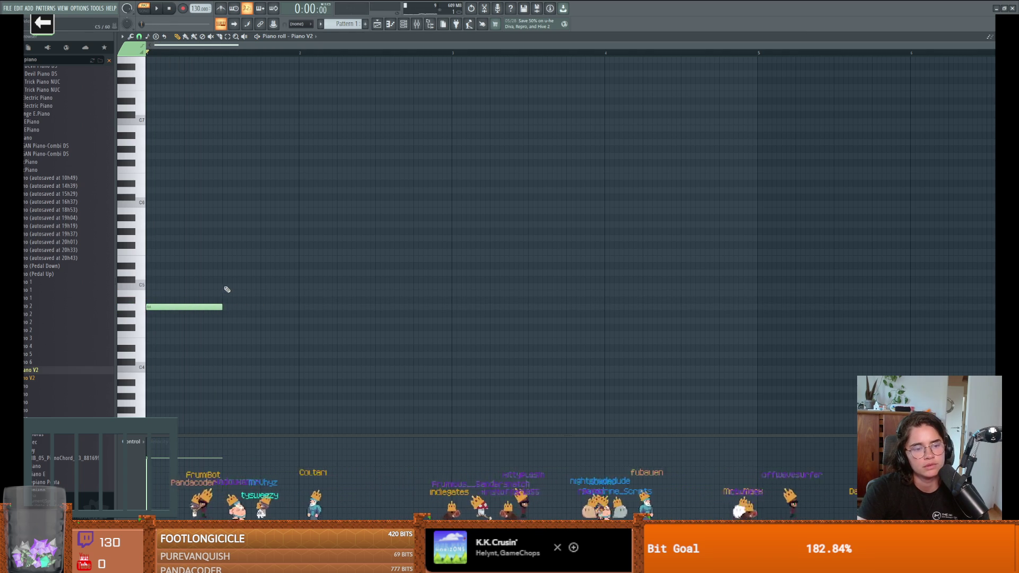
click(225, 287)
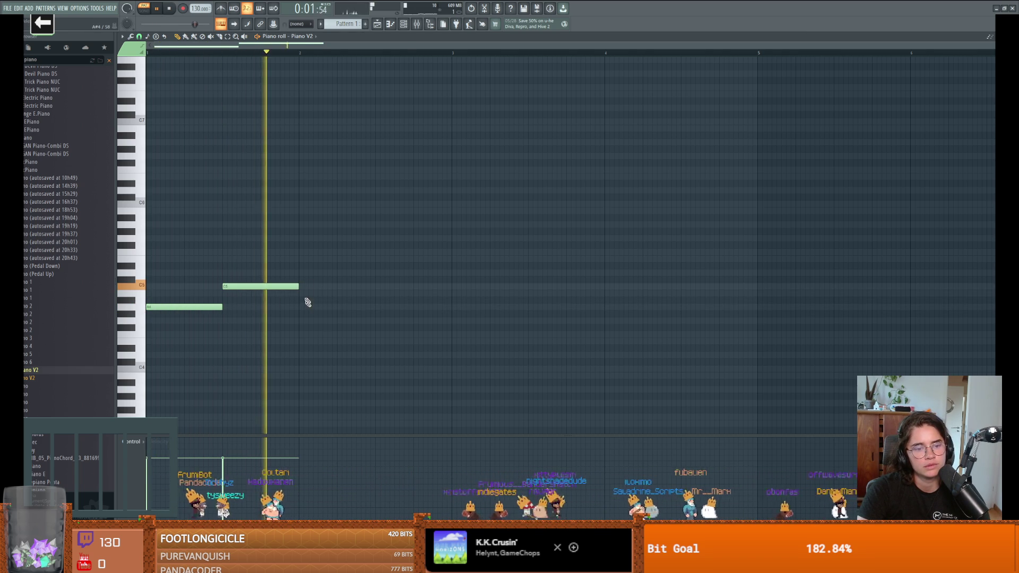
click(306, 307)
mouse_move(305, 307)
mouse_down()
mouse_move(317, 308)
mouse_move(298, 322)
mouse_up()
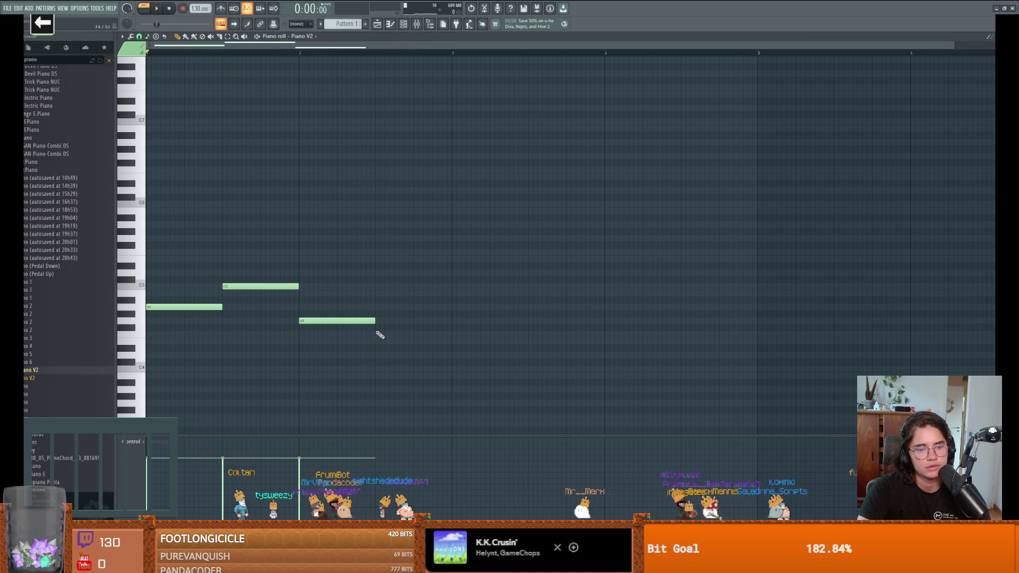
Step: Delete those three melody notes, stop playback, and show the playlist with the mixer
right_click(345, 321)
right_click(265, 287)
right_click(202, 306)
key(space)
click(390, 24)
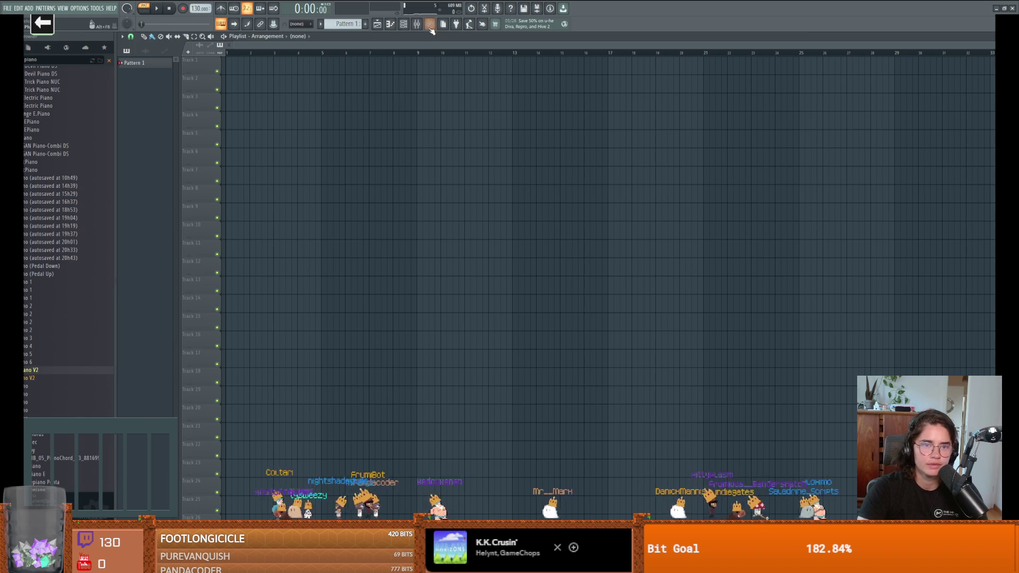
click(417, 24)
Step: Play the beat and add an 808 Kick hit on step 5 and an 808 HiHat hit on step 2
click(418, 25)
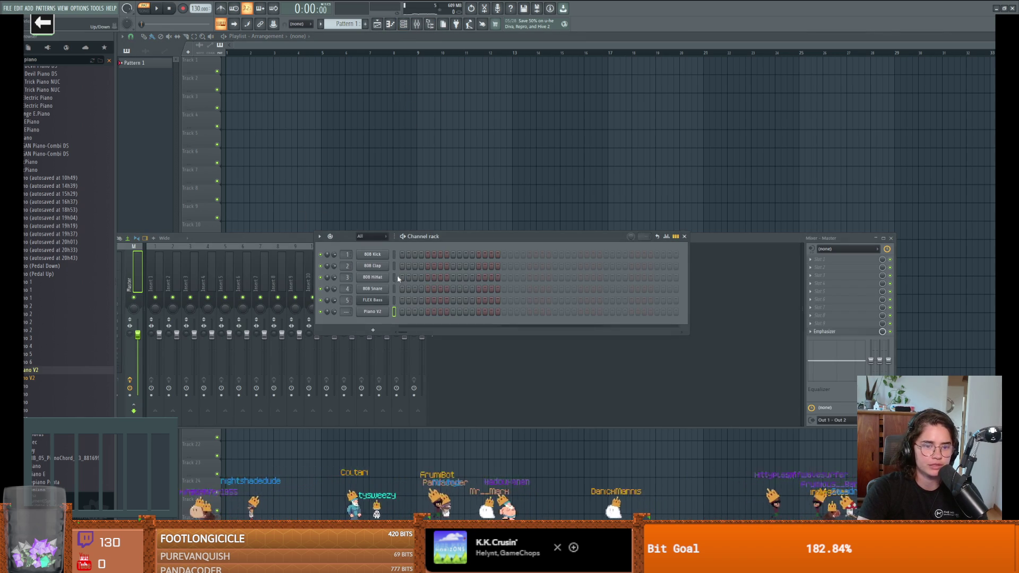
key(space)
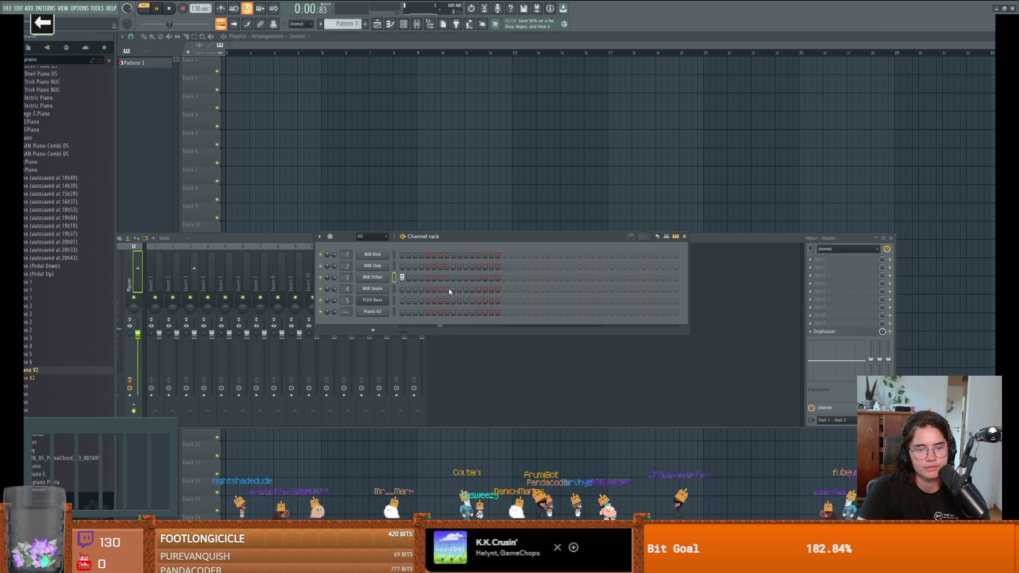
click(428, 255)
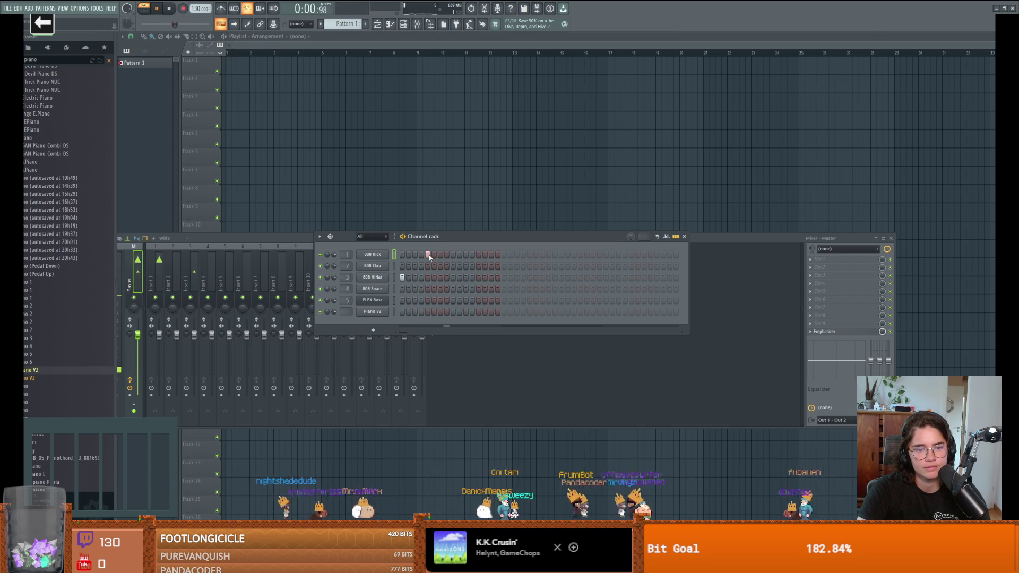
click(45, 62)
text(kick)
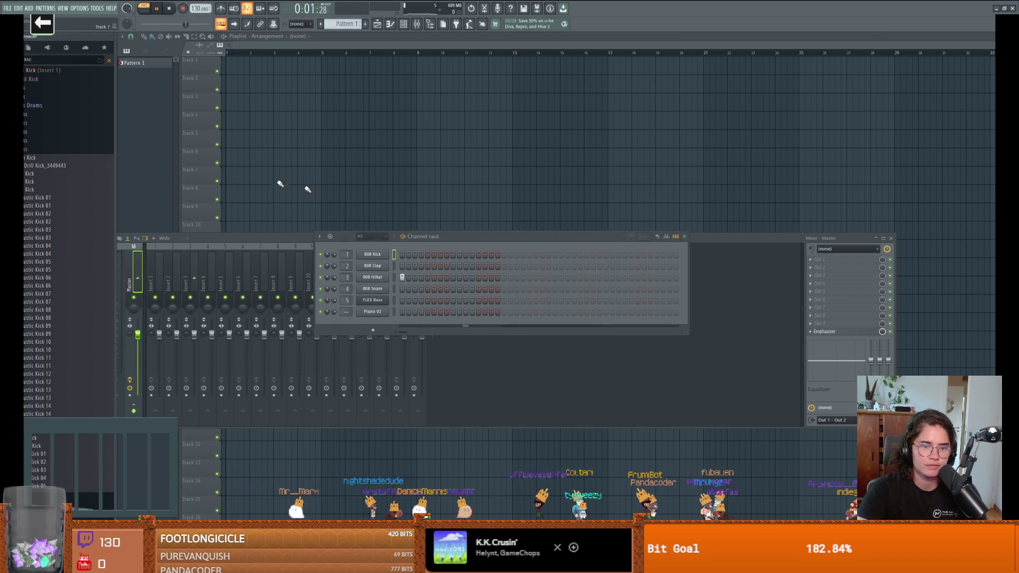
click(408, 277)
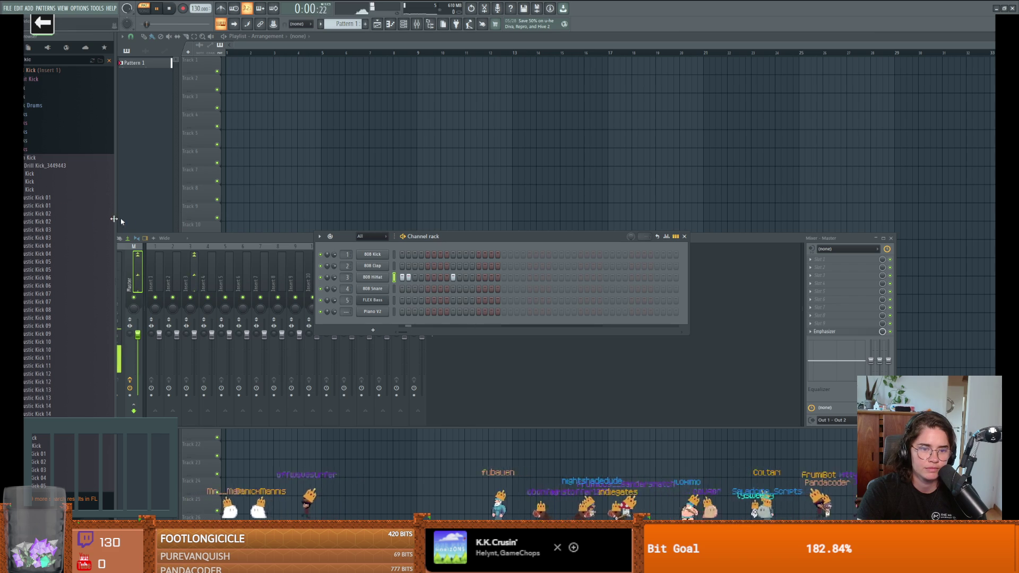
Step: Create Pattern 2, then paint Pattern 1 clips across Track 1 up to bar 11
click(365, 25)
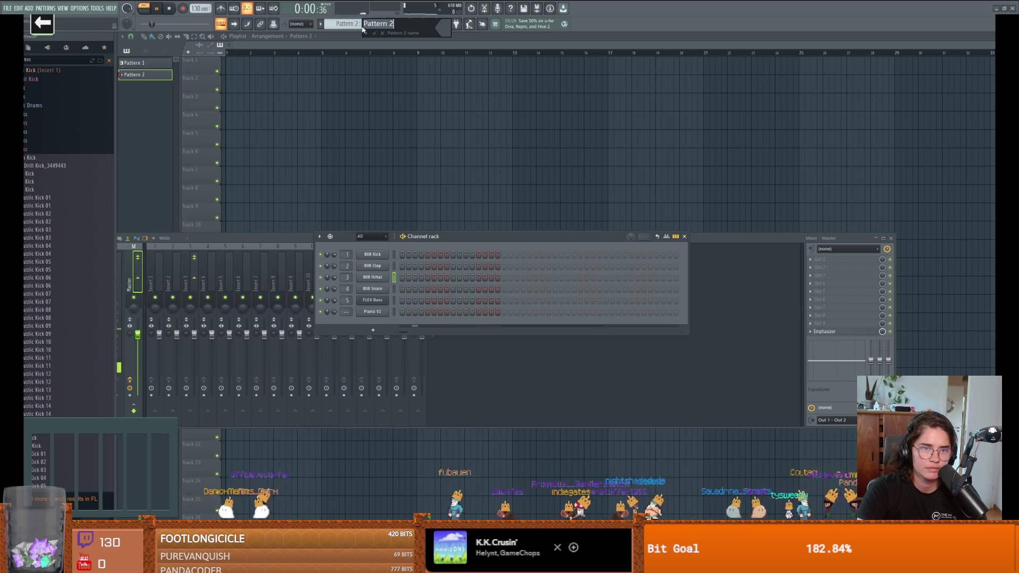
key(Return)
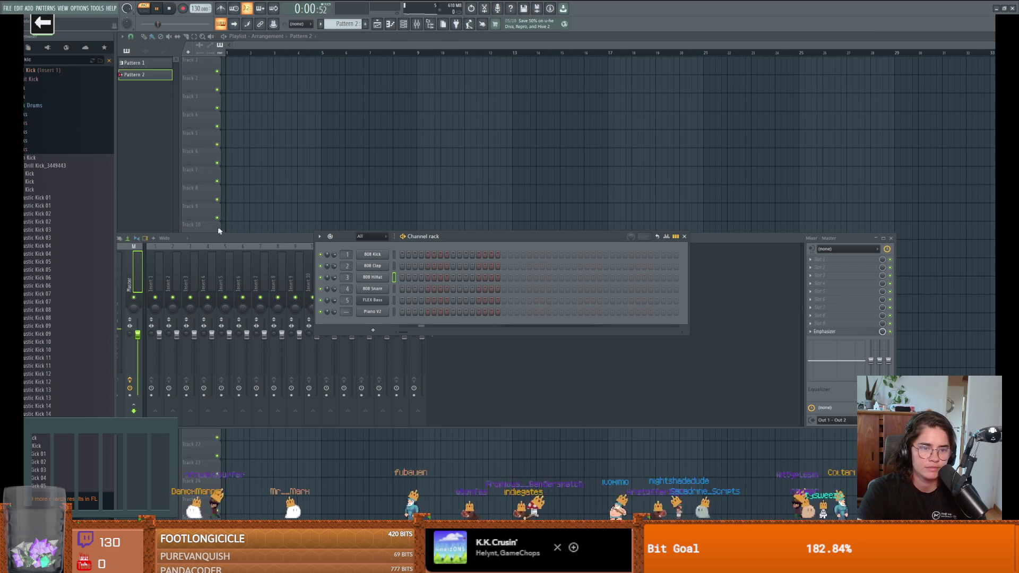
click(234, 68)
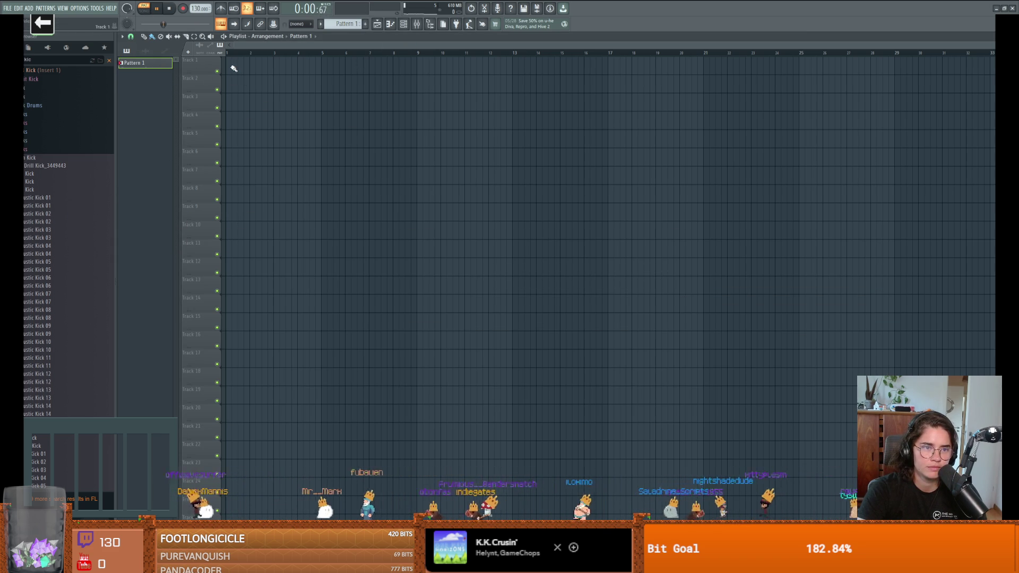
drag(230, 68, 463, 67)
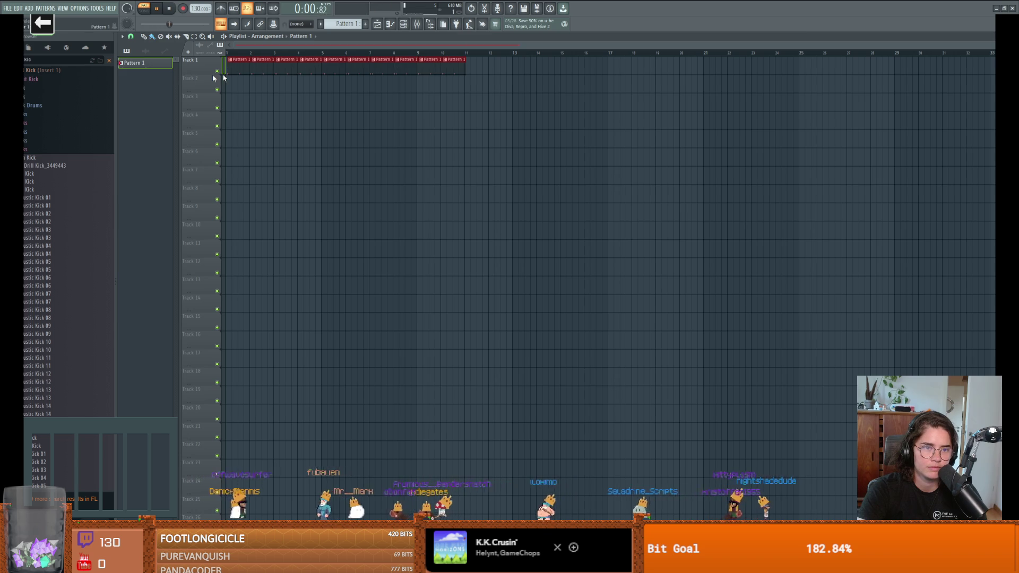
scroll(353, 25, down, 1)
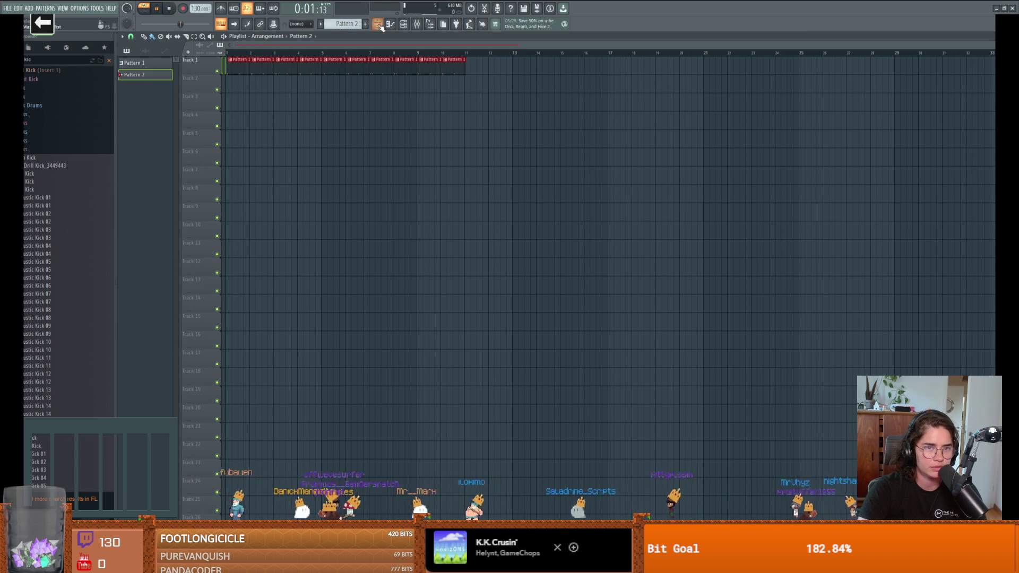
click(379, 26)
click(378, 25)
click(404, 26)
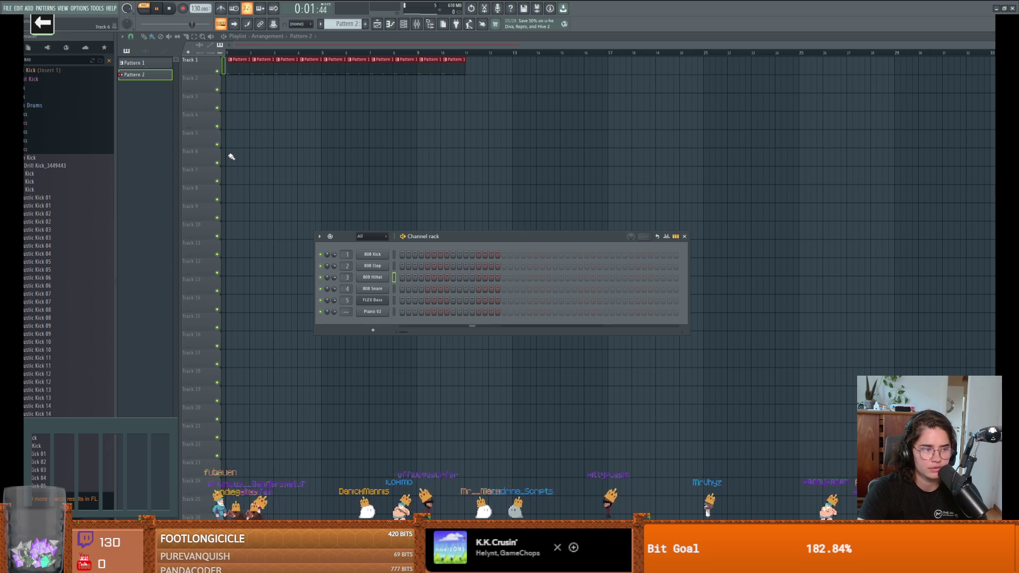
Step: Add Acoustic Kick 01 to the channel rack and close its instrument window
mouse_move(50, 206)
mouse_down()
mouse_move(289, 248)
mouse_move(397, 320)
mouse_up()
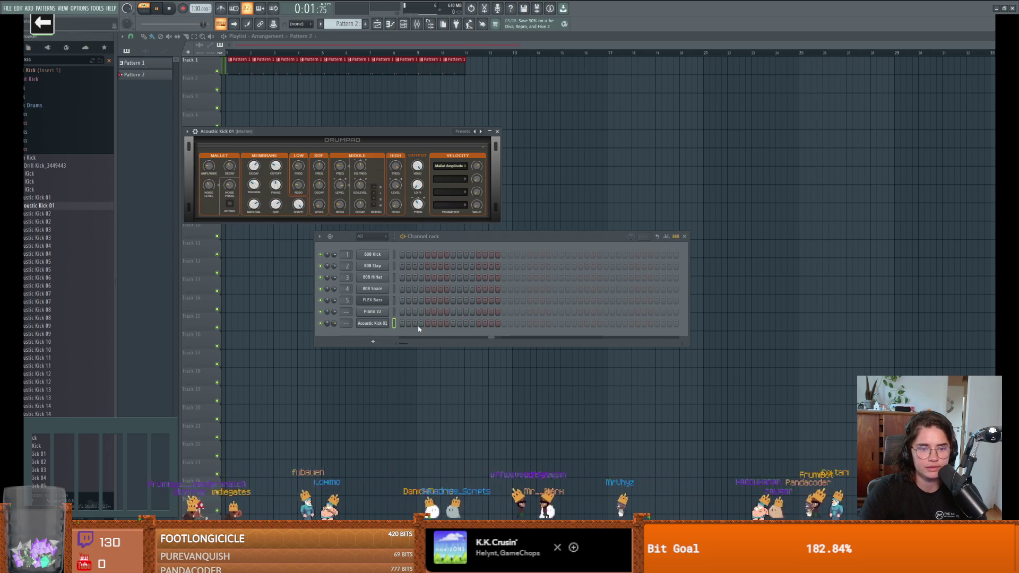
click(498, 131)
scroll(74, 339, down, 2)
scroll(74, 339, down, 15)
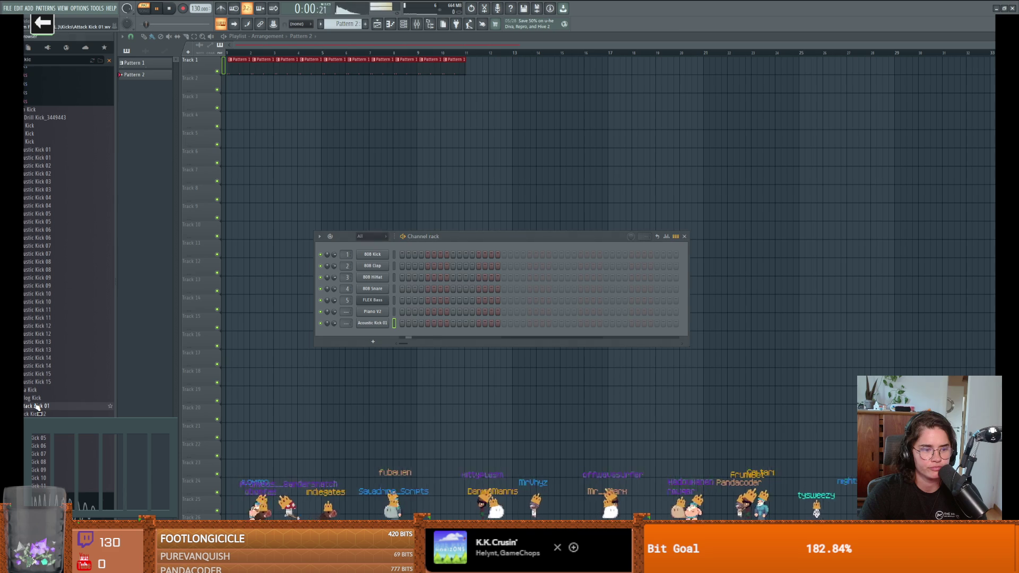
scroll(69, 297, down, 10)
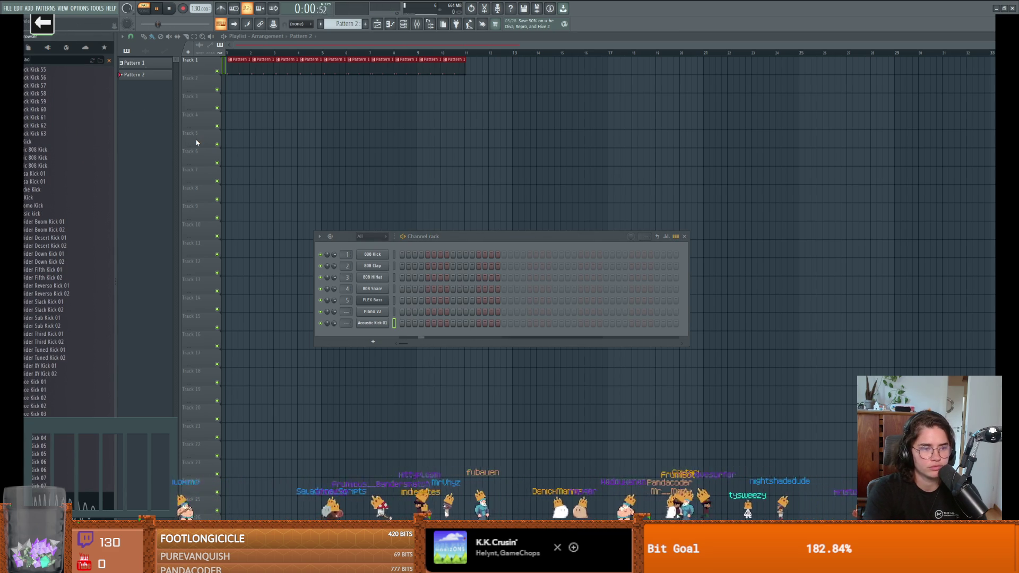
Step: Search the browser for 'acoustic', add the Acoustic 2 FG drum kit, and close Drumaxx
text(ousti)
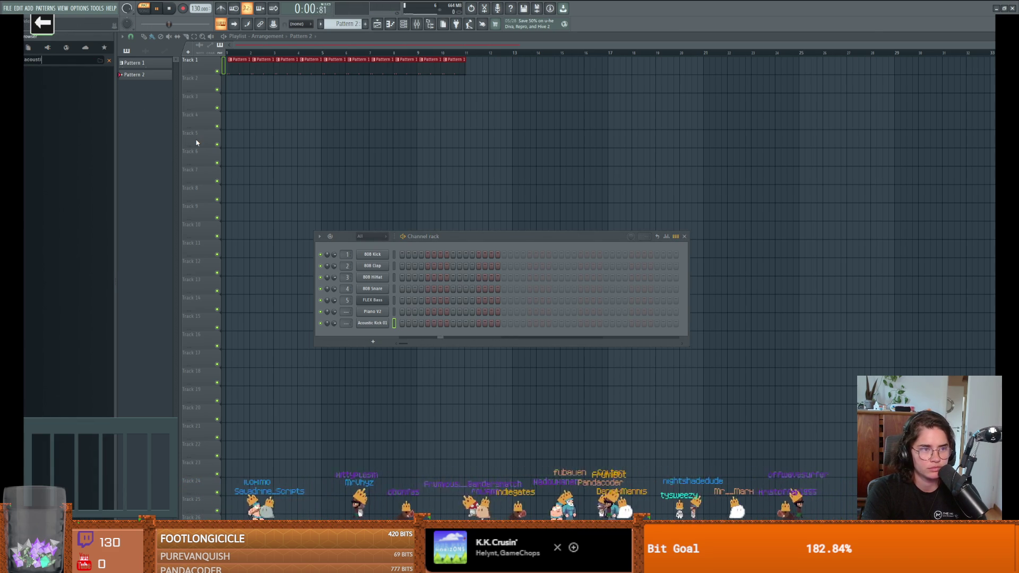
text(c)
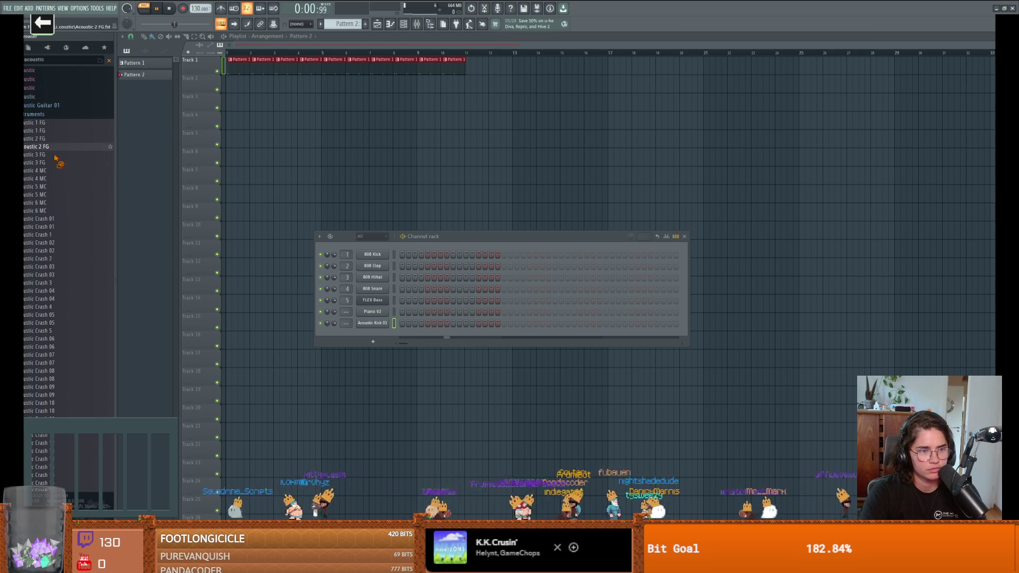
mouse_move(58, 162)
mouse_down()
mouse_move(353, 337)
mouse_move(372, 334)
mouse_up()
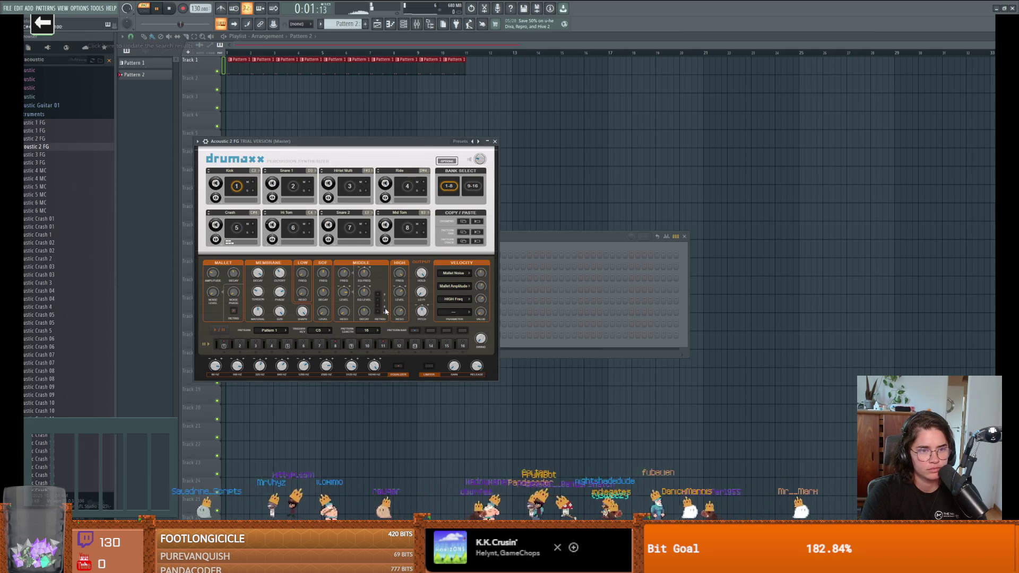
click(495, 142)
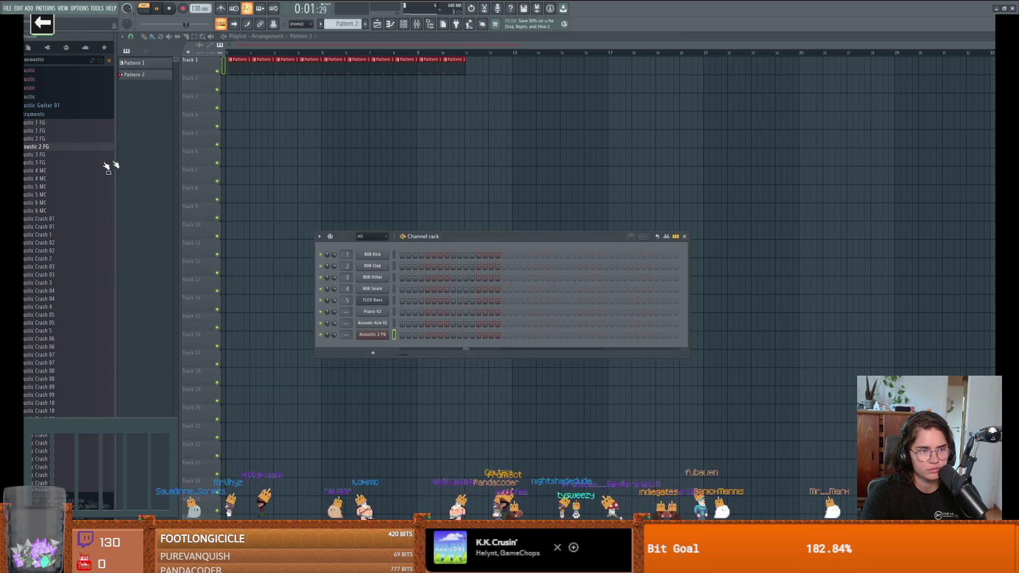
scroll(49, 213, down, 5)
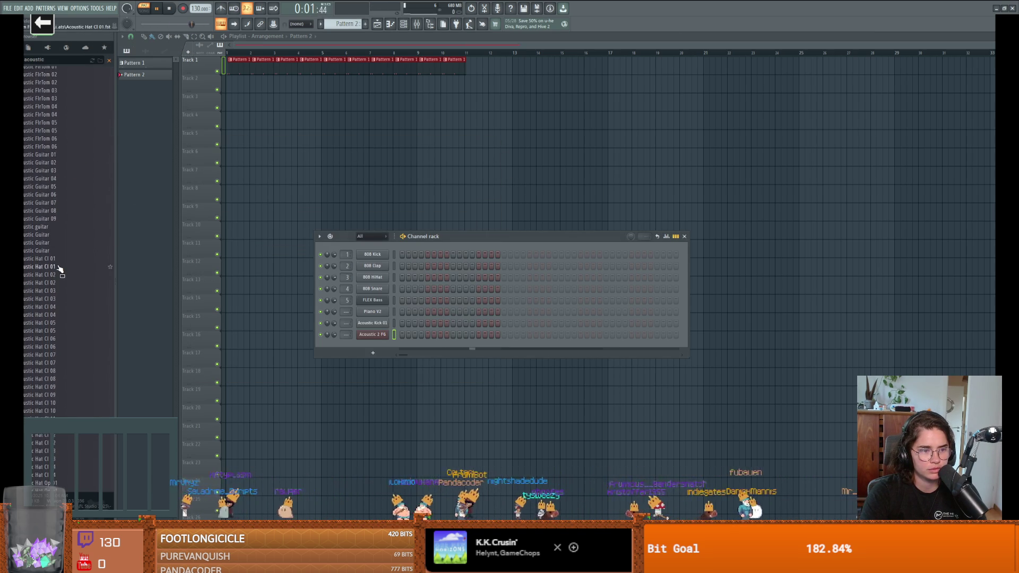
scroll(59, 270, down, 10)
scroll(63, 287, down, 12)
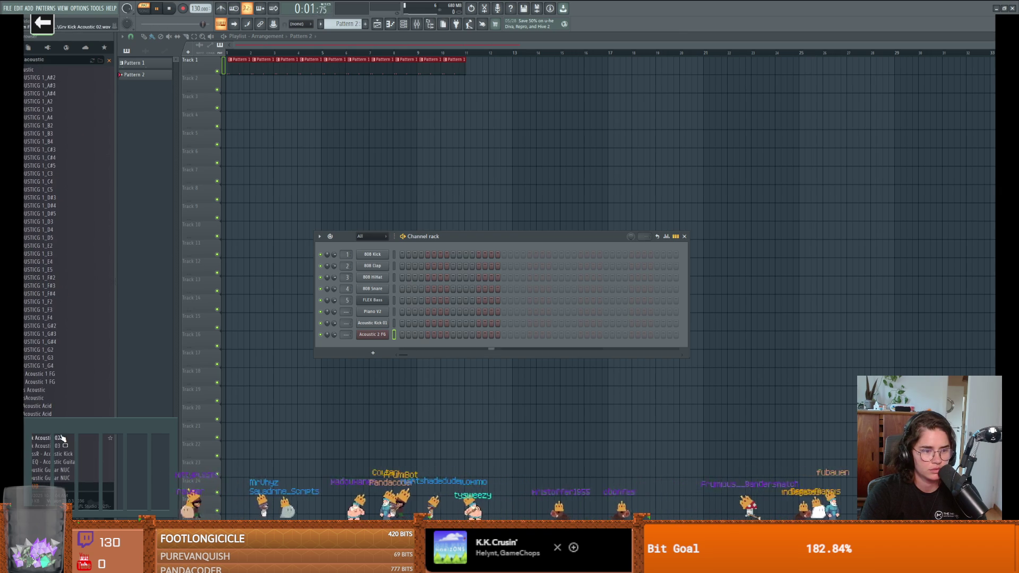
Step: Add Bass Acoustic as a new Classical Acoustic channel, then close its windows and the channel rack
drag(53, 390, 377, 334)
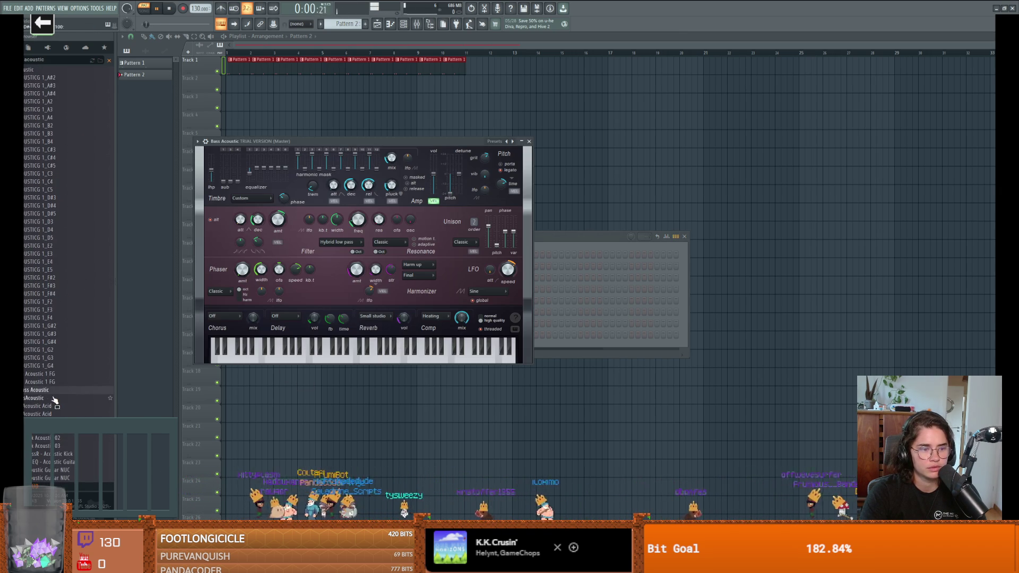
drag(43, 398, 223, 380)
drag(299, 366, 371, 363)
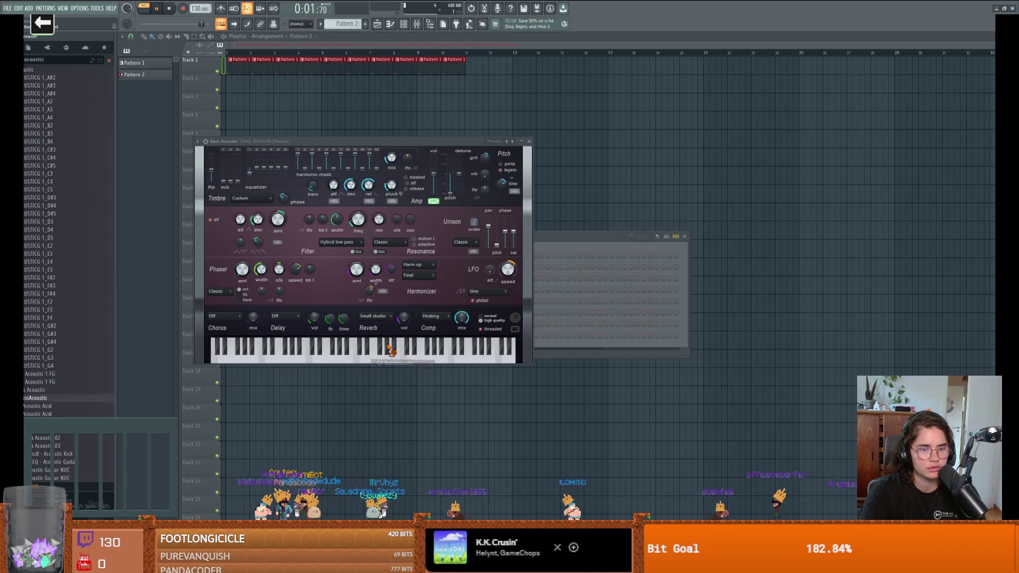
click(529, 141)
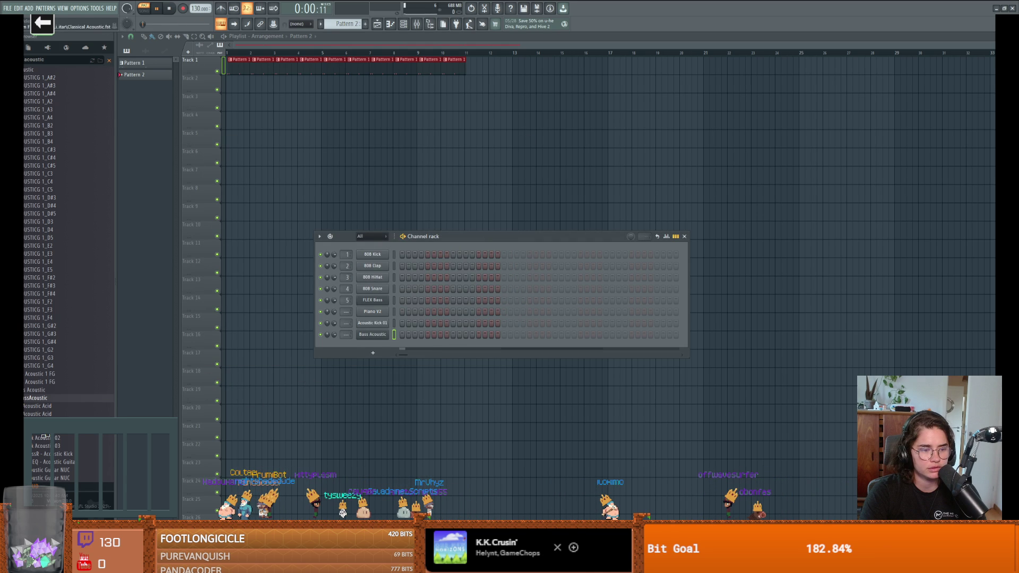
click(377, 334)
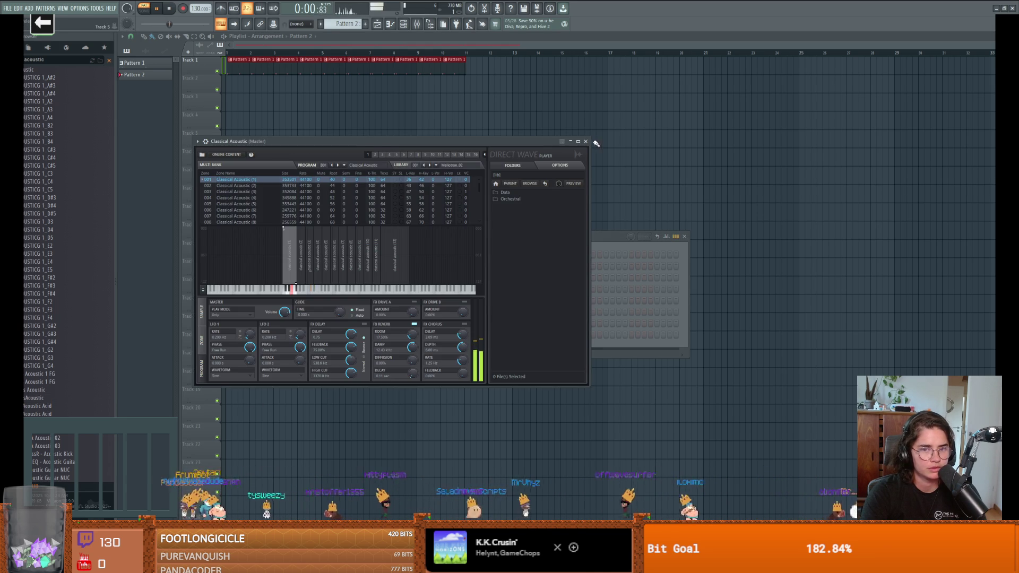
click(585, 141)
click(684, 236)
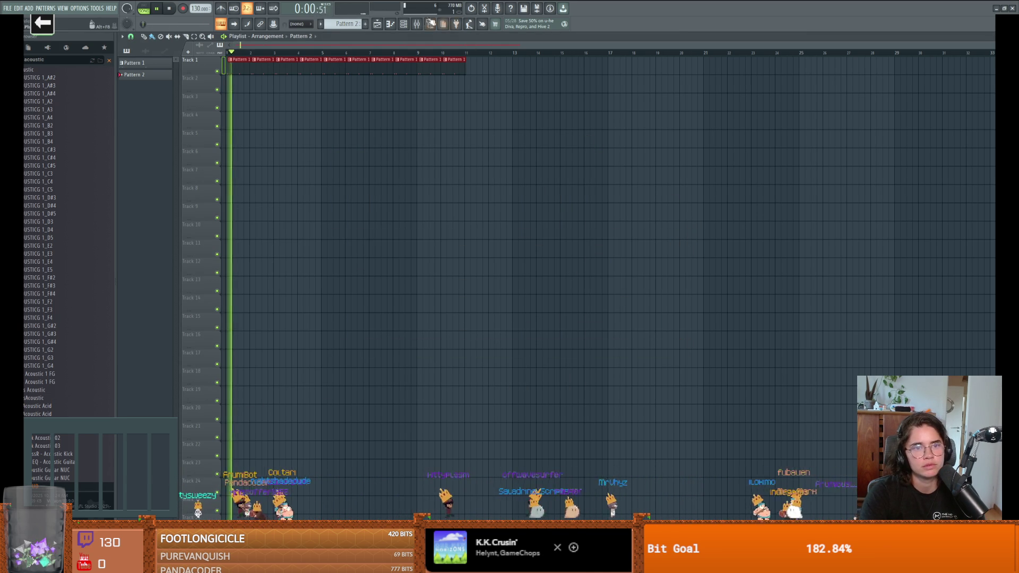
Step: Place the first Classical Acoustic melody note and settle it at E4
key(F7)
click(147, 183)
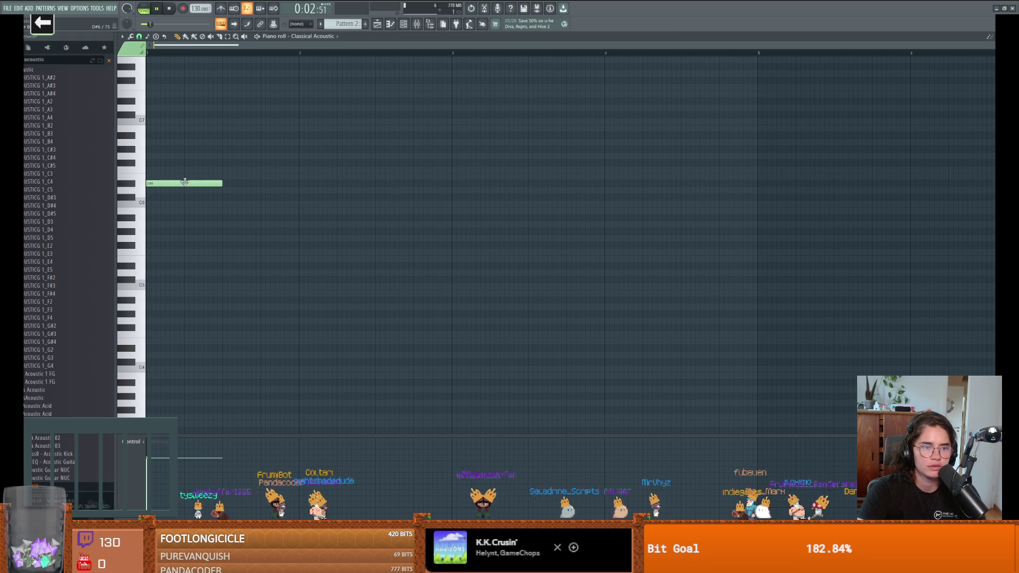
drag(182, 182, 181, 176)
click(389, 25)
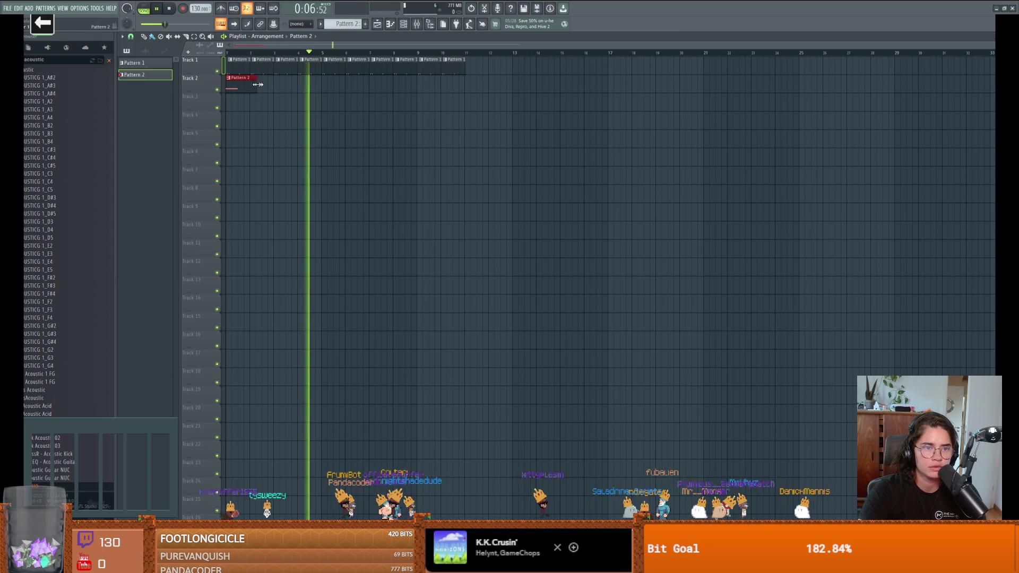
click(390, 25)
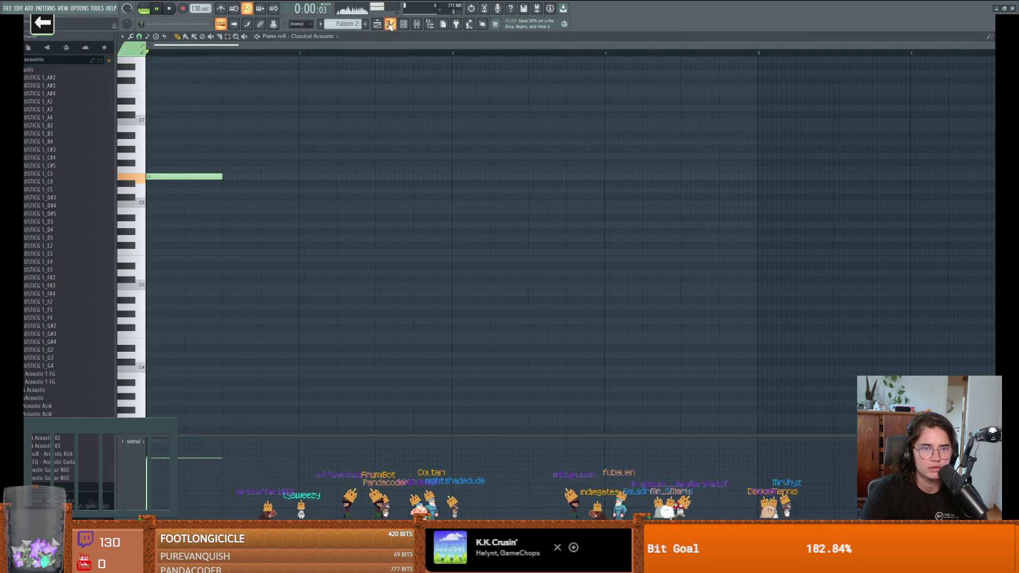
key(space)
drag(174, 178, 146, 348)
key(space)
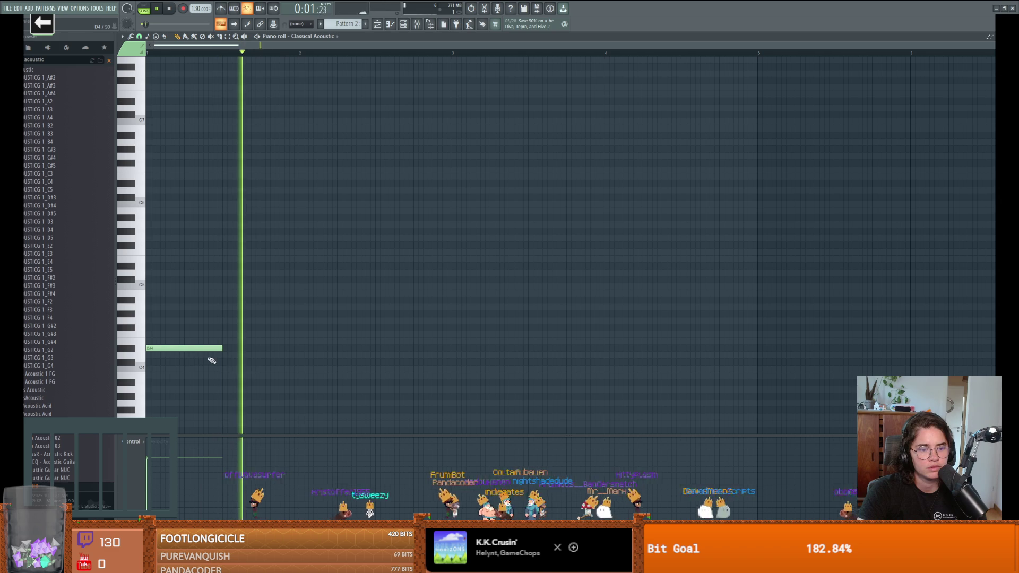
key(space)
Step: Add F#4 and A#4 notes after it, moving both slightly earlier
click(302, 326)
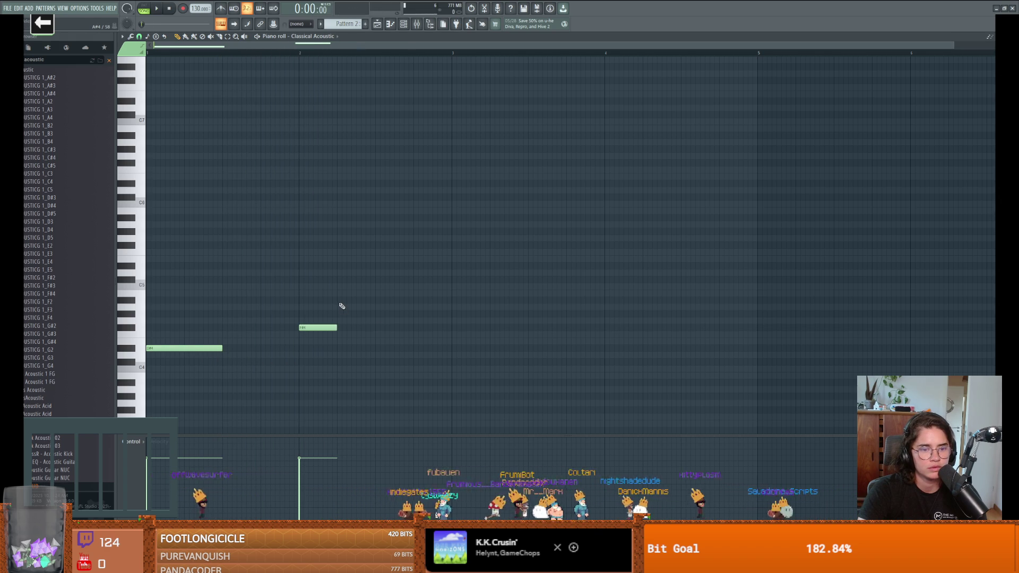
click(338, 301)
key(space)
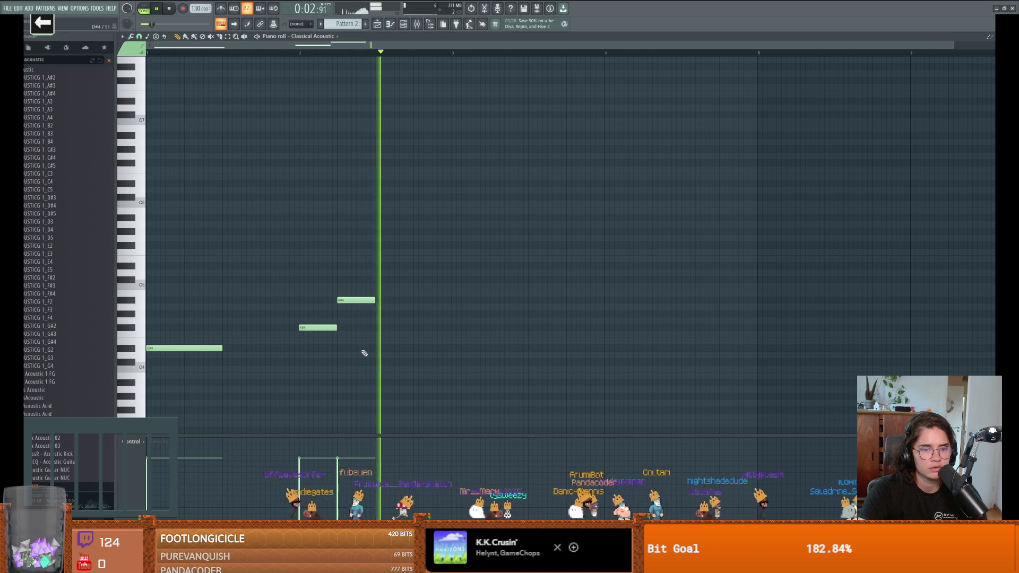
key(space)
drag(321, 331, 288, 333)
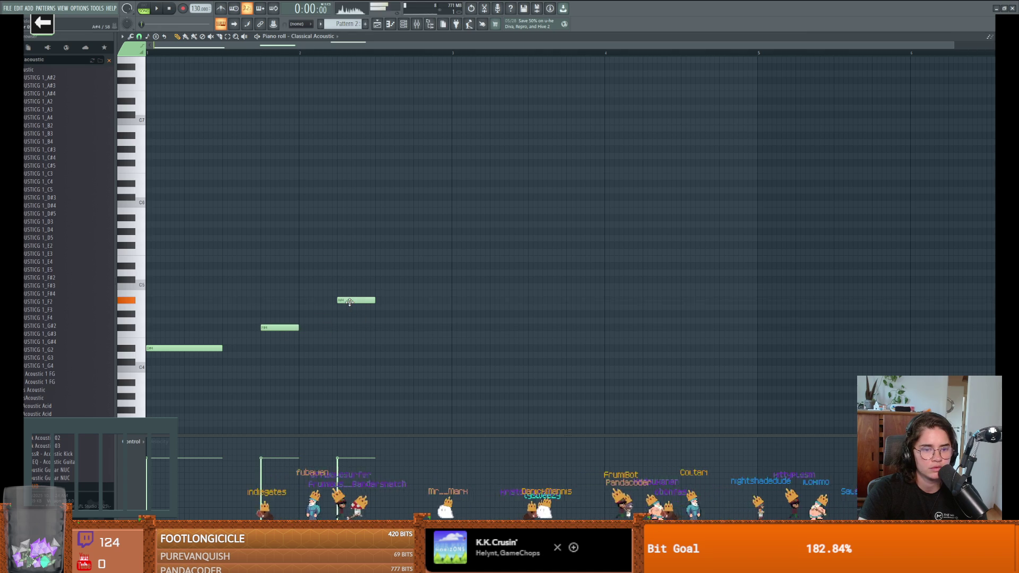
key(space)
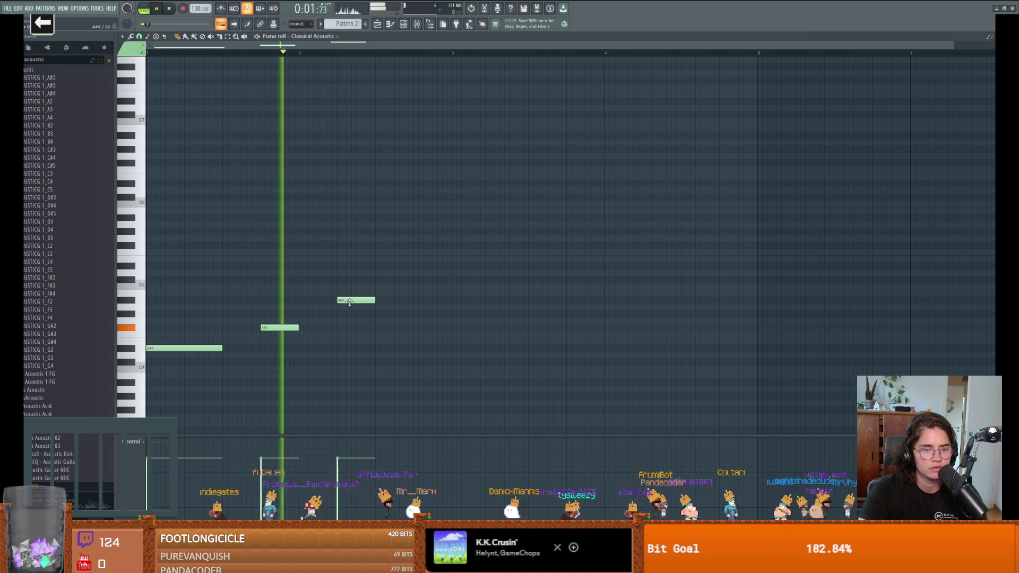
drag(352, 301, 322, 304)
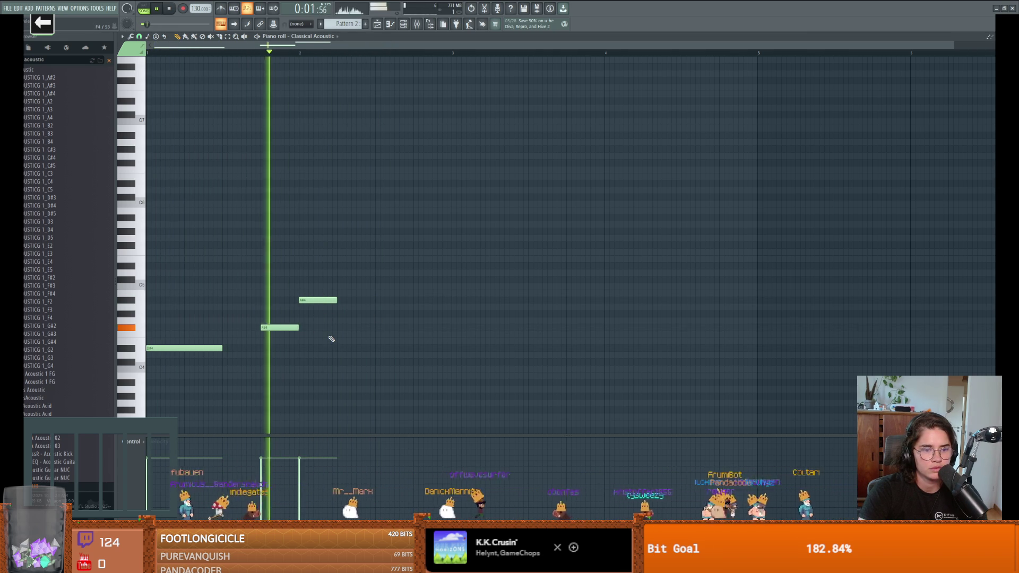
Step: Add a G4 note after the A#4, shift it one step later and raise it to A4
click(340, 321)
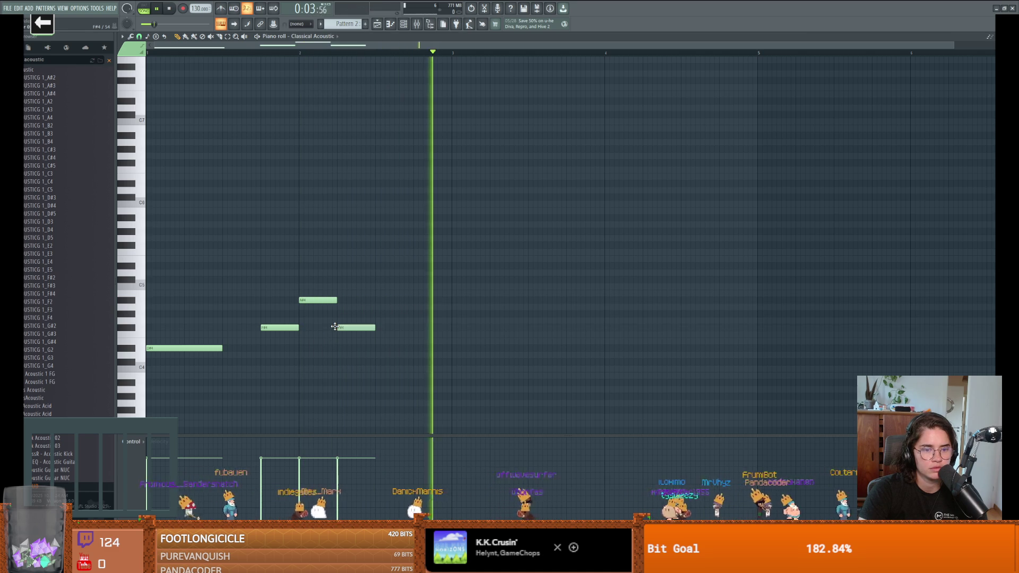
key(space)
key(space)
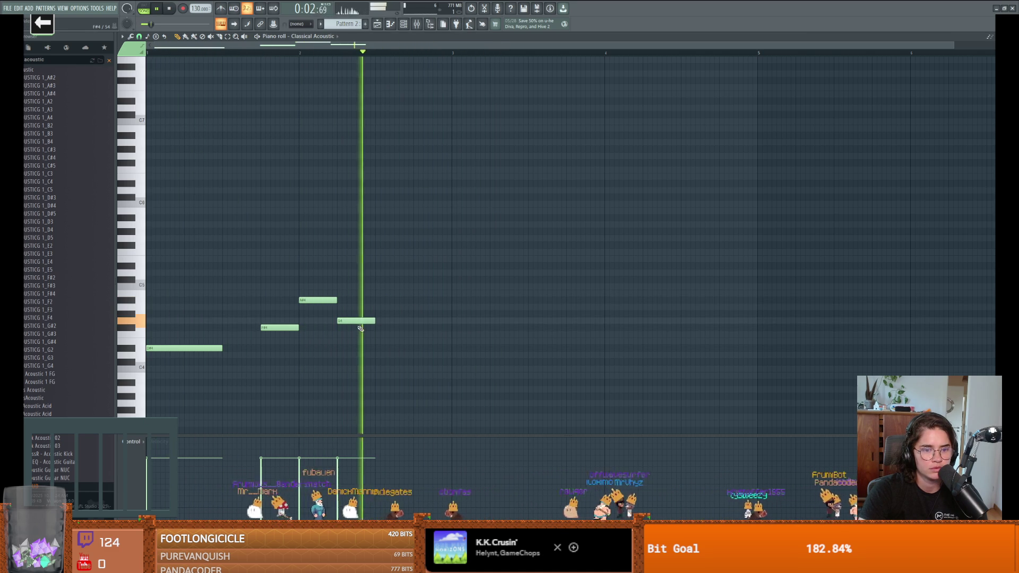
key(space)
drag(356, 322, 394, 320)
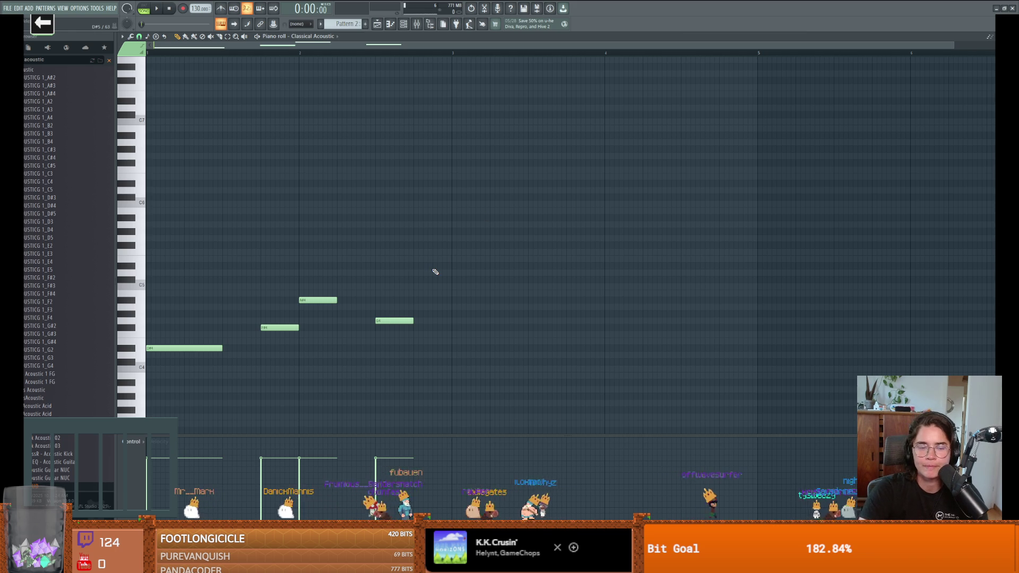
key(space)
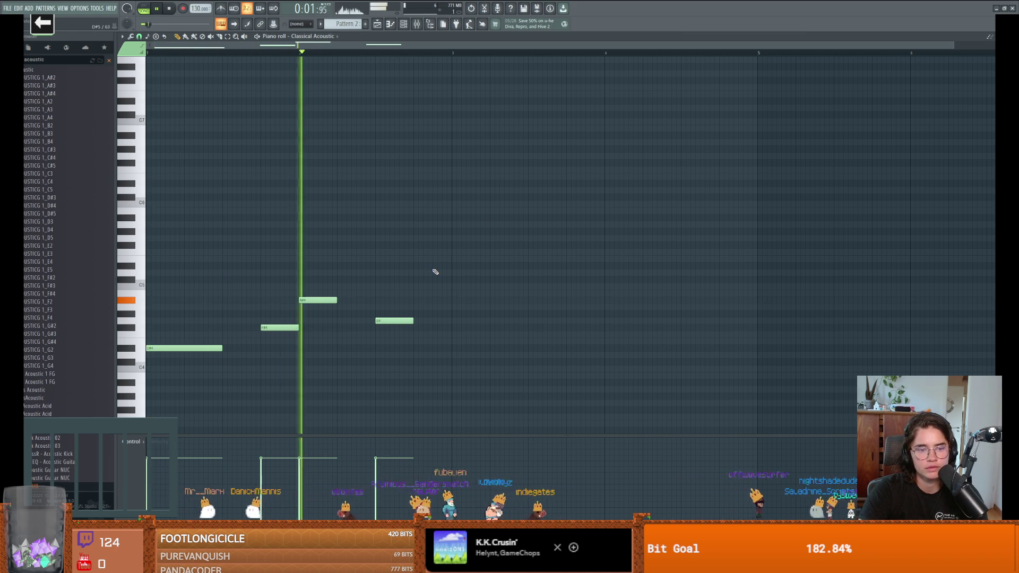
key(space)
drag(390, 320, 390, 307)
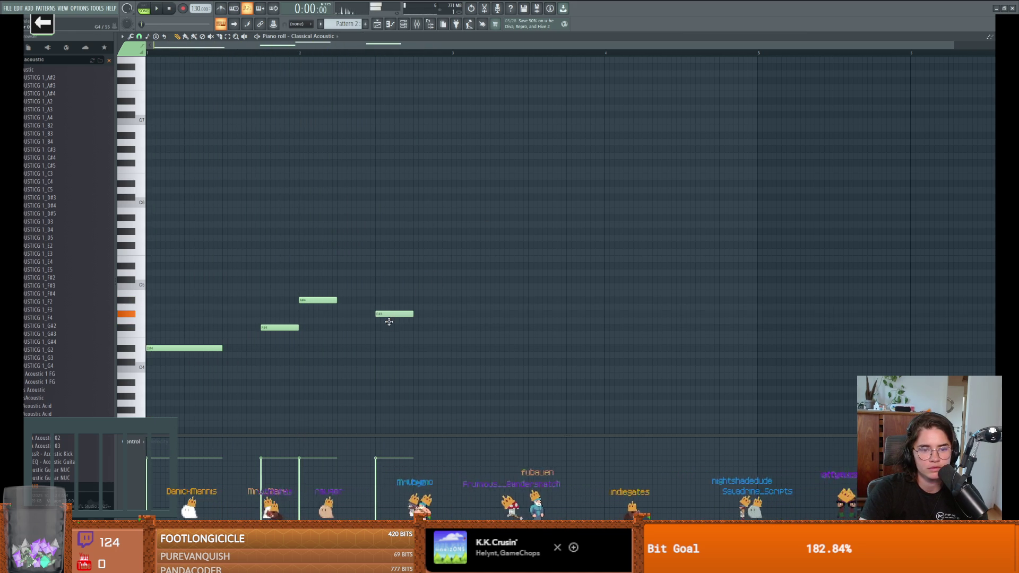
key(space)
Step: Add a D#4 note near the end, fine-tune its timing and lengthen it
click(418, 347)
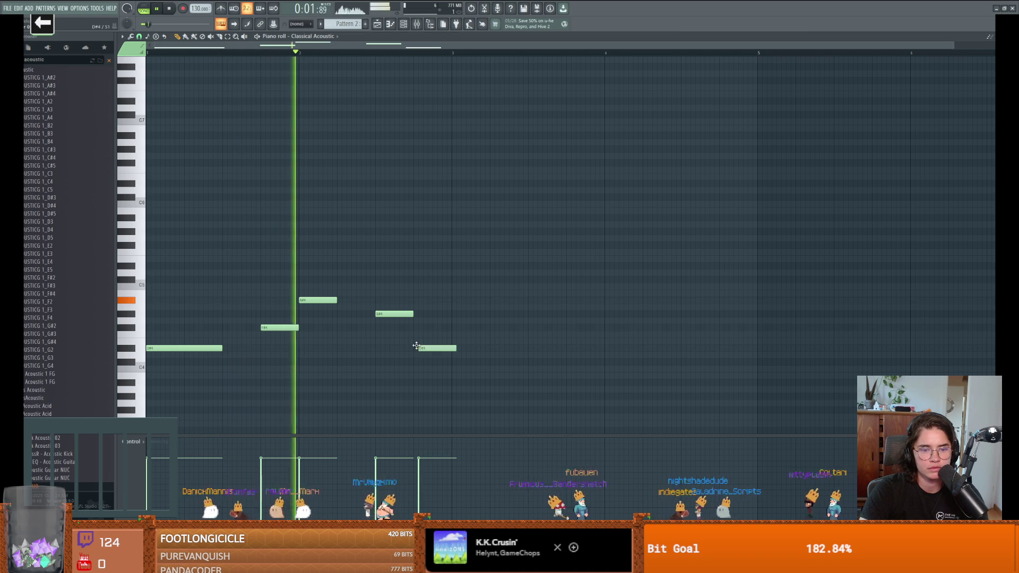
drag(416, 348, 412, 348)
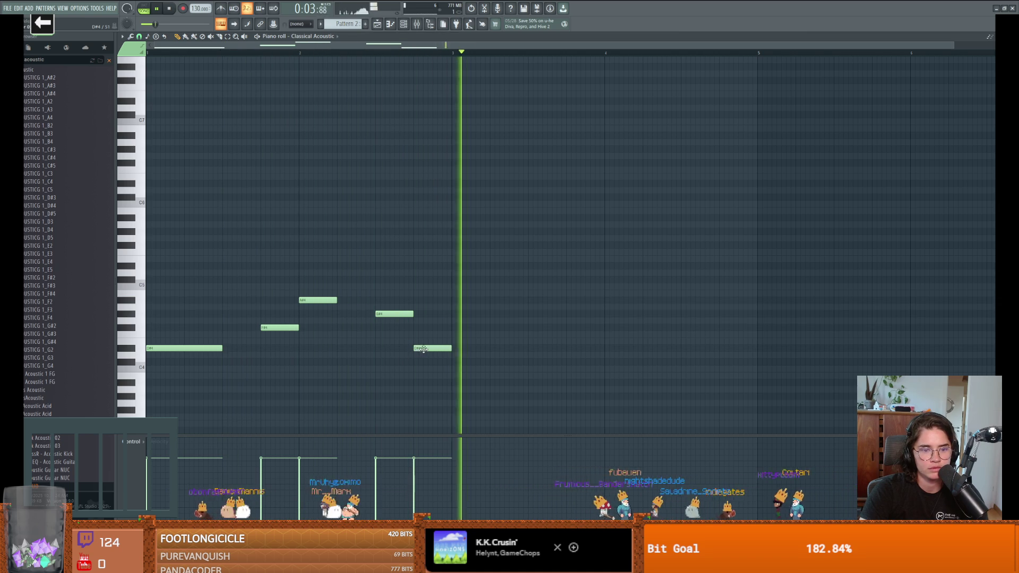
key(space)
drag(463, 350, 467, 349)
key(space)
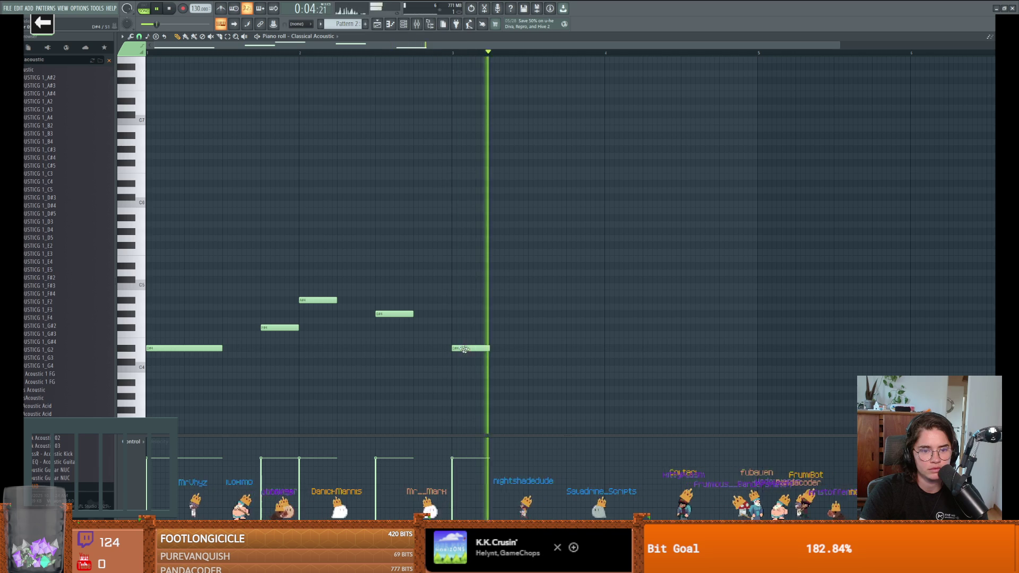
key(space)
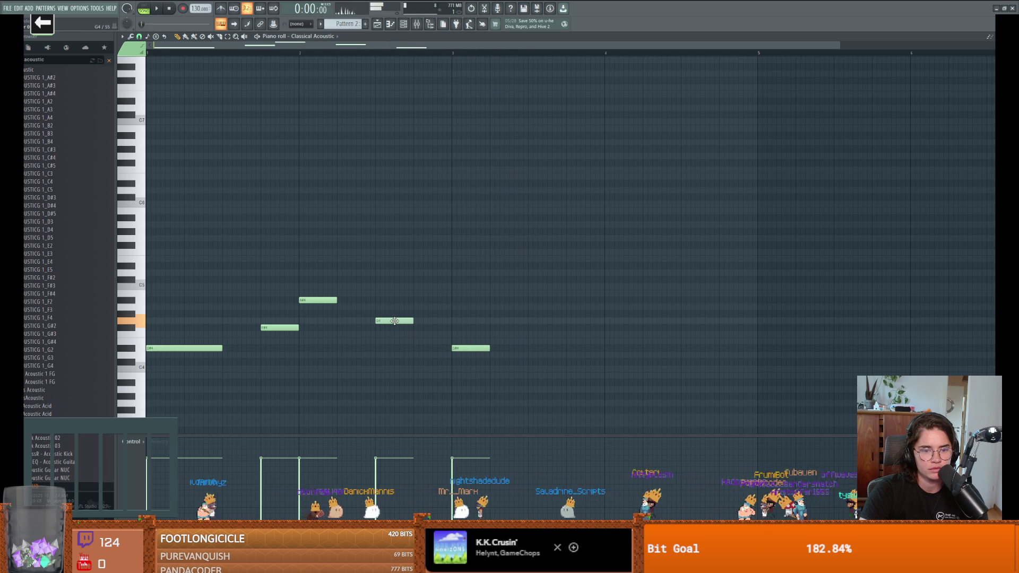
key(space)
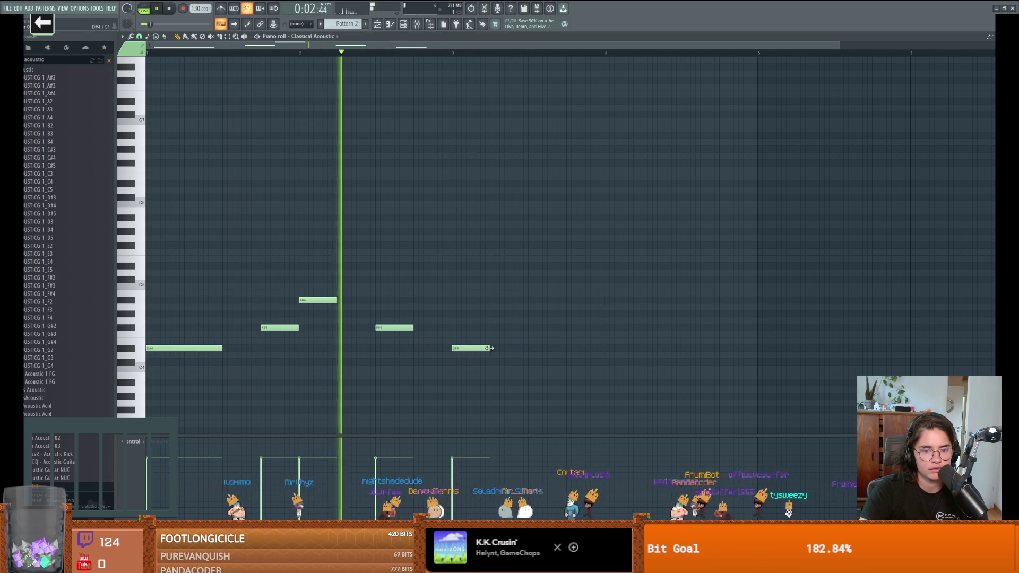
drag(491, 350, 603, 353)
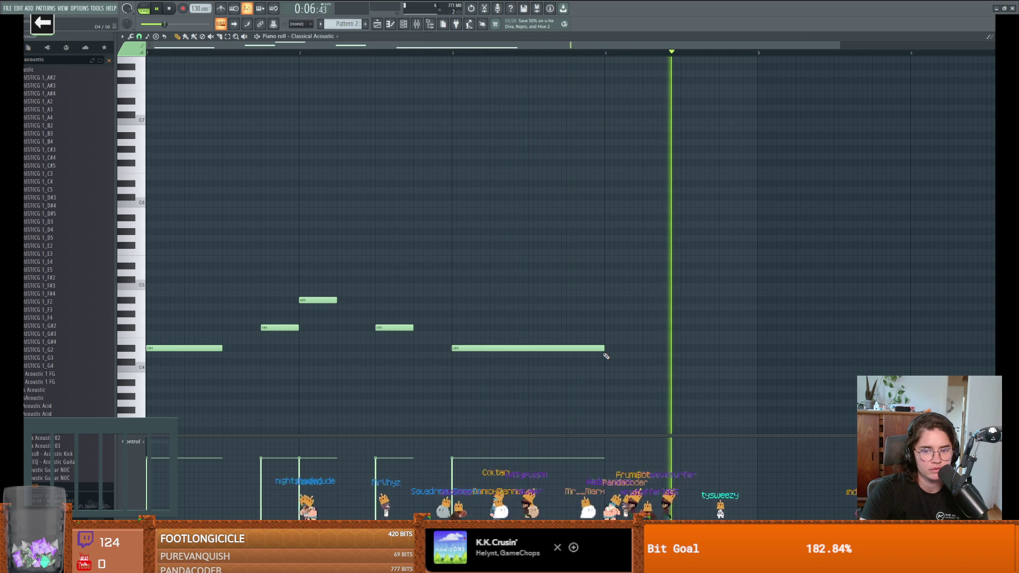
key(space)
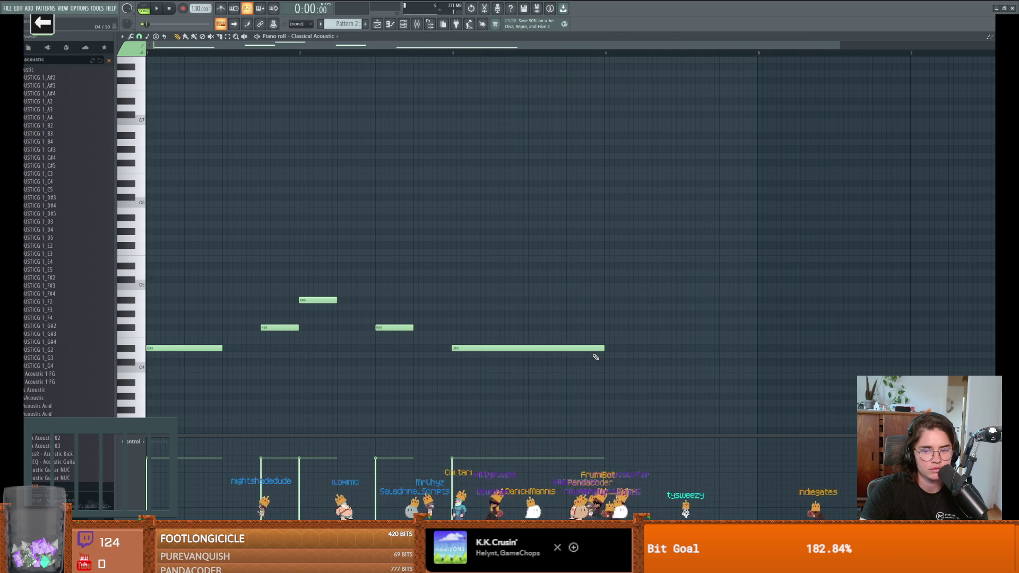
Step: Halve the long D#4, drop the bar-4 note to C4, and raise the last note to F4 slightly later
scroll(599, 356, right, 1)
scroll(599, 356, right, 1)
drag(549, 348, 470, 348)
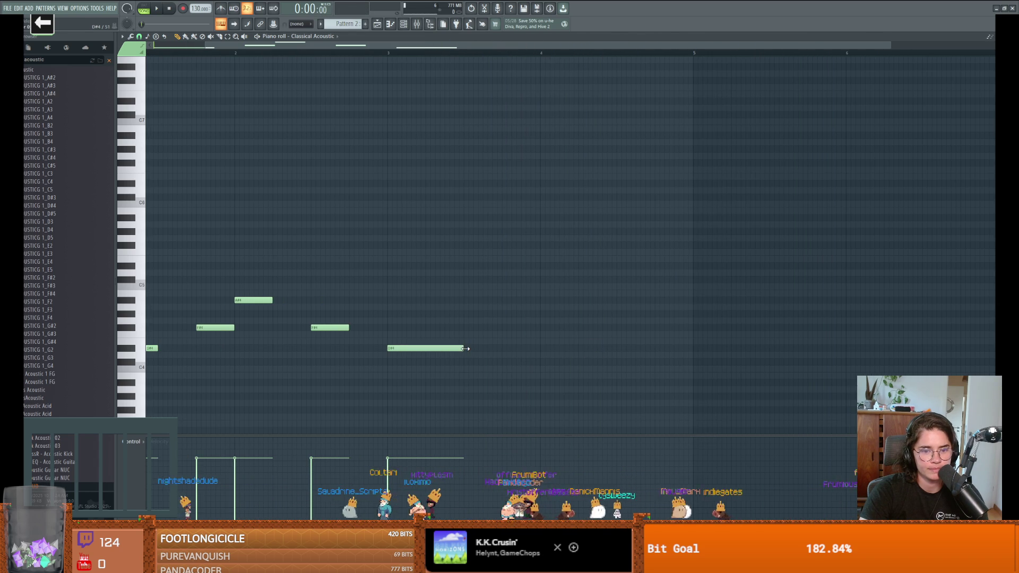
scroll(462, 347, left, 3)
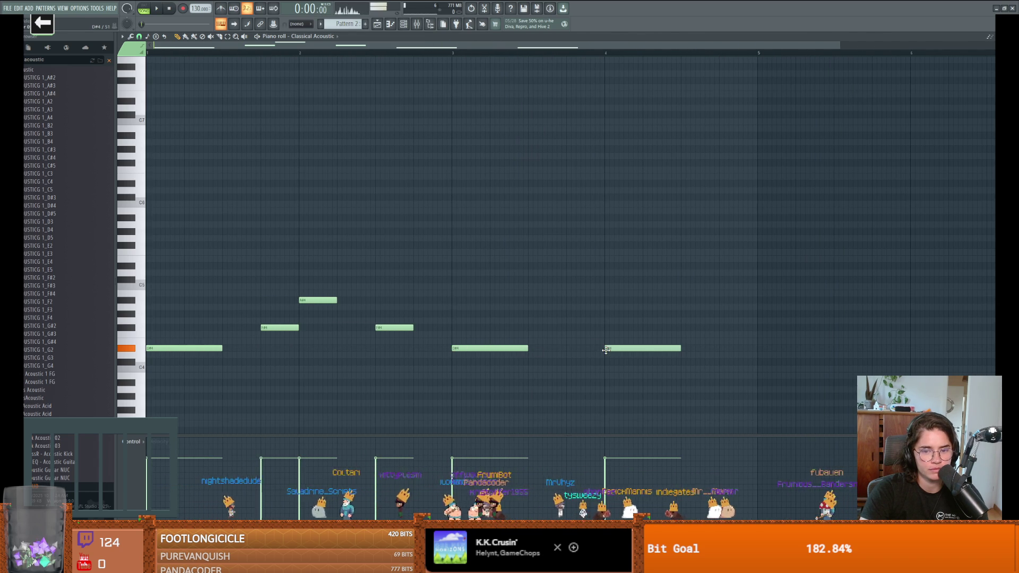
drag(606, 350, 606, 368)
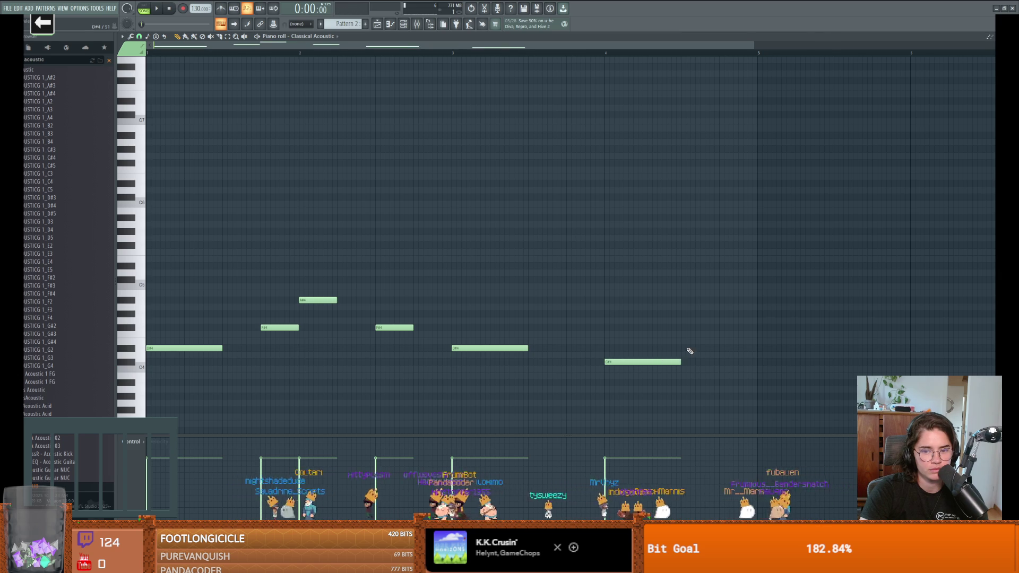
drag(683, 349, 712, 333)
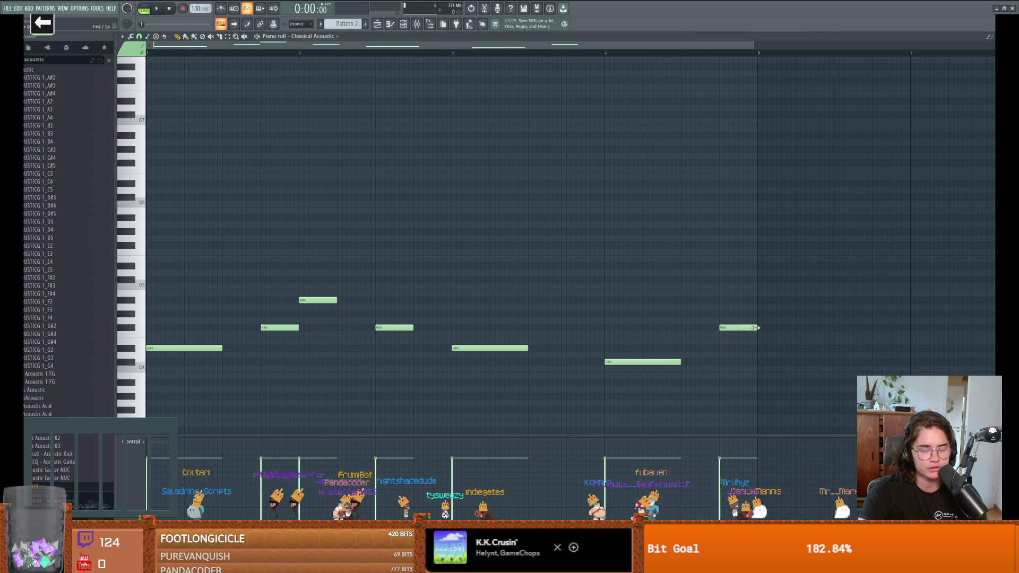
Step: Play the melody back and raise the bar 5 note one semitone
scroll(698, 358, down, 1)
key(space)
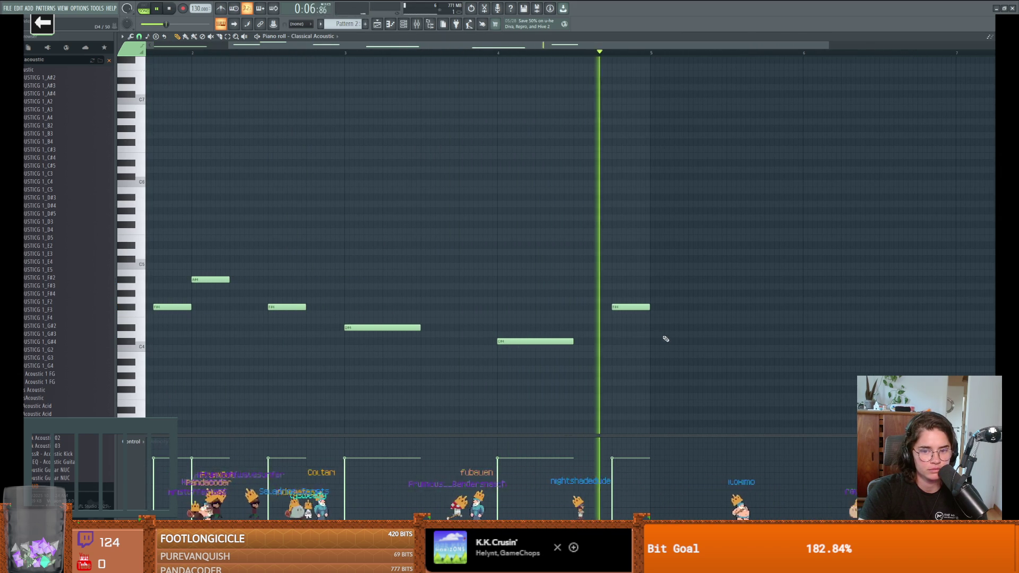
key(space)
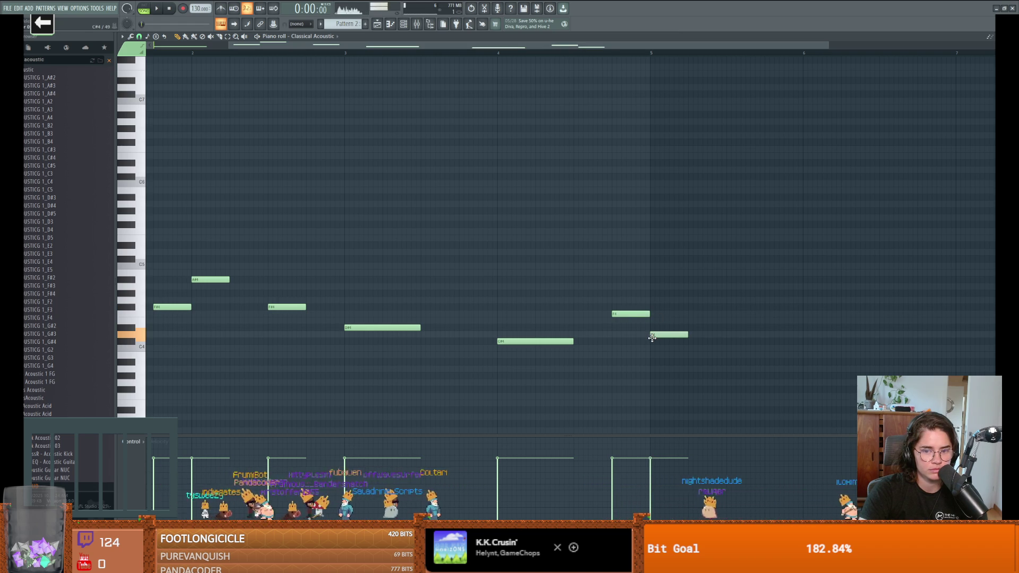
drag(652, 337, 655, 327)
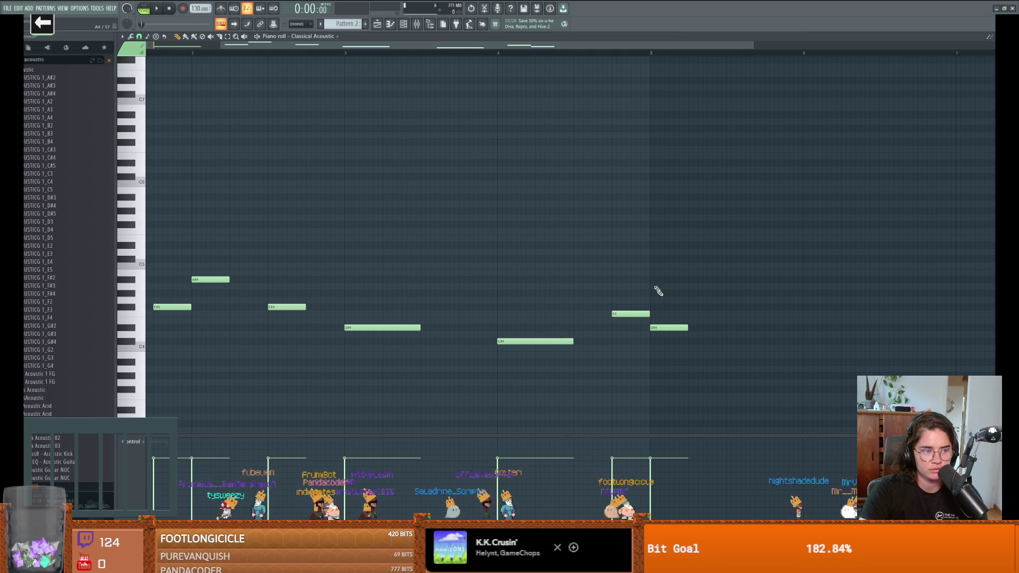
key(space)
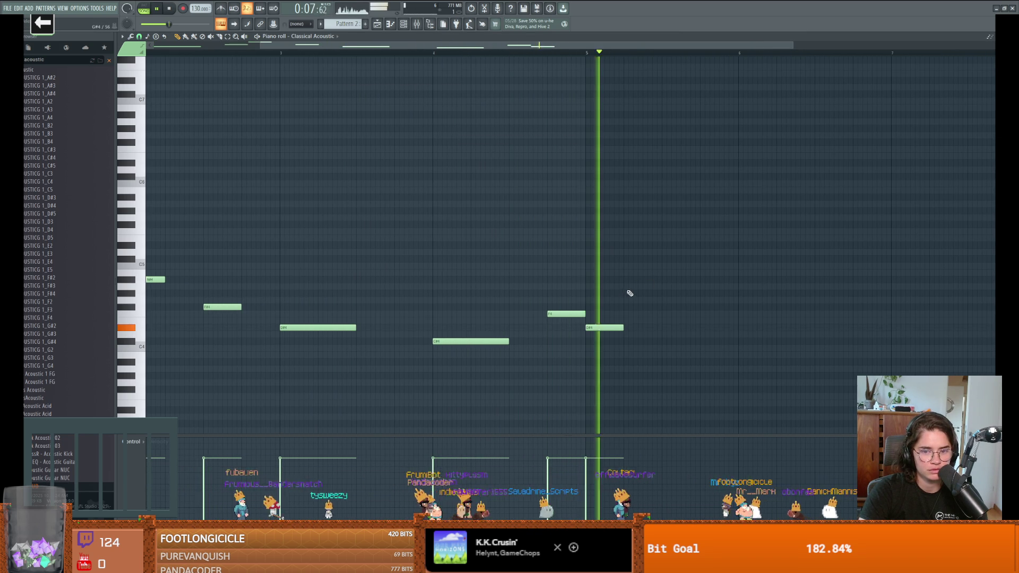
key(space)
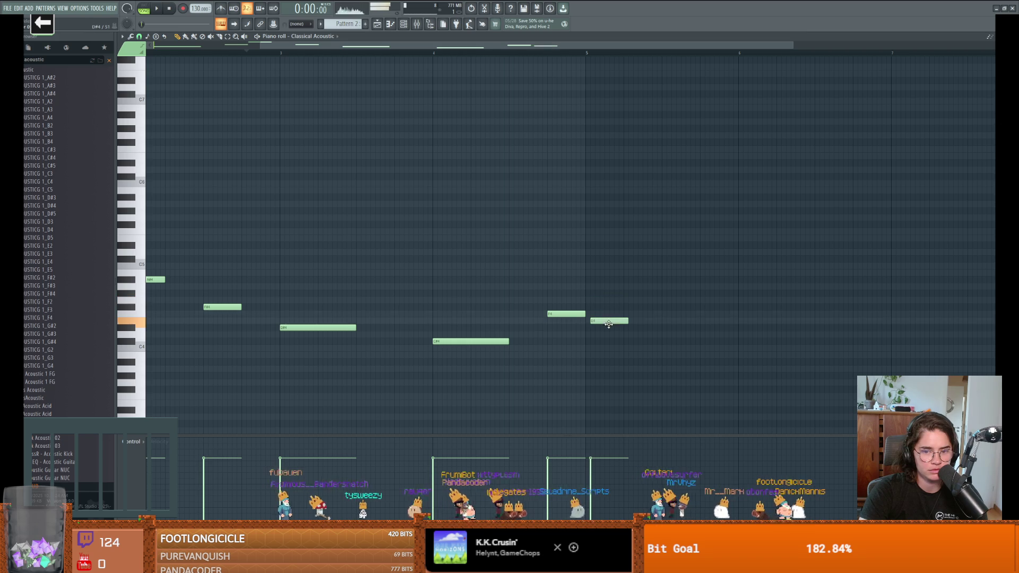
Step: Lower the E4 note to C#4 and raise the second G#4 note to A4
mouse_move(606, 329)
mouse_down()
mouse_move(605, 354)
mouse_move(605, 322)
mouse_up()
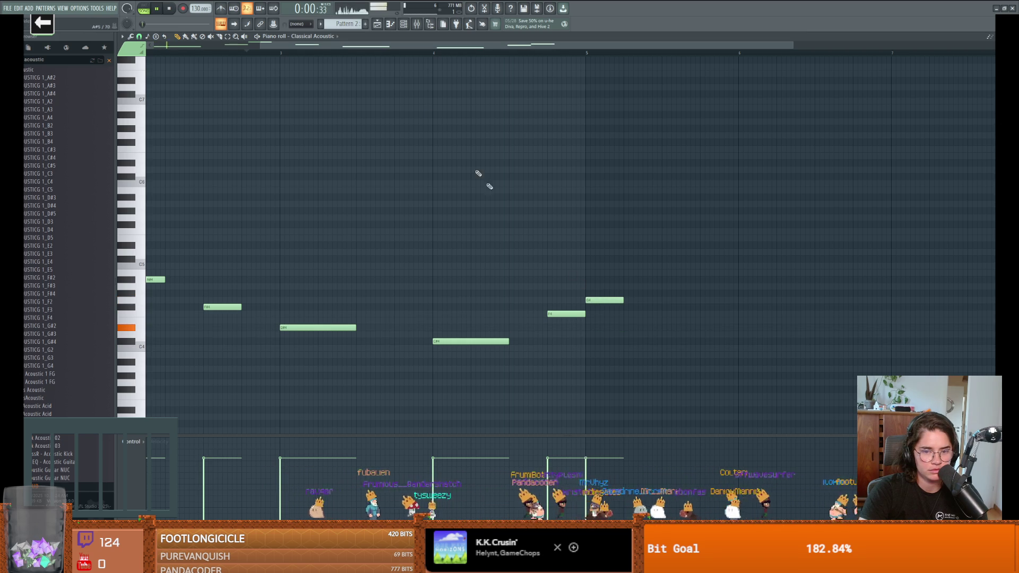
click(406, 53)
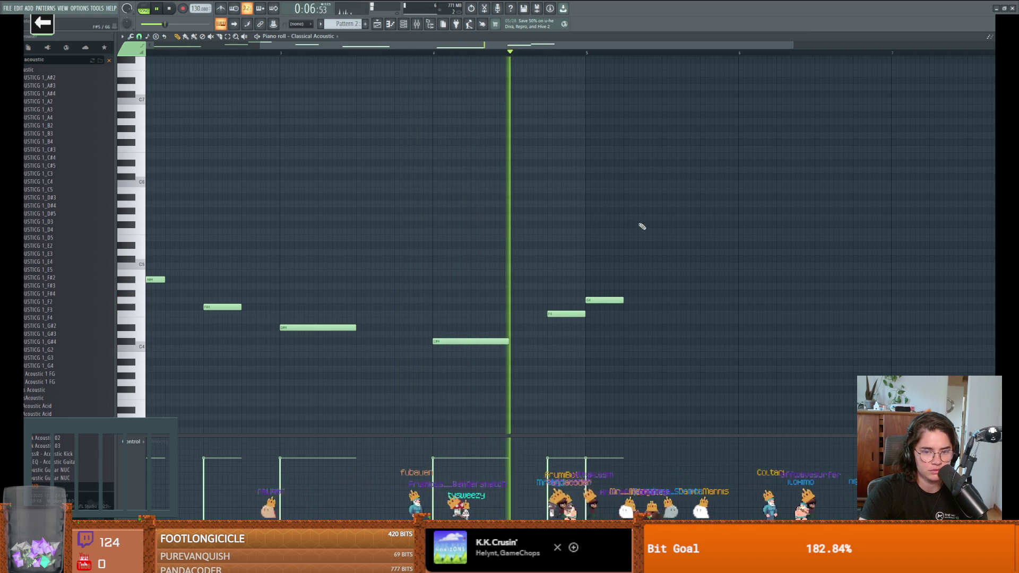
key(space)
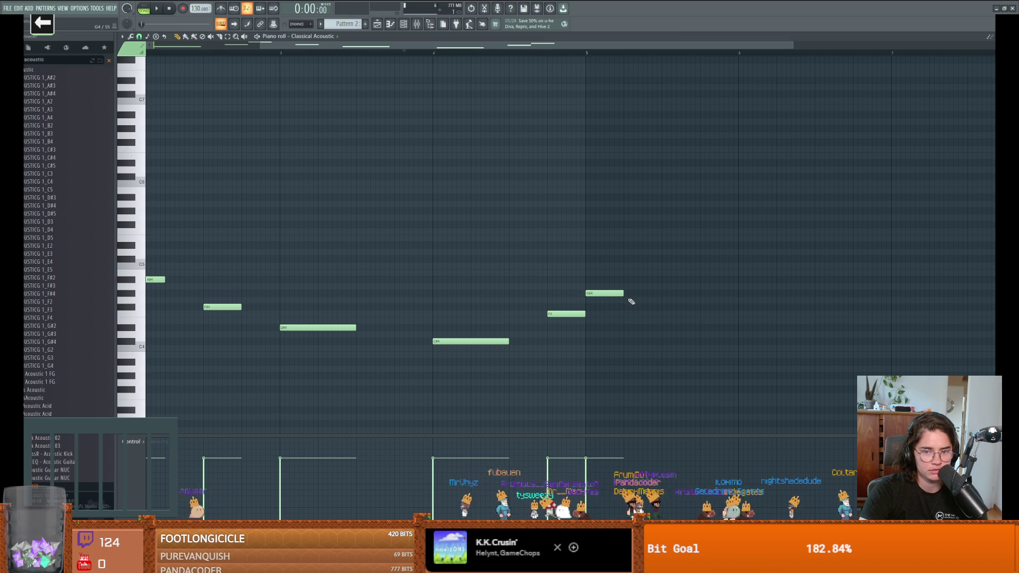
mouse_move(634, 290)
mouse_down()
mouse_move(632, 281)
mouse_move(632, 314)
mouse_up()
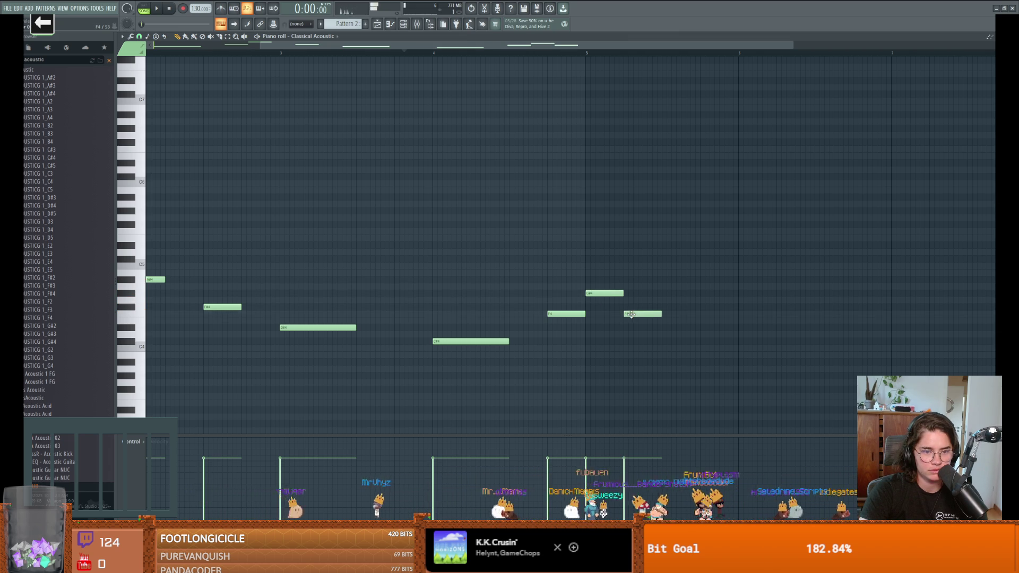
scroll(632, 313, left, 3)
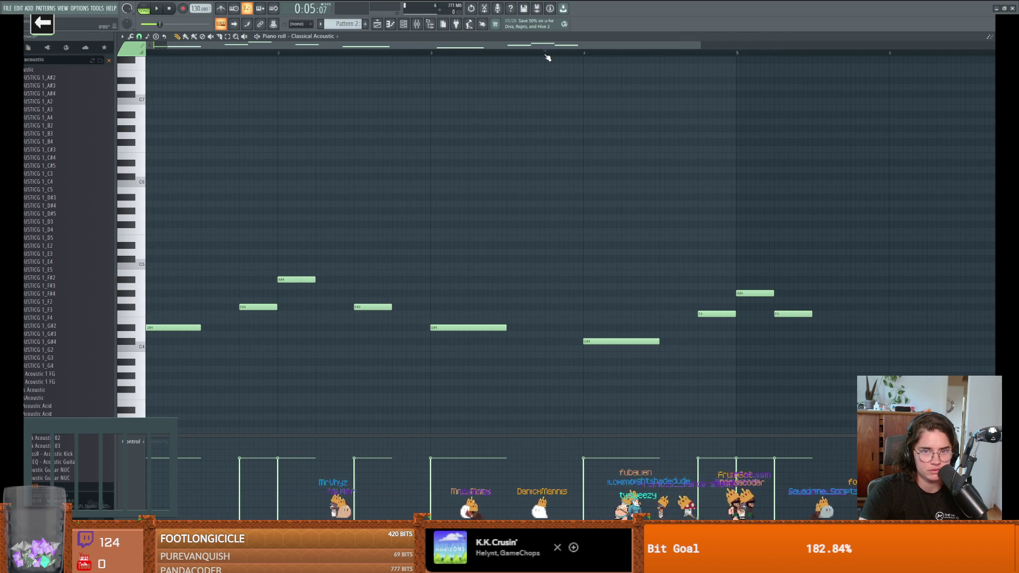
Step: Audition the new ending and add two notes after the last melody notes
key(space)
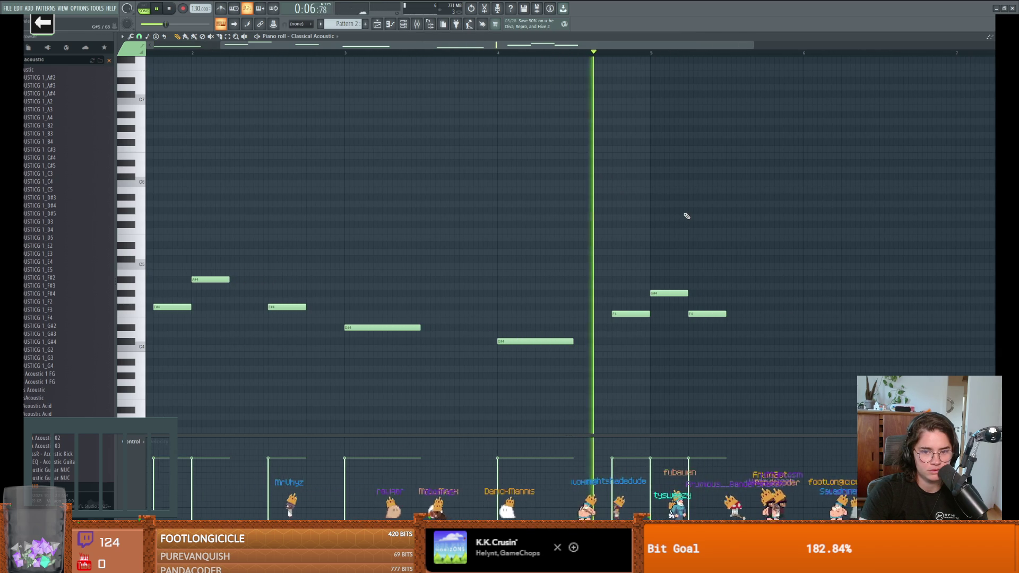
key(space)
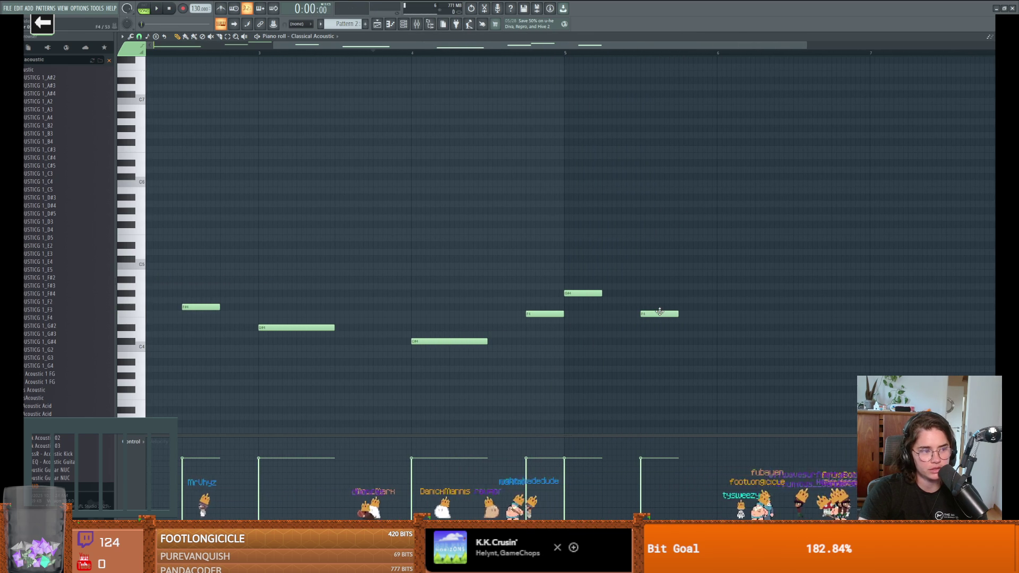
key(space)
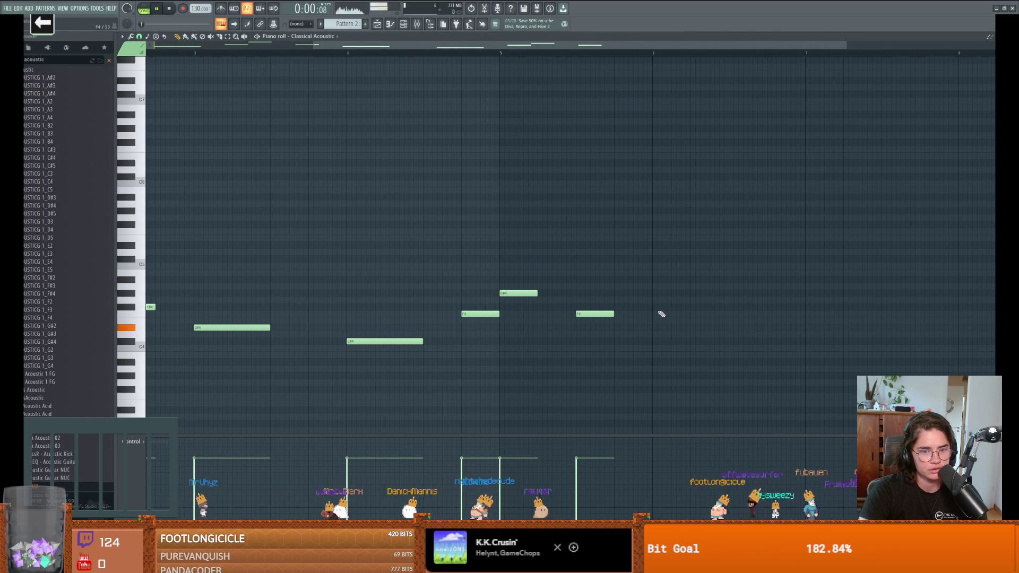
key(space)
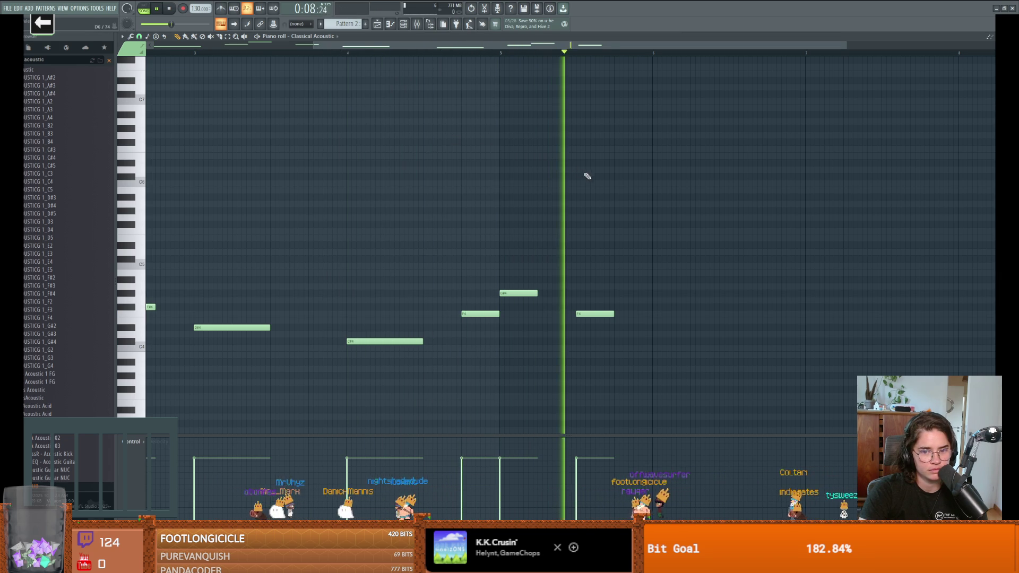
key(space)
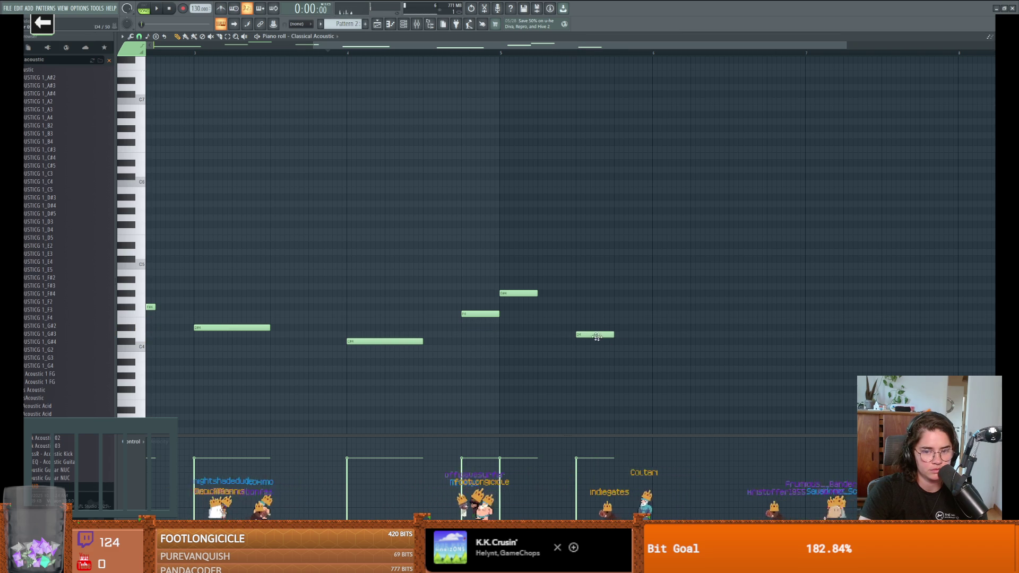
drag(658, 368, 652, 333)
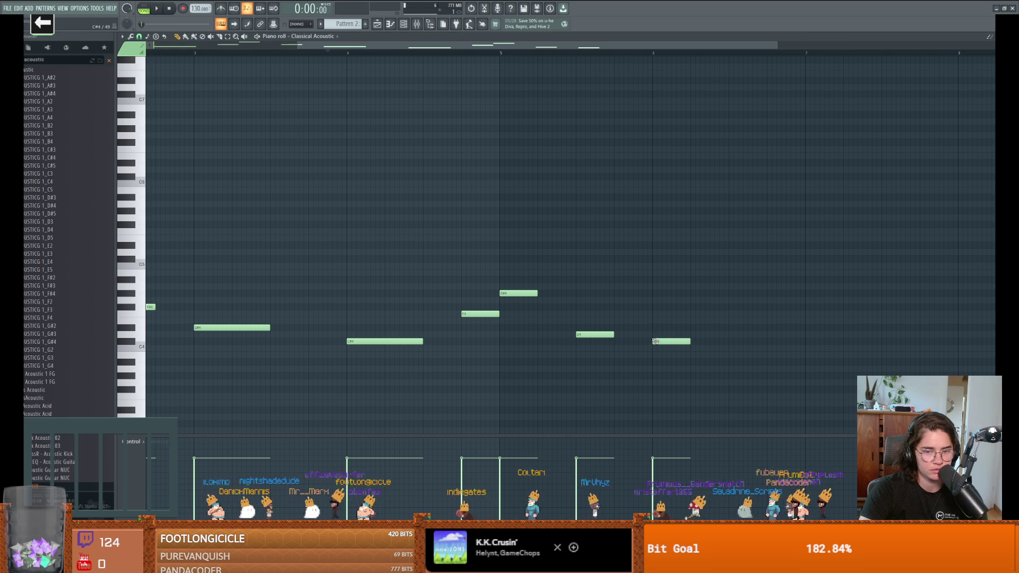
drag(627, 364, 613, 363)
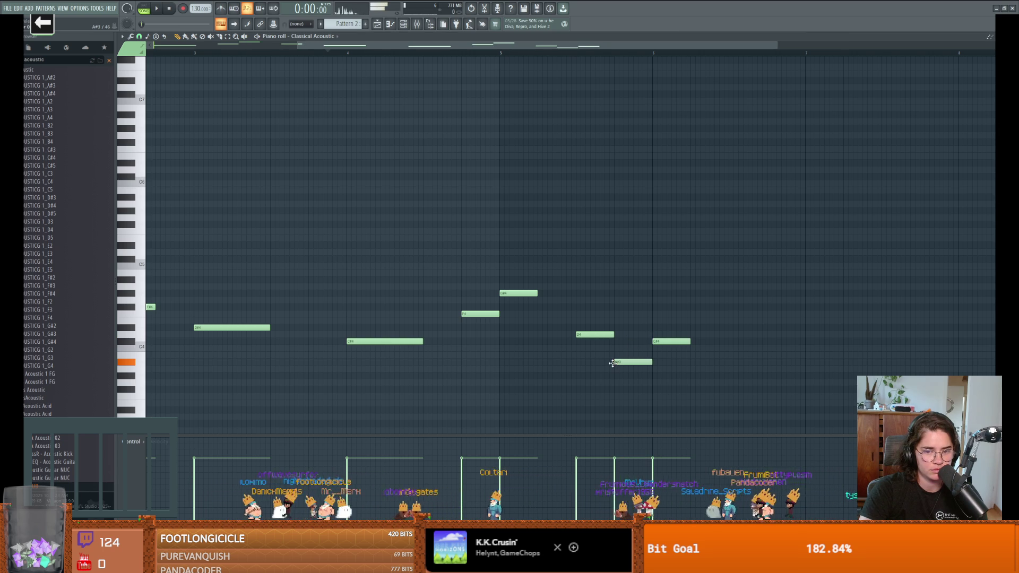
Step: Delete the C#4 note and shift the A#3 note slightly later
right_click(659, 342)
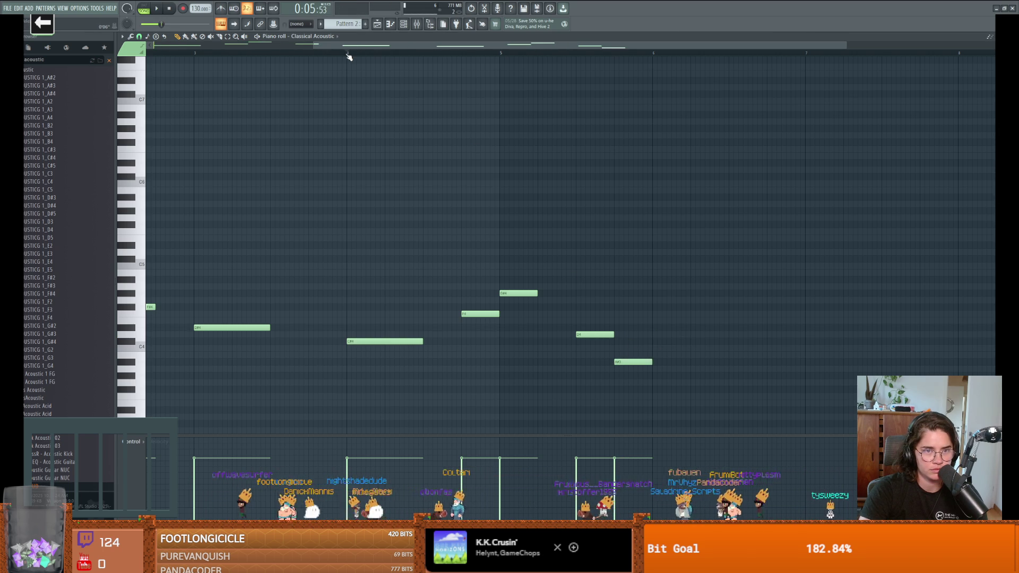
key(space)
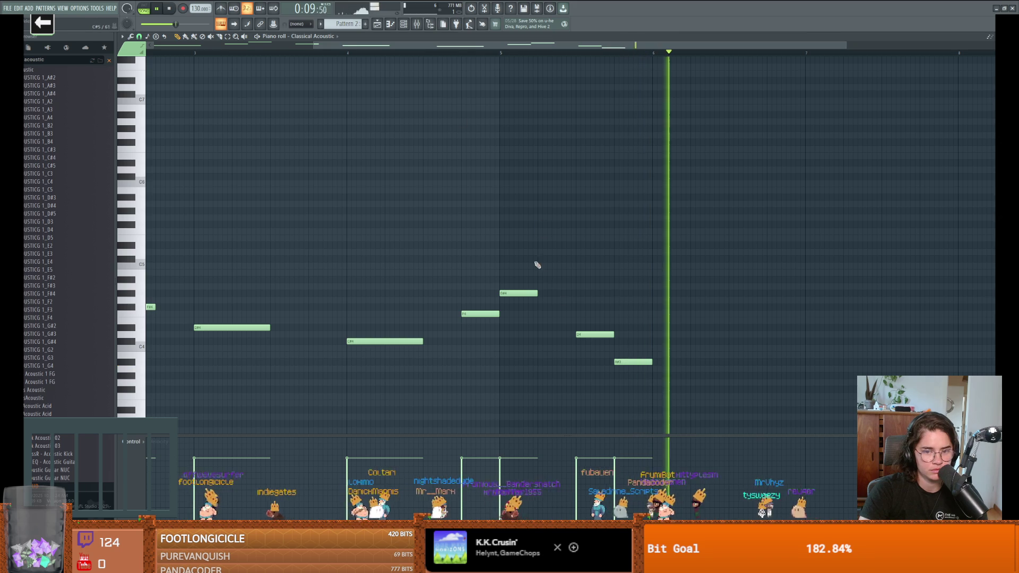
key(space)
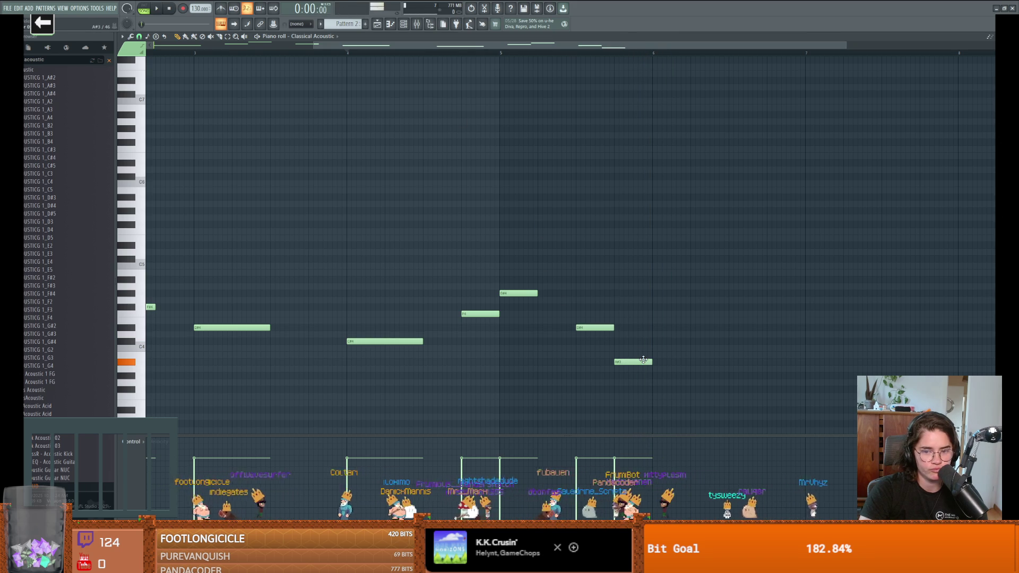
drag(674, 361, 686, 362)
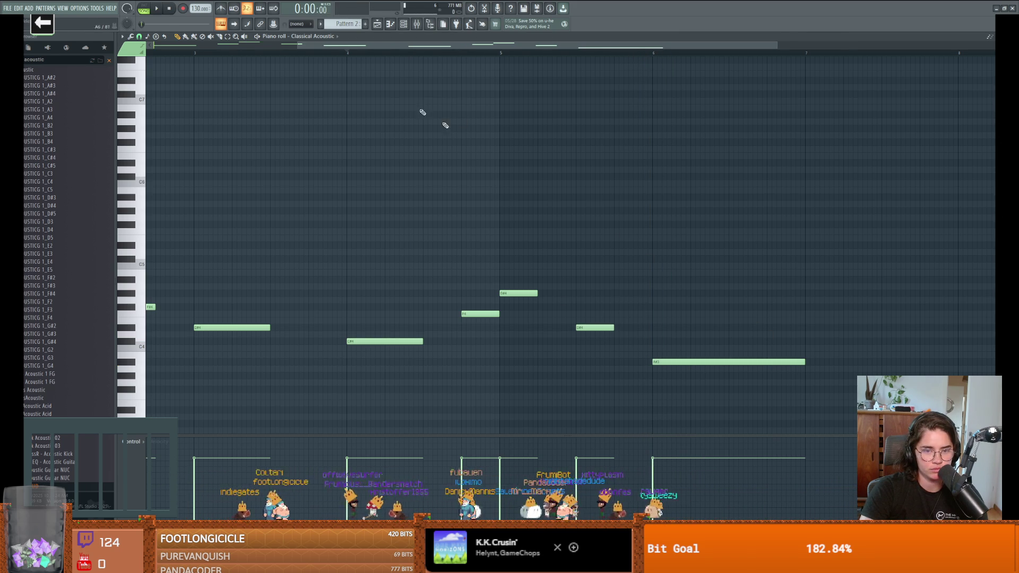
key(space)
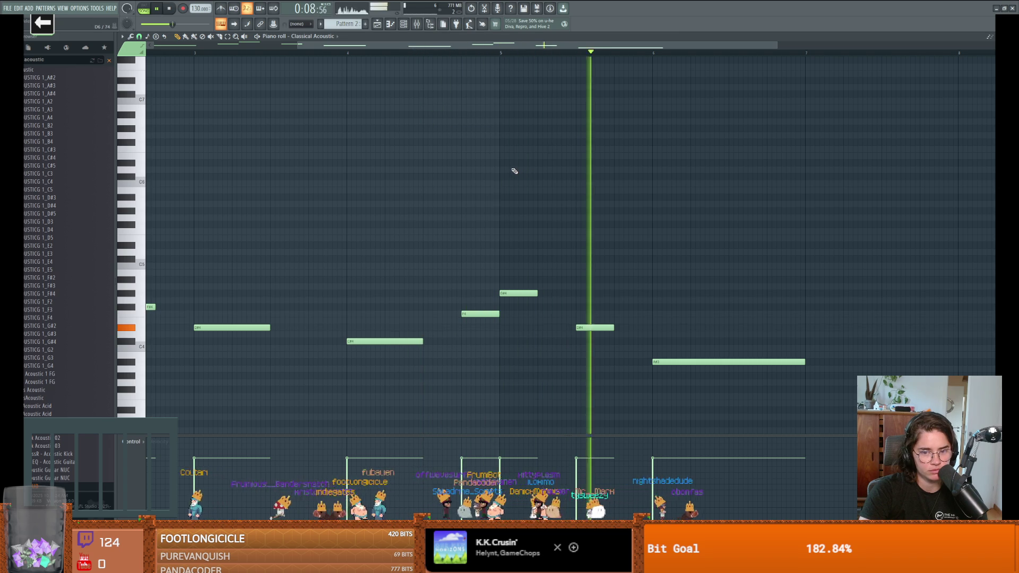
key(space)
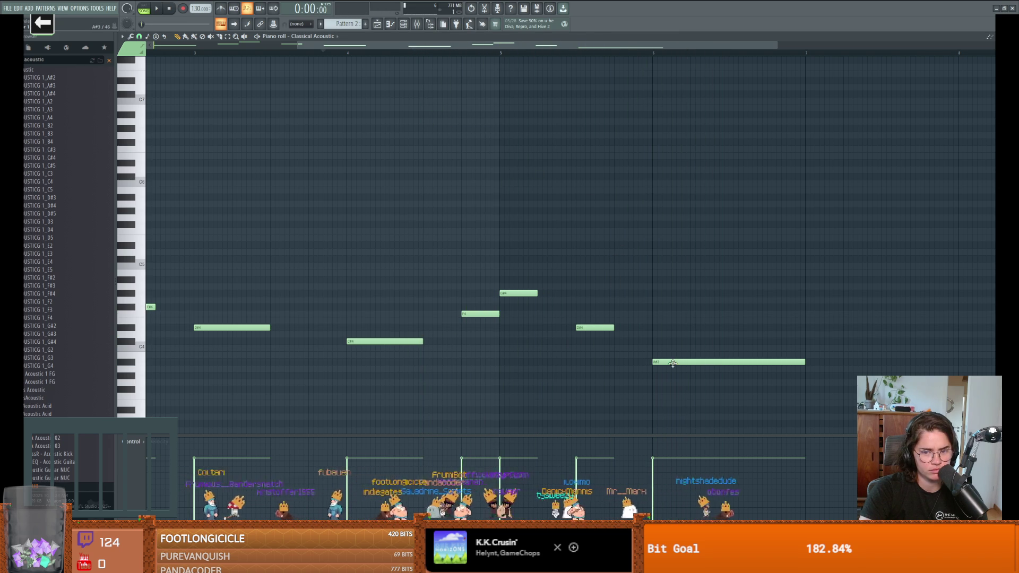
Step: Raise the A#3 note to B3 and lower the D#4 note to C#4
drag(672, 362, 673, 356)
key(space)
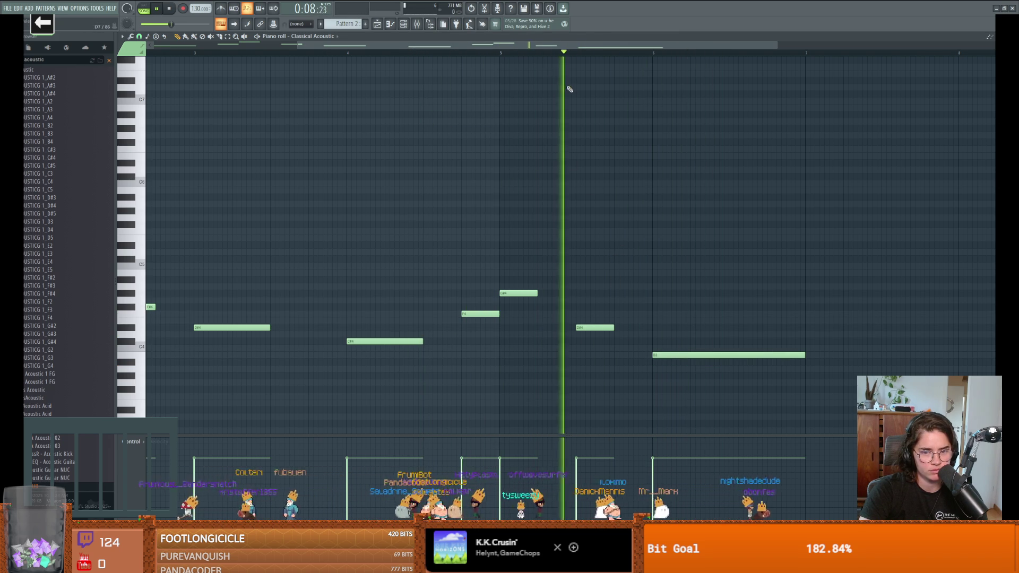
key(space)
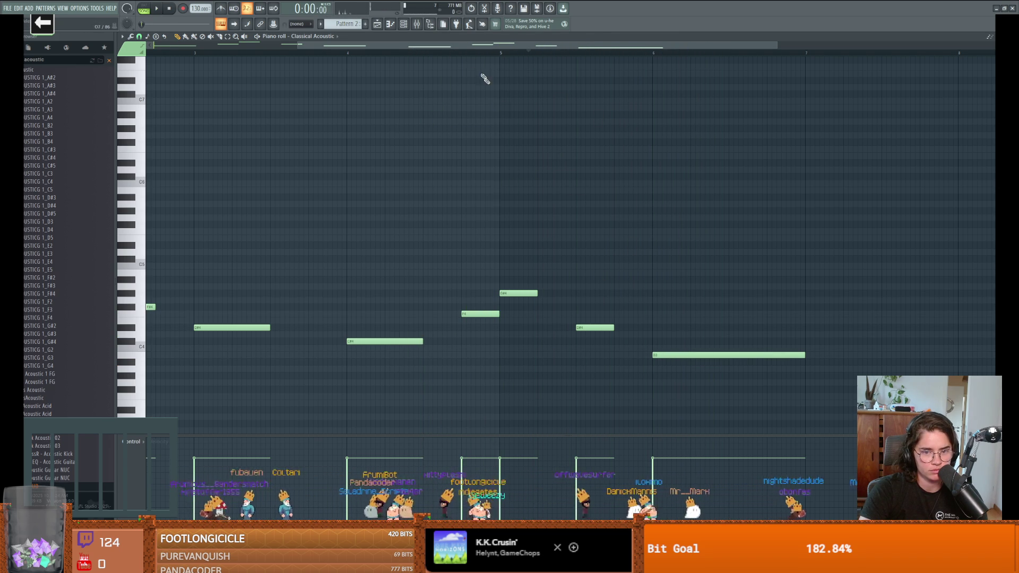
key(space)
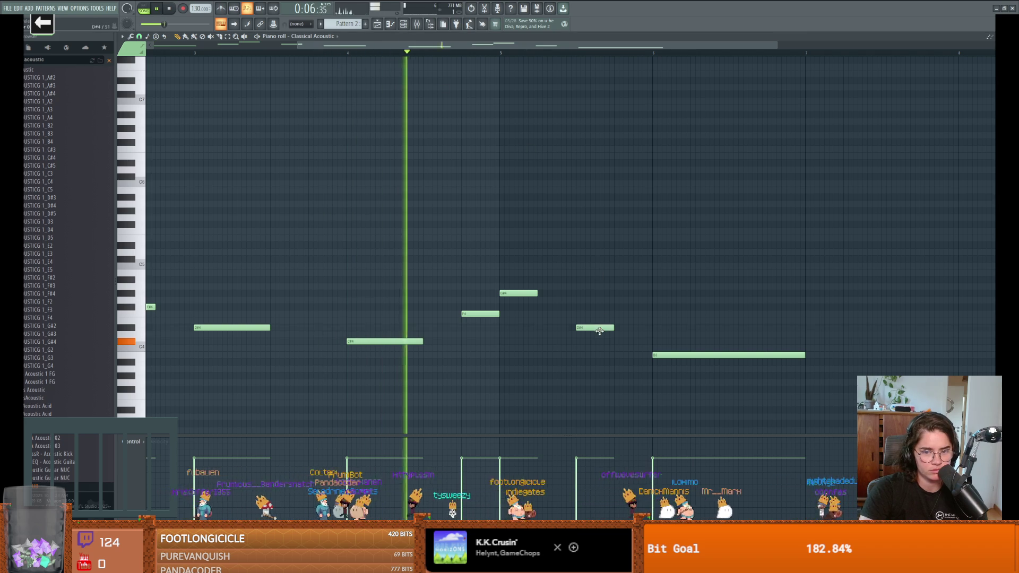
drag(596, 328, 600, 344)
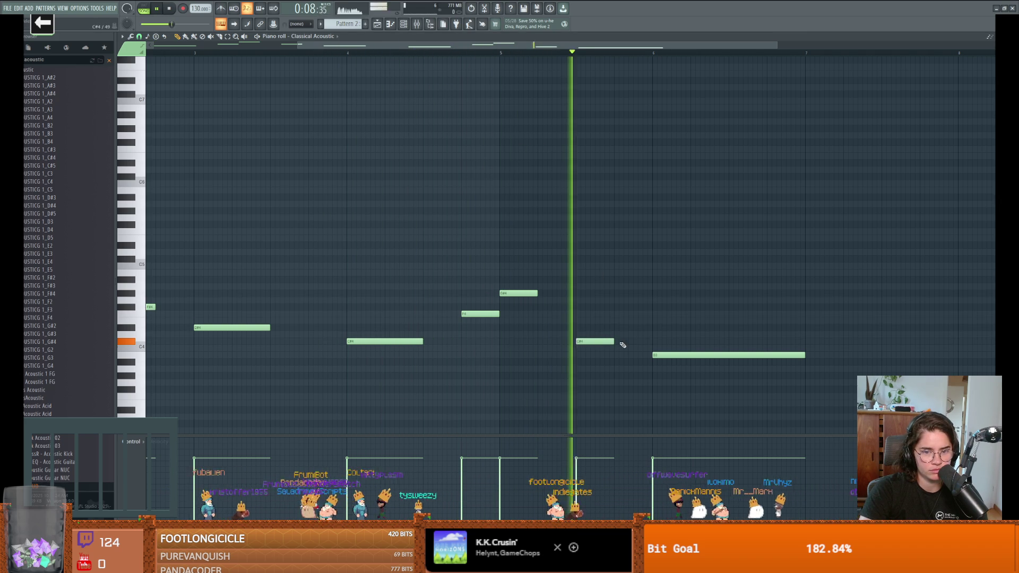
key(space)
Step: Try the final long note at C4, then settle it on A#3 and play the ending
mouse_move(677, 354)
mouse_down()
mouse_move(677, 381)
mouse_move(675, 343)
mouse_up()
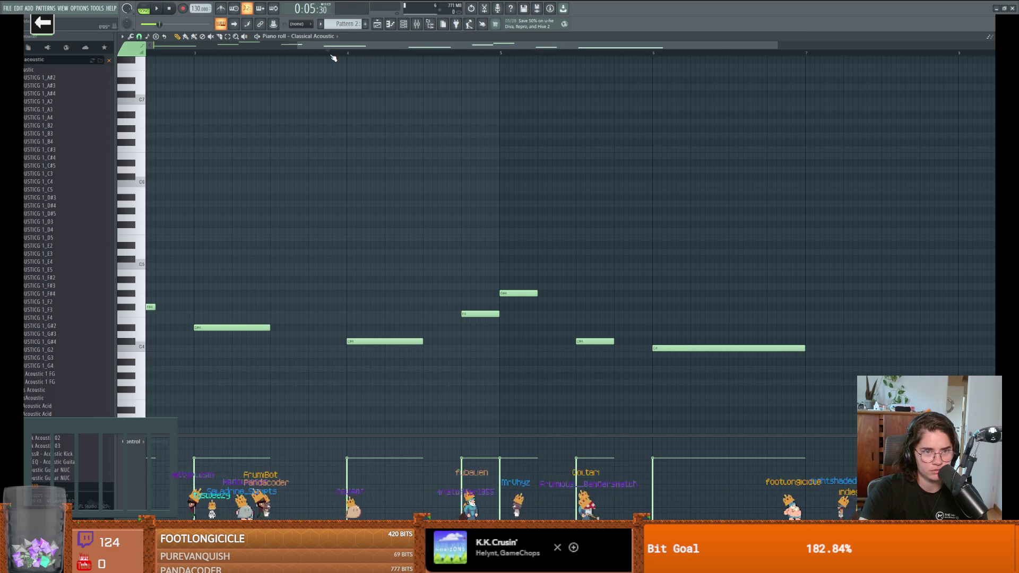
key(space)
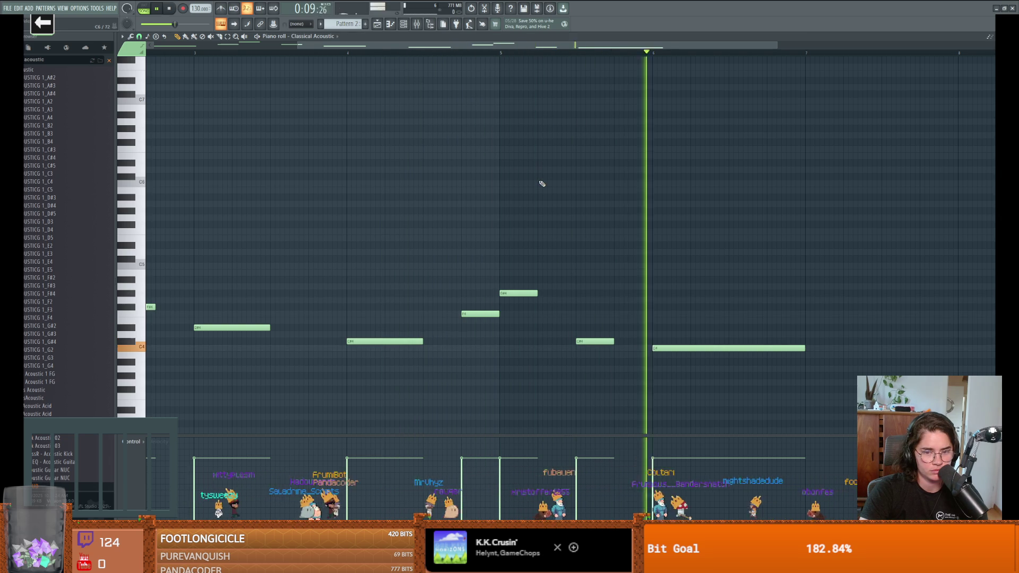
key(space)
drag(661, 347, 662, 355)
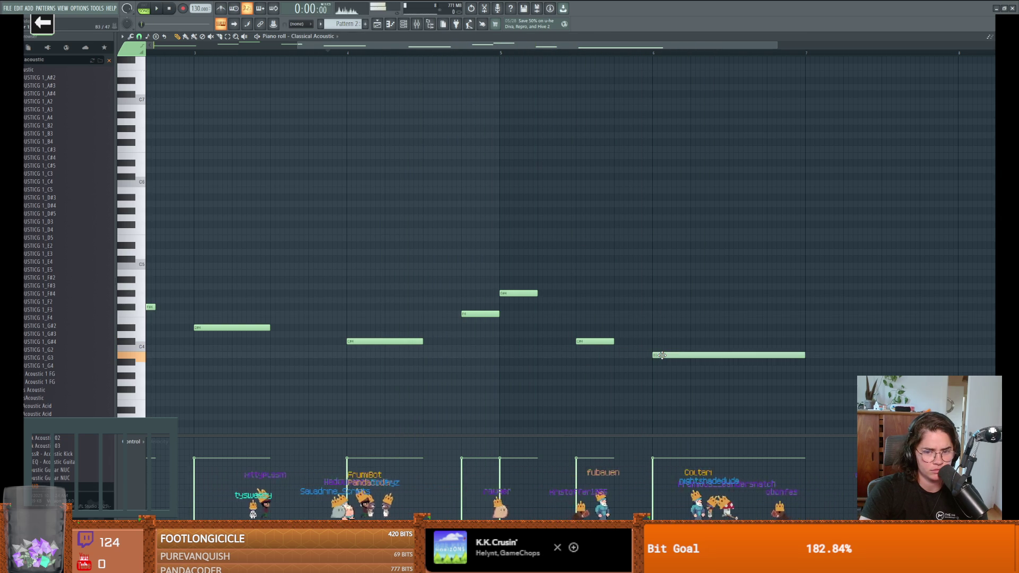
key(space)
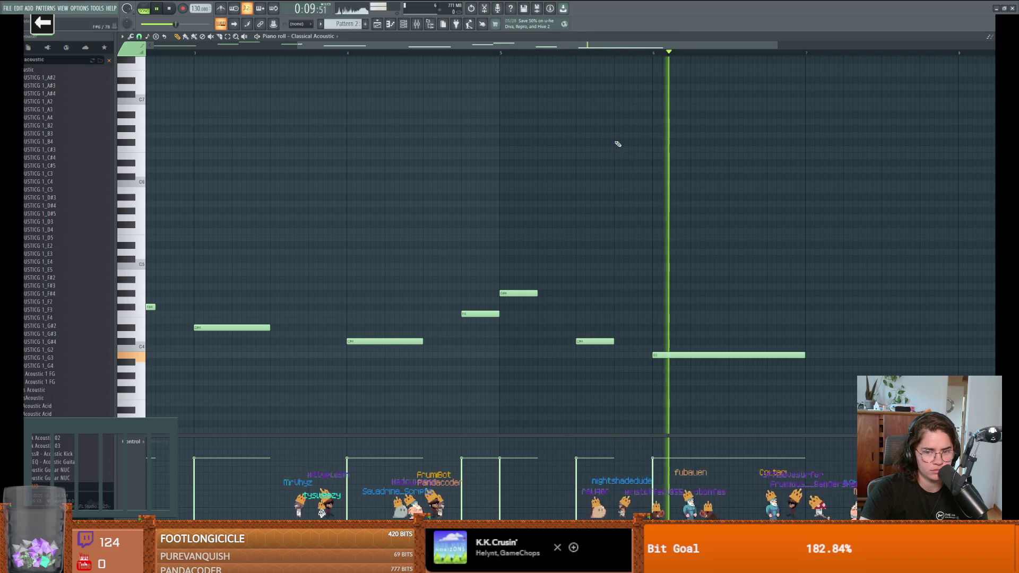
key(space)
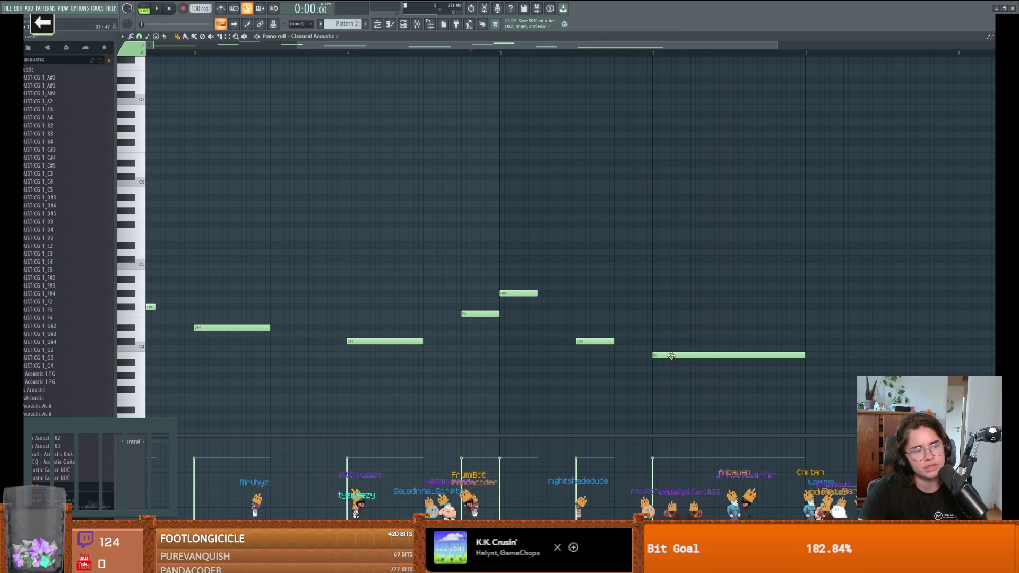
drag(671, 363, 671, 370)
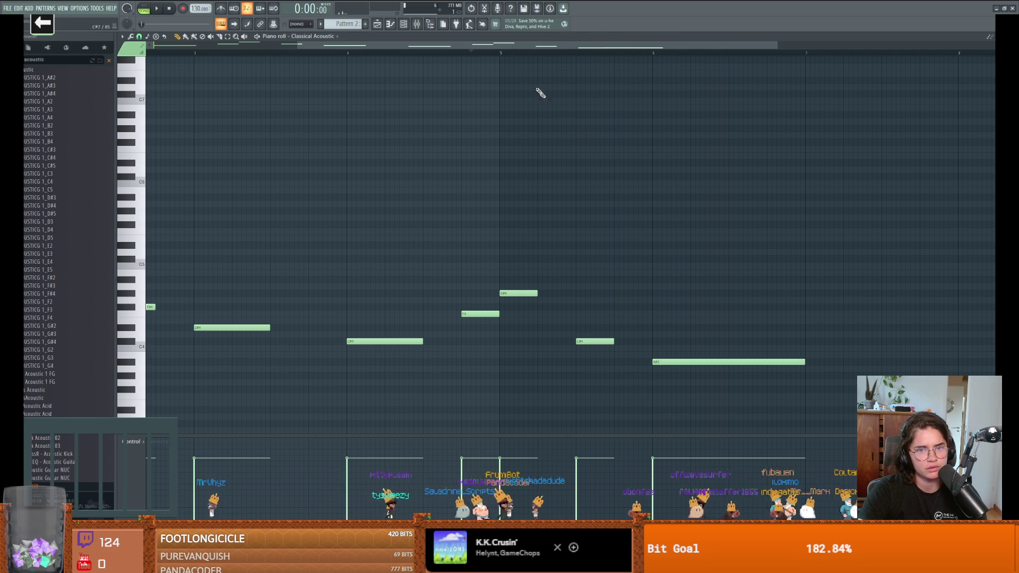
click(448, 53)
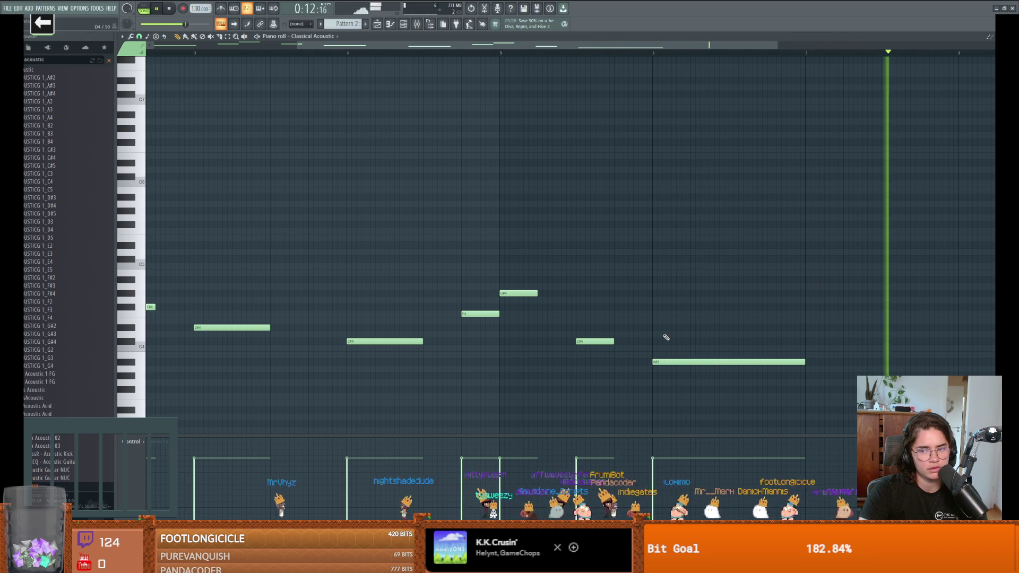
key(space)
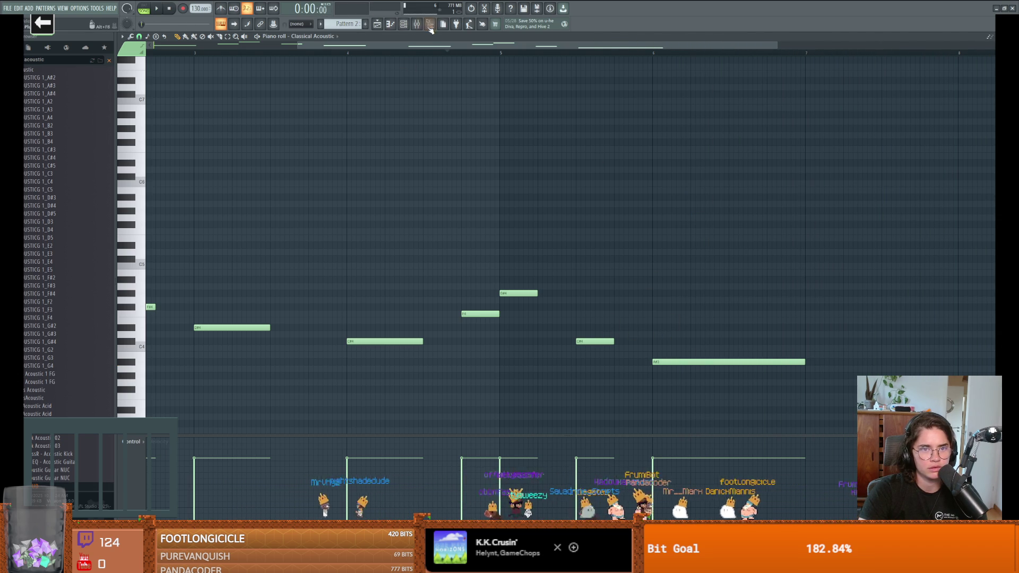
Step: Switch to the Playlist and close the Channel rack
key(F6)
key(F5)
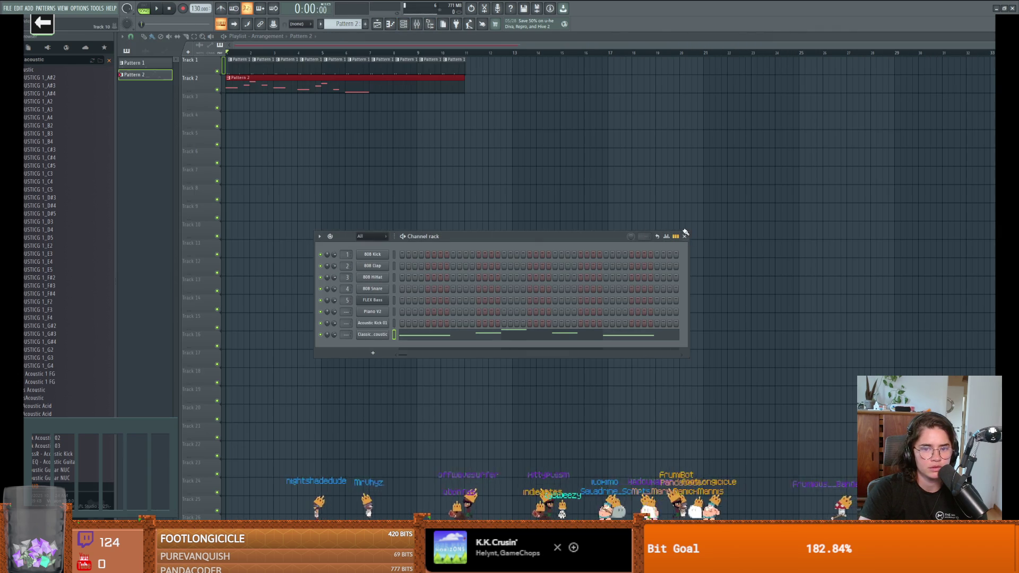
click(681, 236)
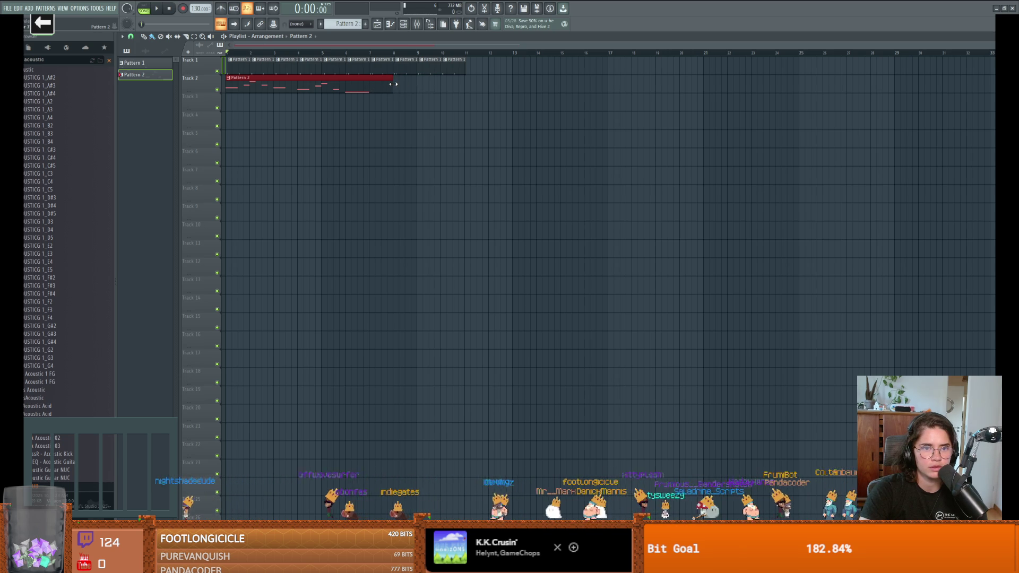
key(F7)
key(F5)
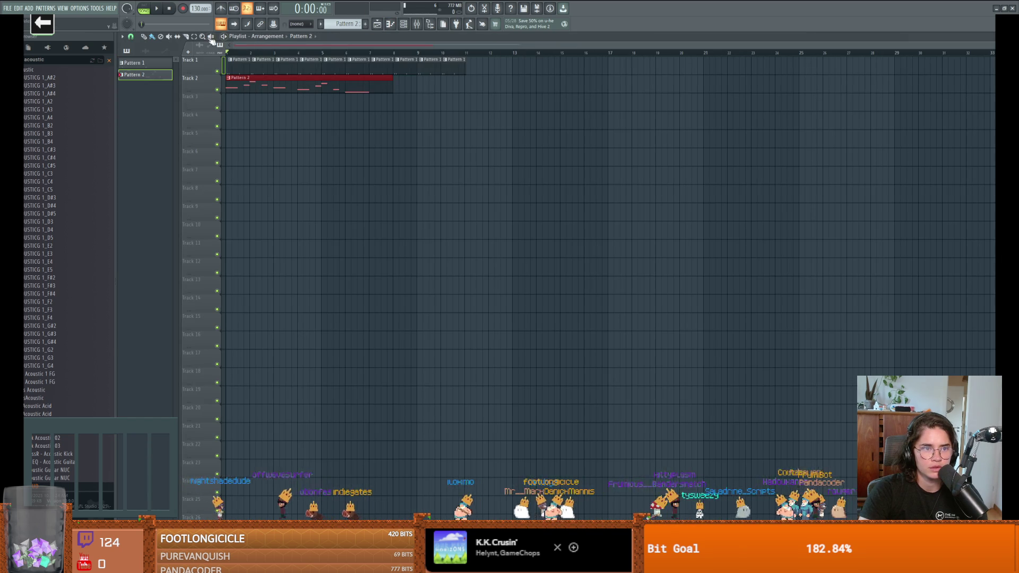
Step: Paint two more Pattern 2 clips on Track 2 and erase Pattern 1 clips from bar 12 onward
drag(398, 87, 665, 89)
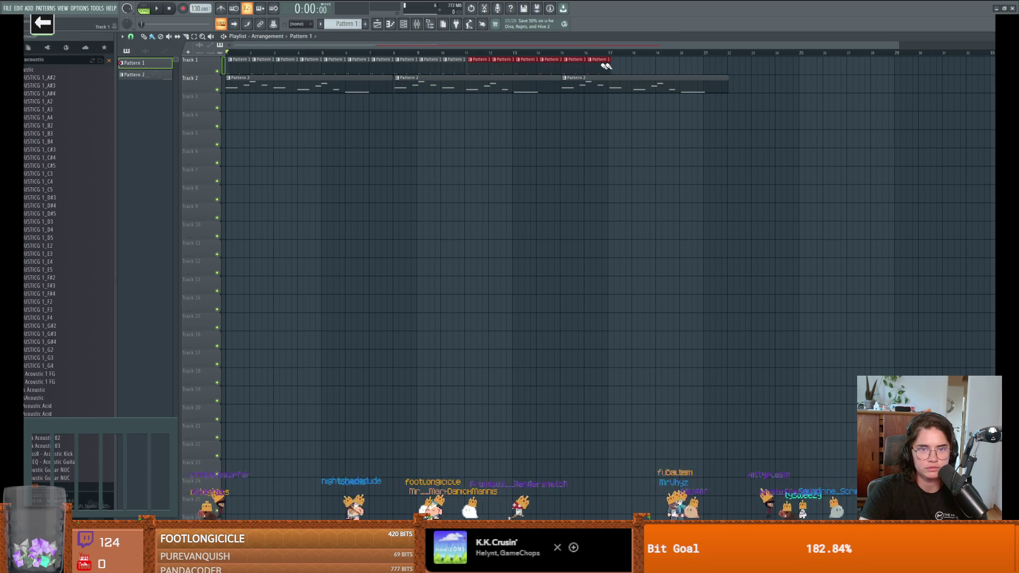
drag(691, 65, 505, 69)
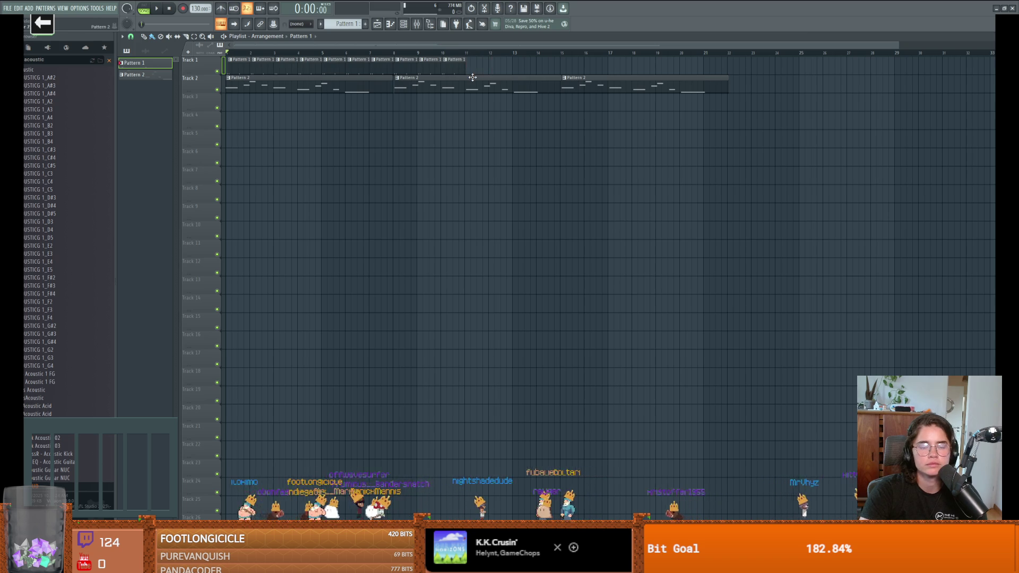
scroll(477, 75, up, 2)
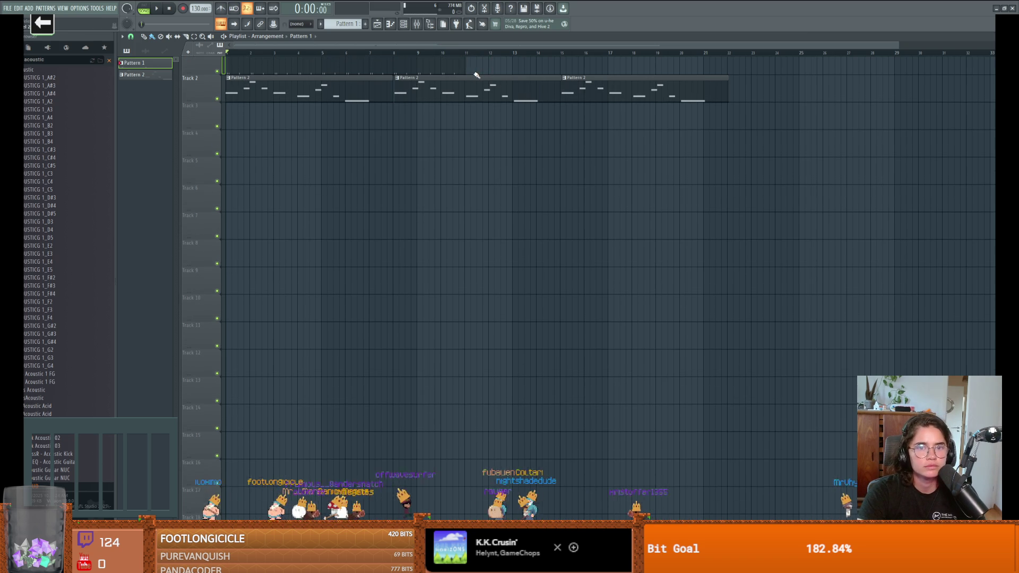
scroll(477, 75, up, 2)
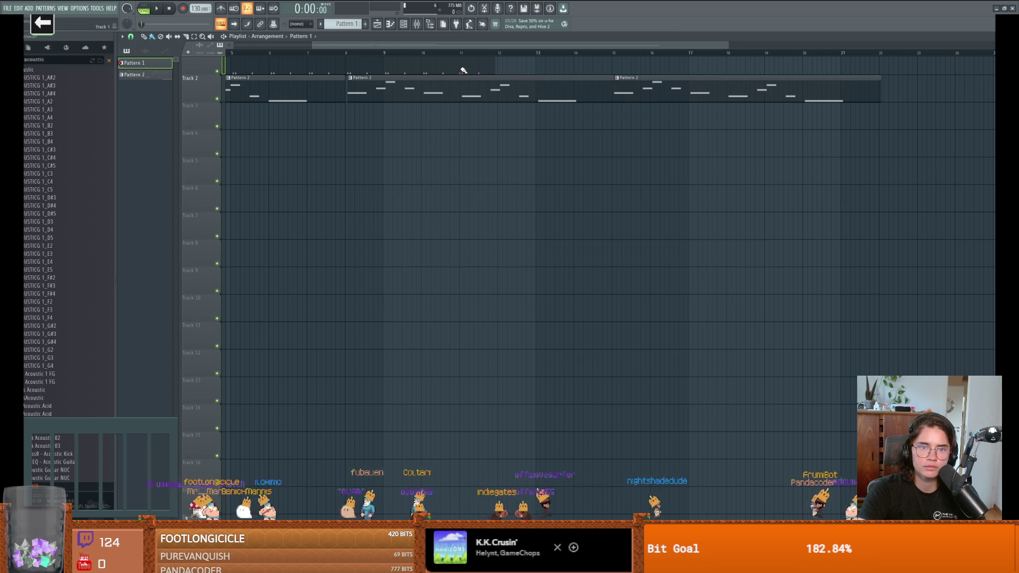
drag(609, 61, 850, 64)
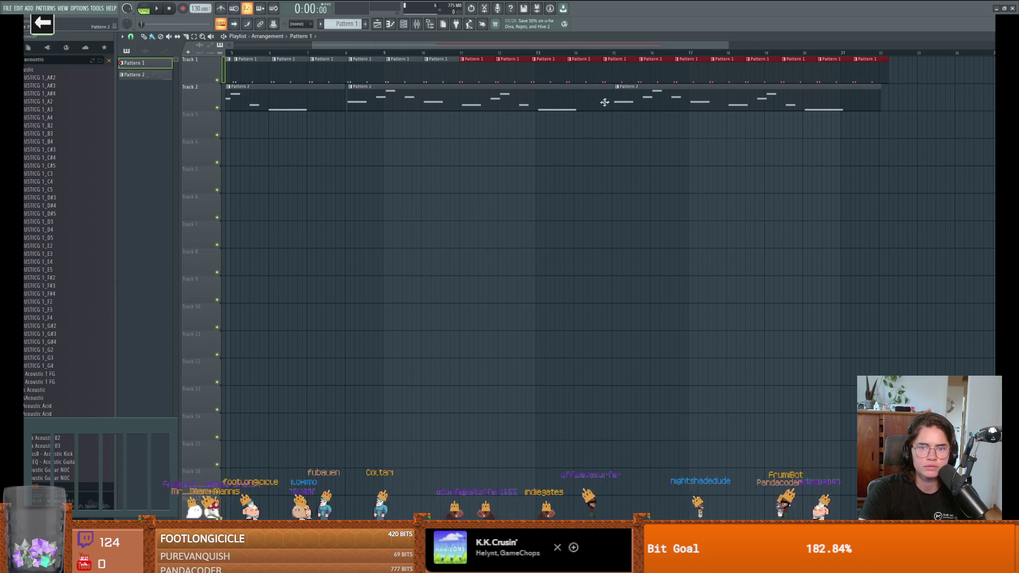
key(ctrl+z)
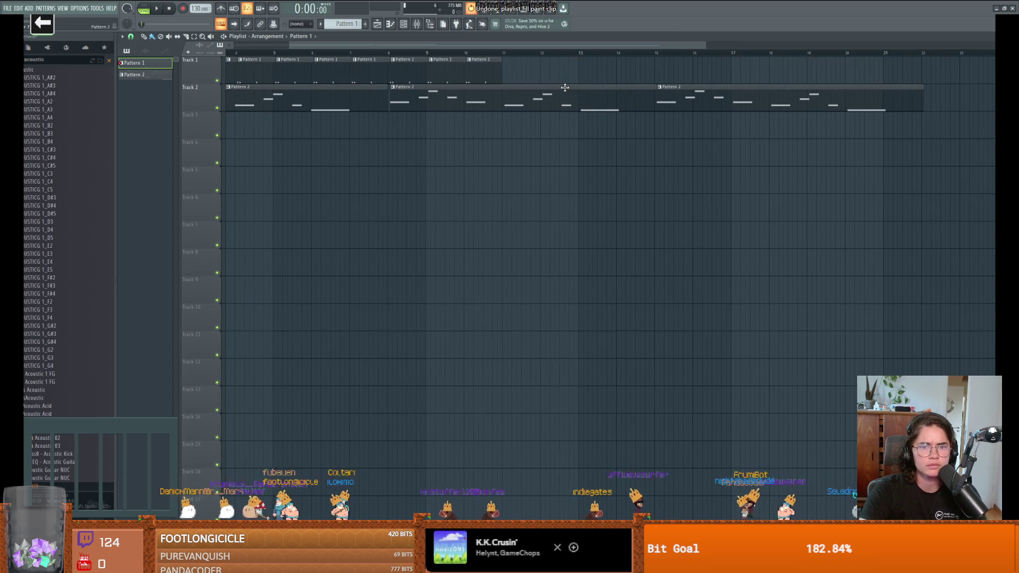
scroll(564, 88, left, 2)
scroll(371, 115, down, 3)
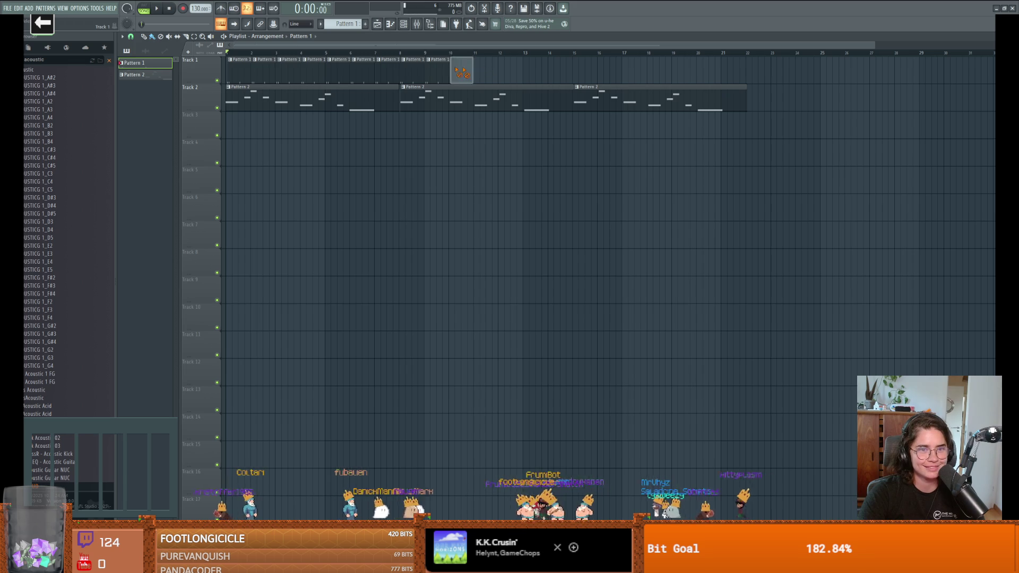
Step: Refill Track 1 with Pattern 1 to bar 21, then delete its clips from bar 2 onward
right_click(462, 73)
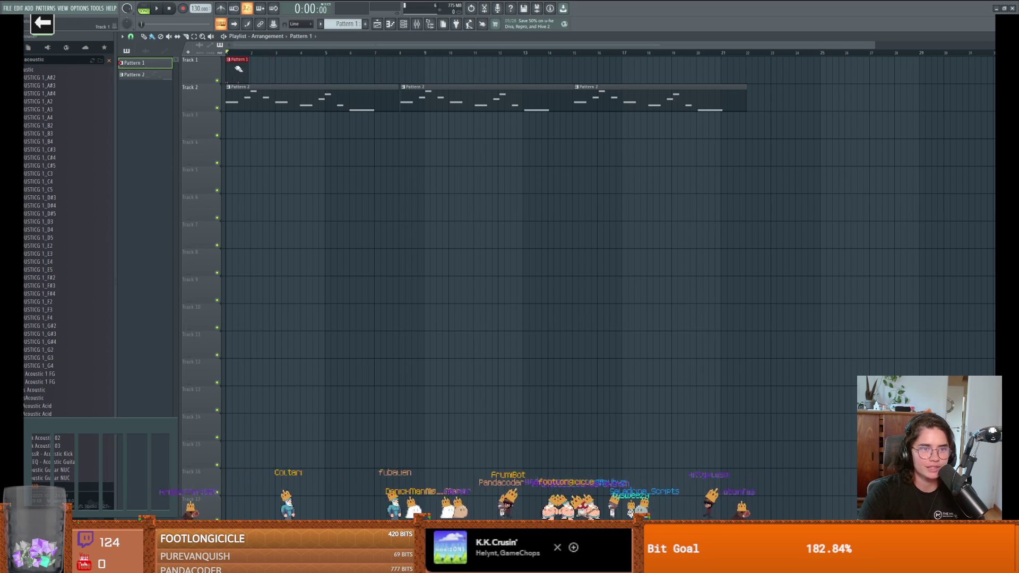
drag(239, 69, 720, 79)
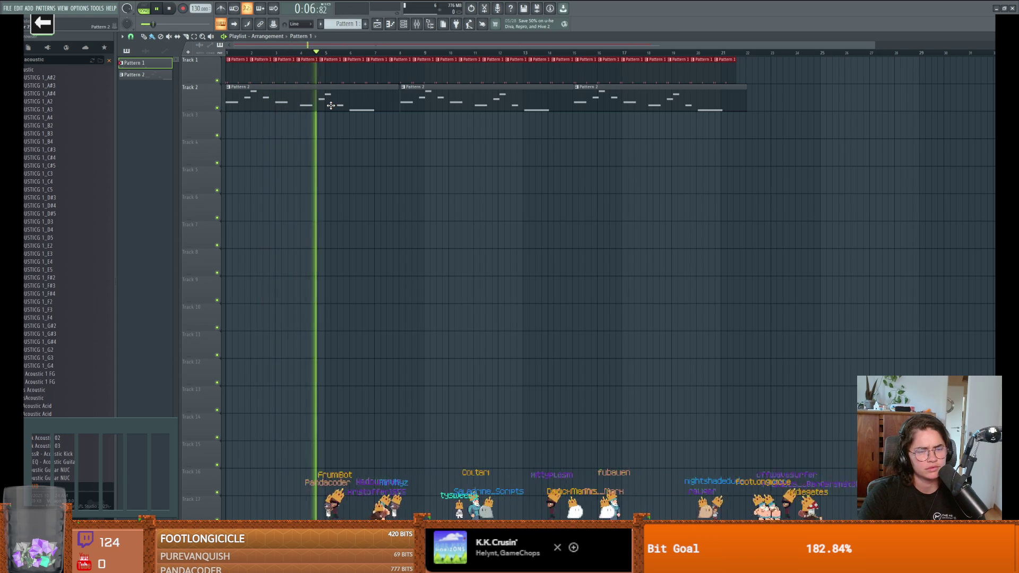
key(space)
drag(701, 65, 263, 70)
key(Delete)
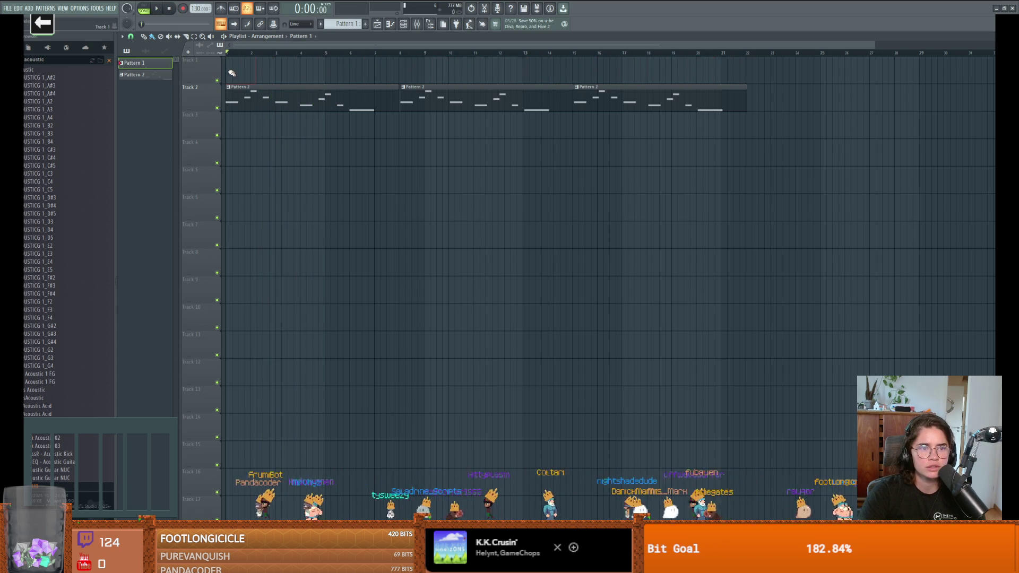
Step: Set snap to Line, paint Pattern 1 to bar 11, play the song, then erase those clips
click(130, 38)
click(140, 56)
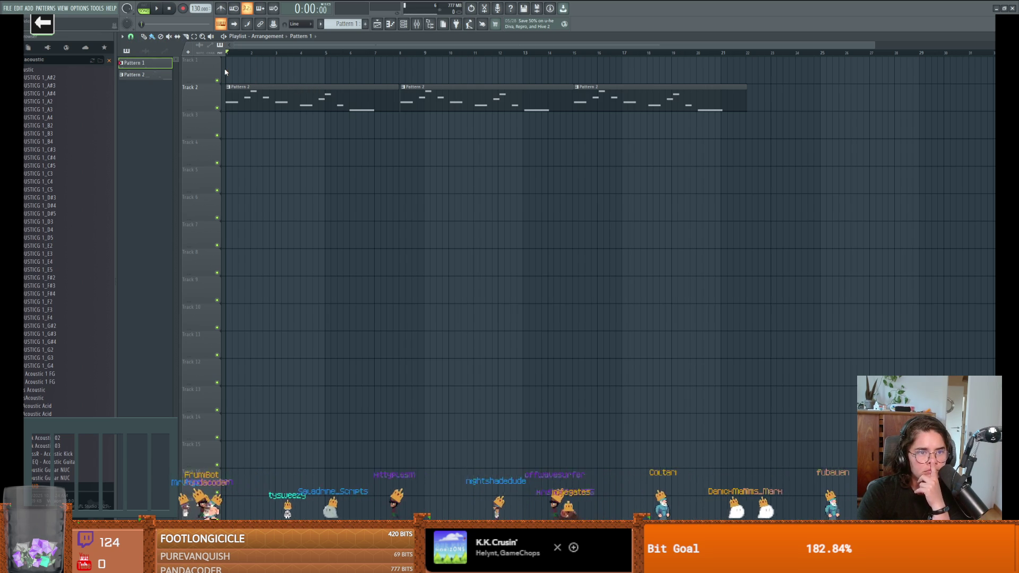
drag(231, 71, 496, 86)
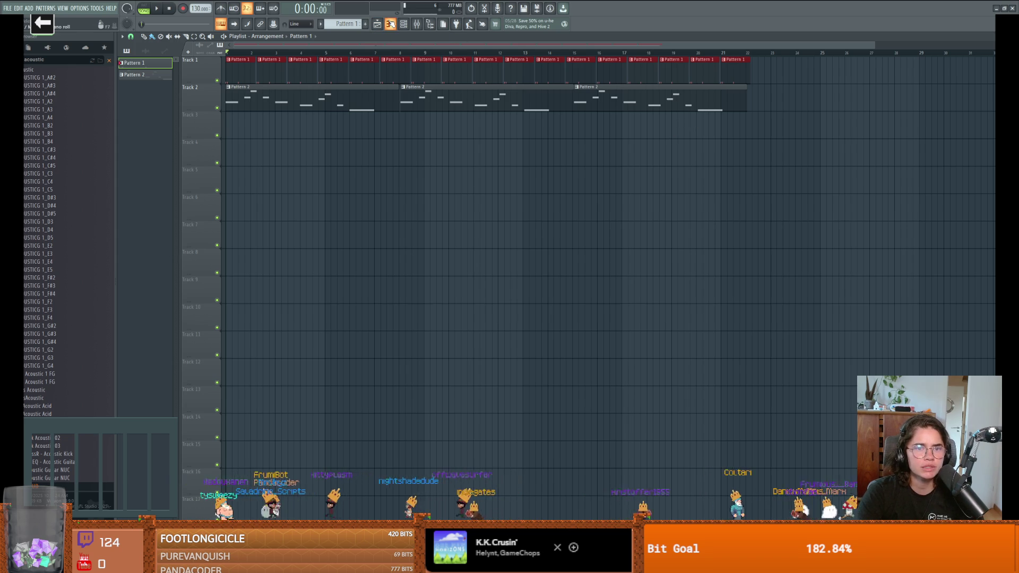
click(403, 24)
click(404, 24)
key(space)
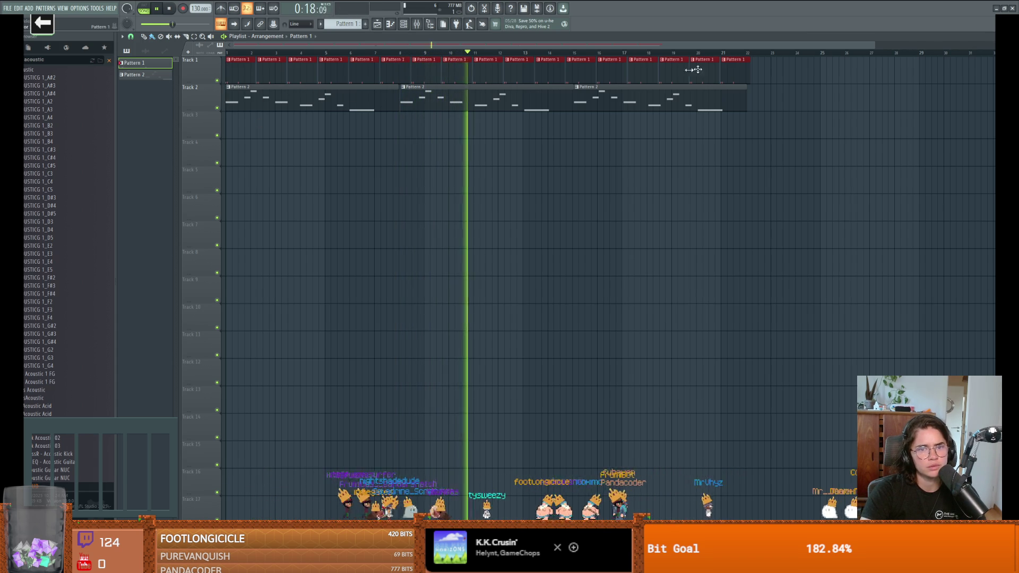
drag(748, 69, 268, 72)
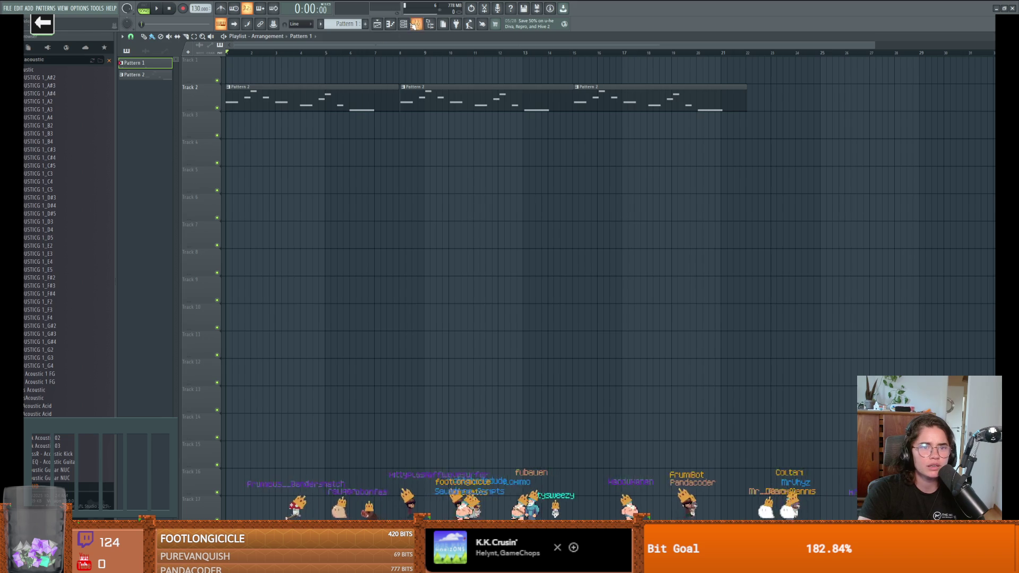
Step: Place a Pattern 1 clip at the start of Track 1
click(394, 25)
click(404, 24)
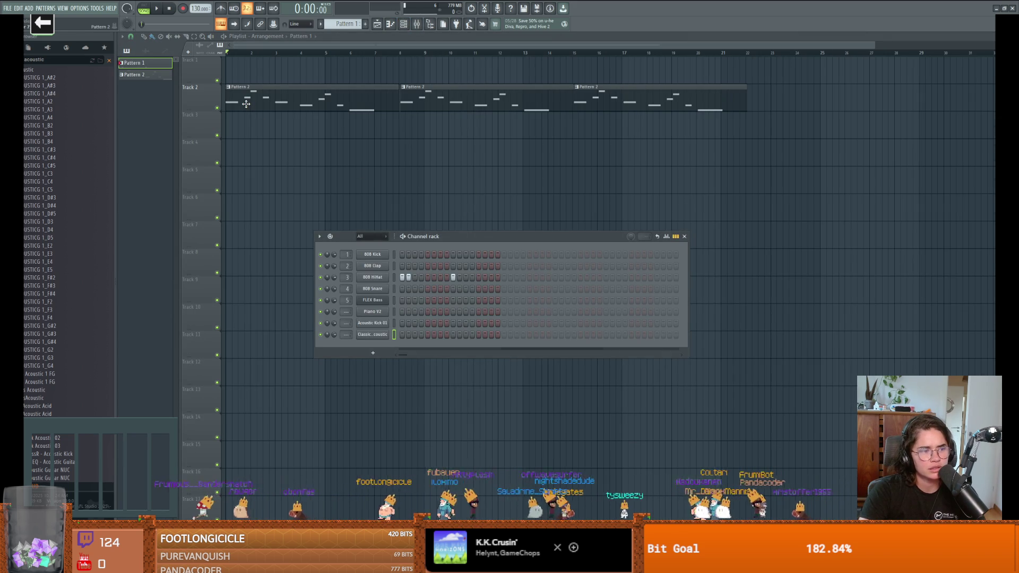
click(231, 74)
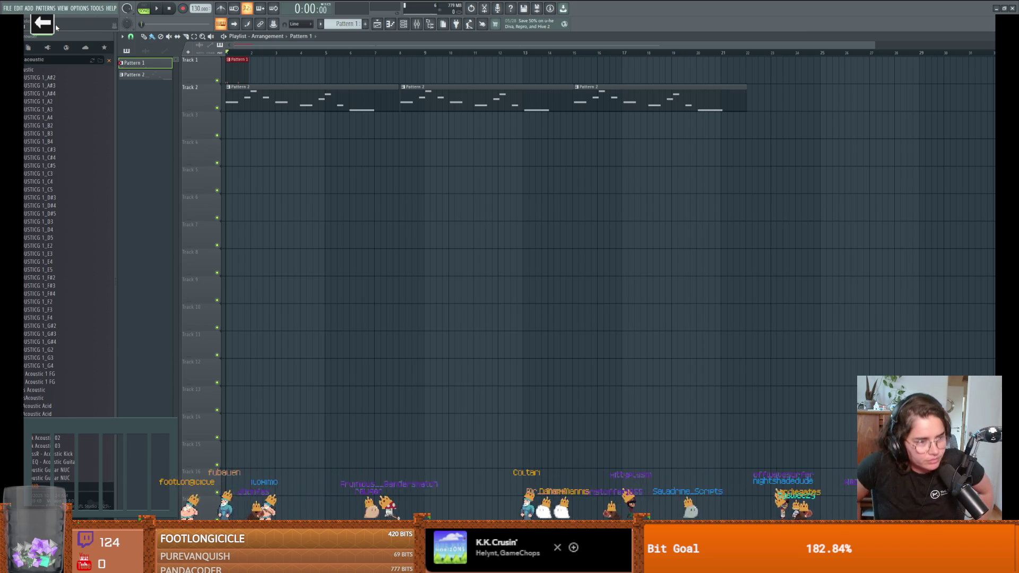
click(238, 89)
key(Escape)
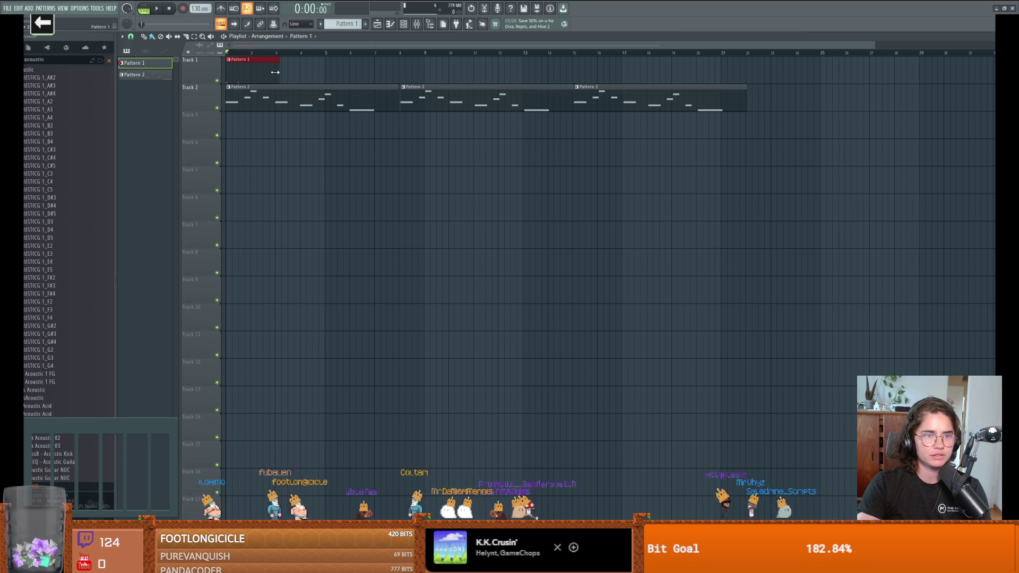
scroll(255, 77, up, 2)
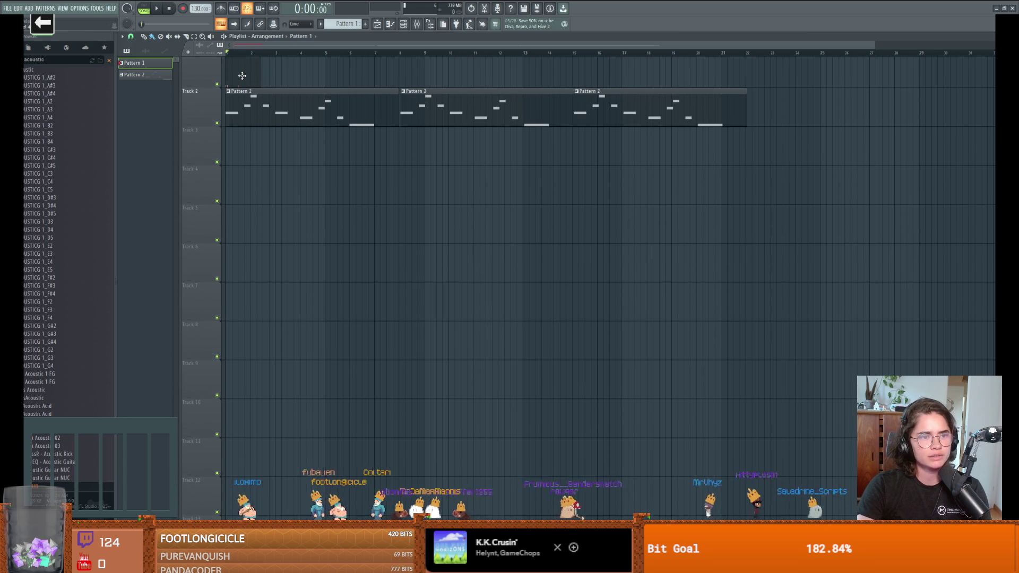
scroll(242, 76, up, 4)
scroll(241, 76, up, 1)
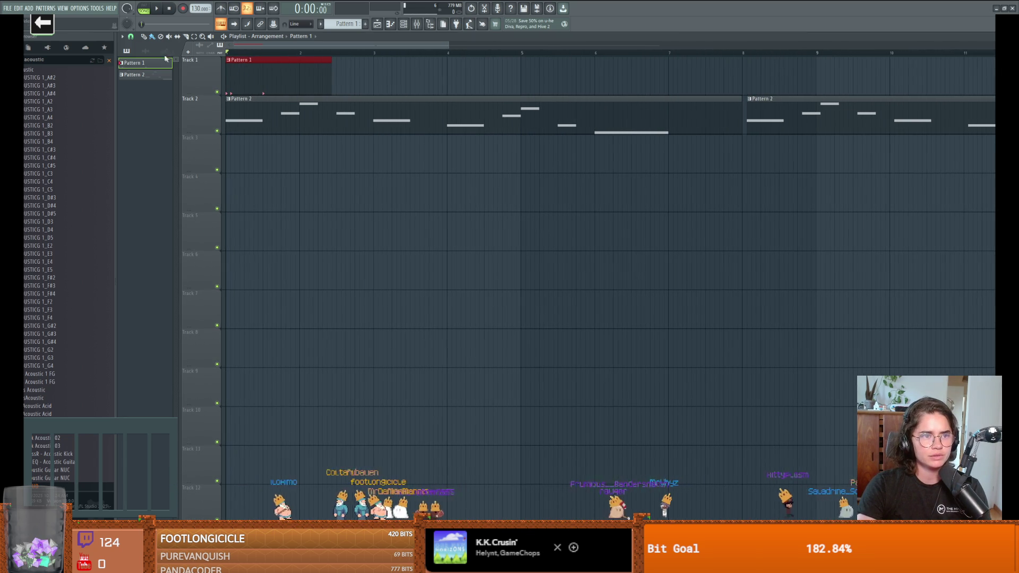
Step: Set grid snapping to Line and paint Pattern 1 clips across Track 1 through bar 9
click(130, 38)
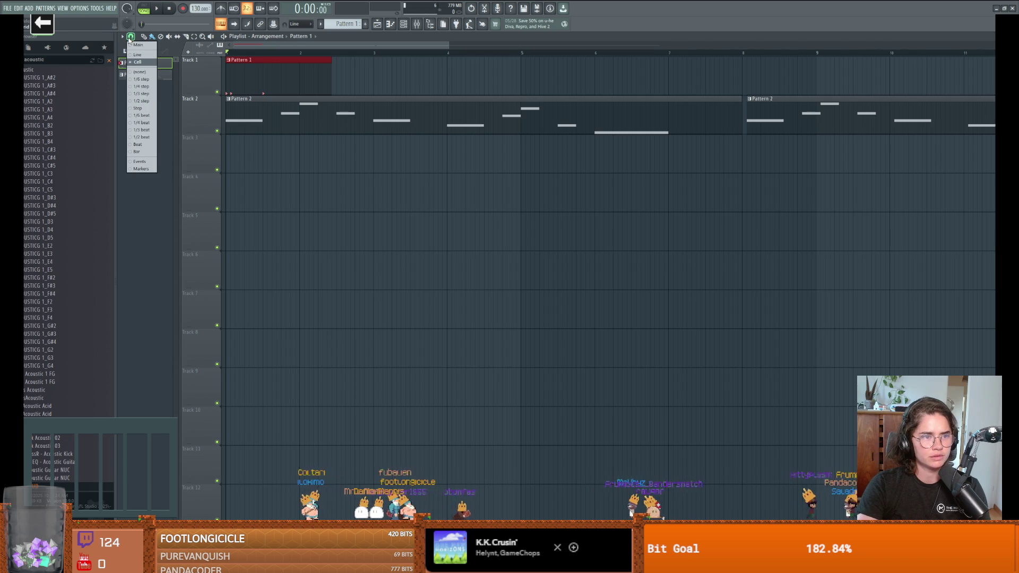
click(150, 79)
click(131, 37)
click(142, 57)
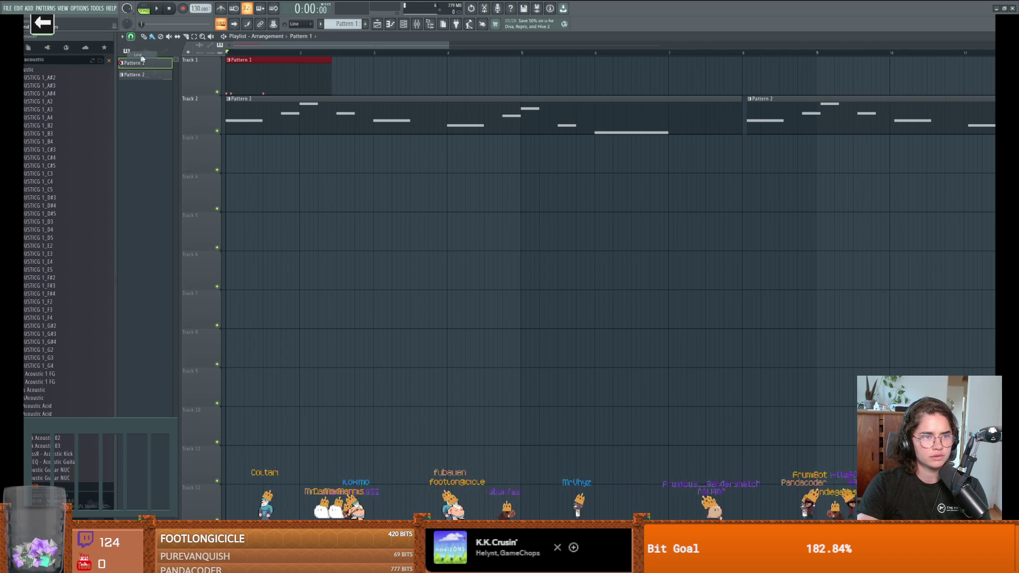
drag(372, 71, 765, 85)
scroll(748, 117, down, 1)
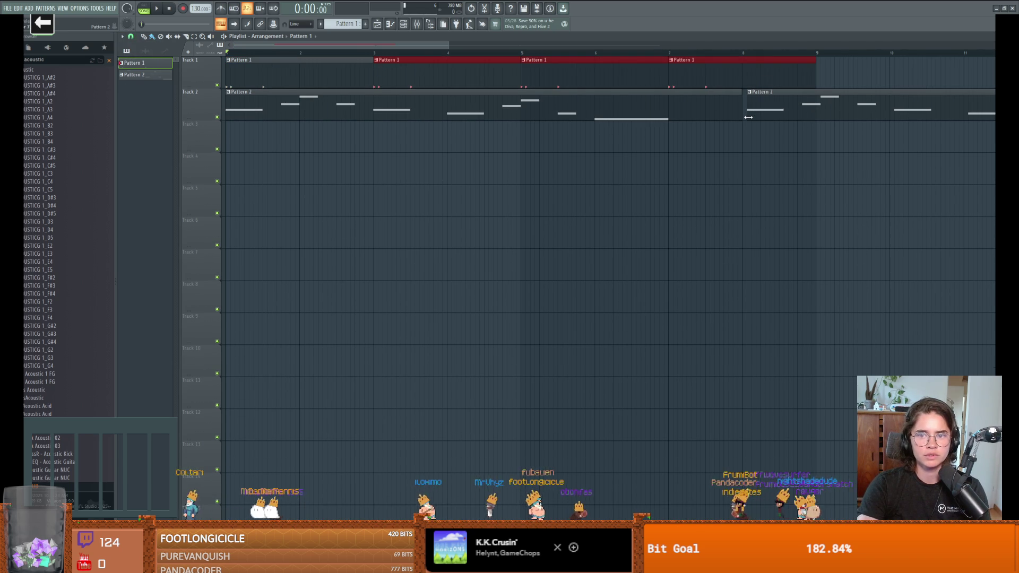
Step: Trim the Pattern 2 clip to end at bar 8, paint two more to bar 20, and clear Track 1
click(776, 113)
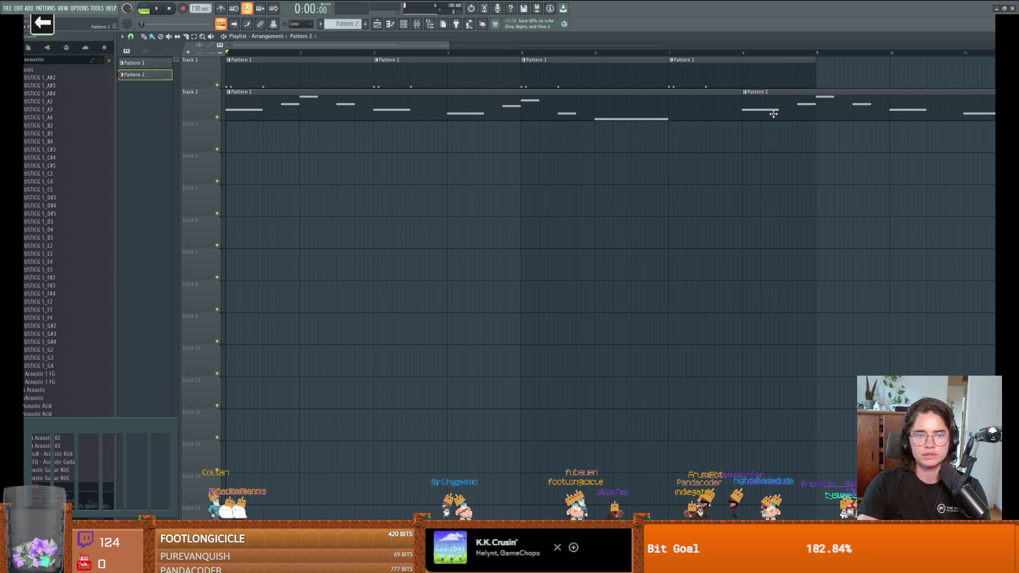
scroll(774, 114, down, 2)
scroll(774, 114, up, 2)
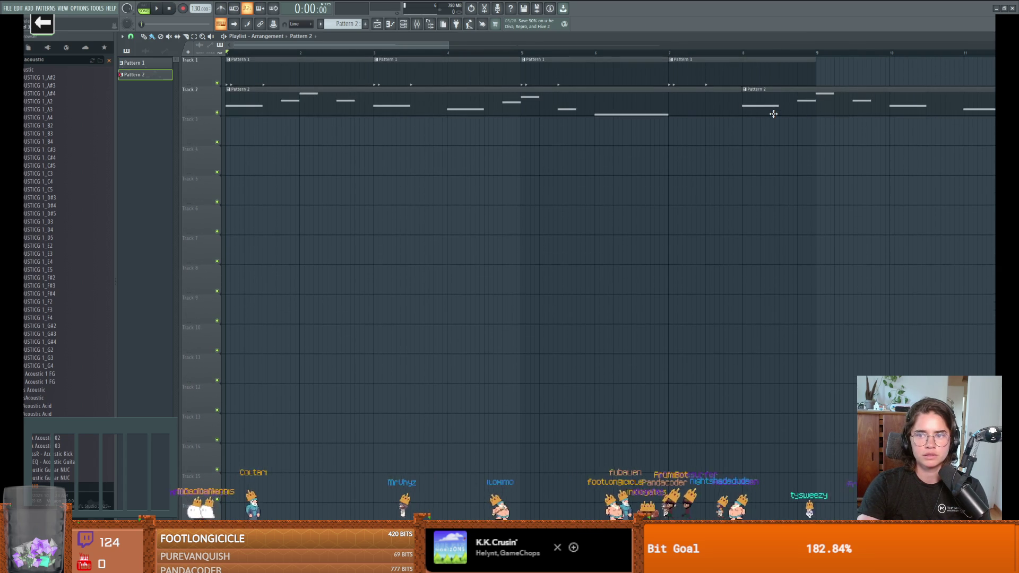
scroll(774, 114, down, 5)
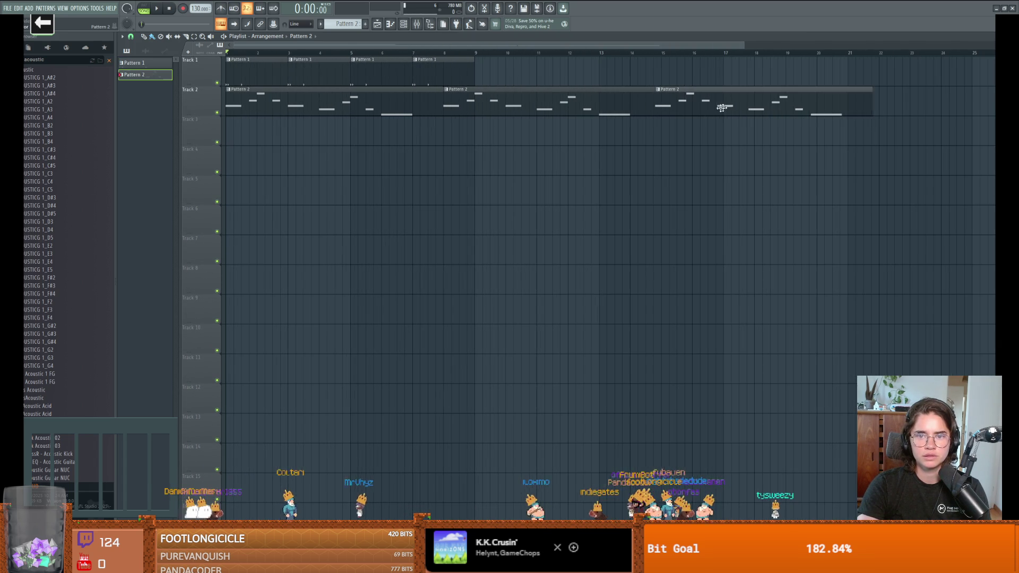
drag(721, 108, 271, 128)
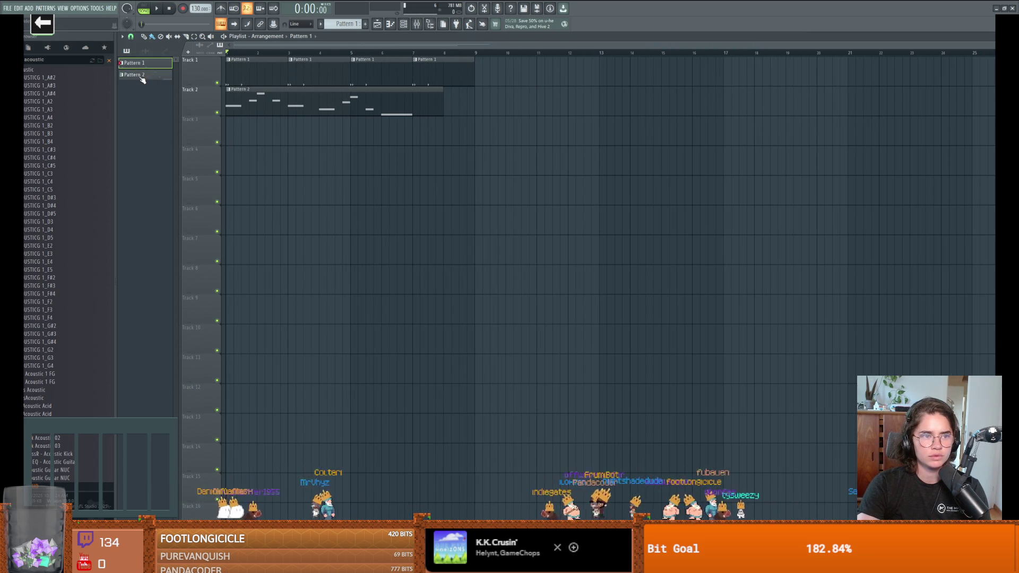
drag(449, 108, 652, 102)
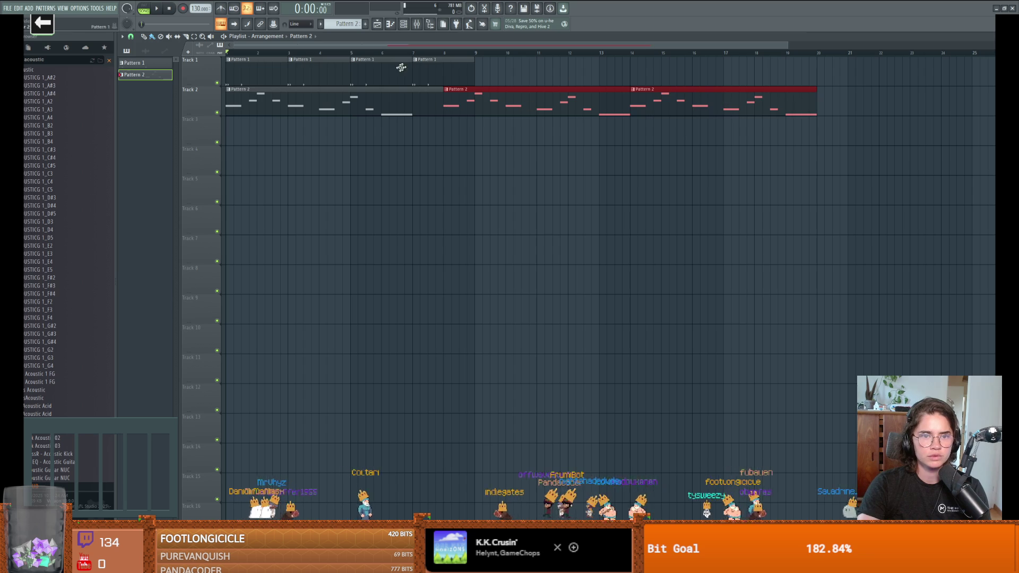
mouse_move(466, 74)
mouse_down()
mouse_move(244, 69)
mouse_move(781, 80)
mouse_up()
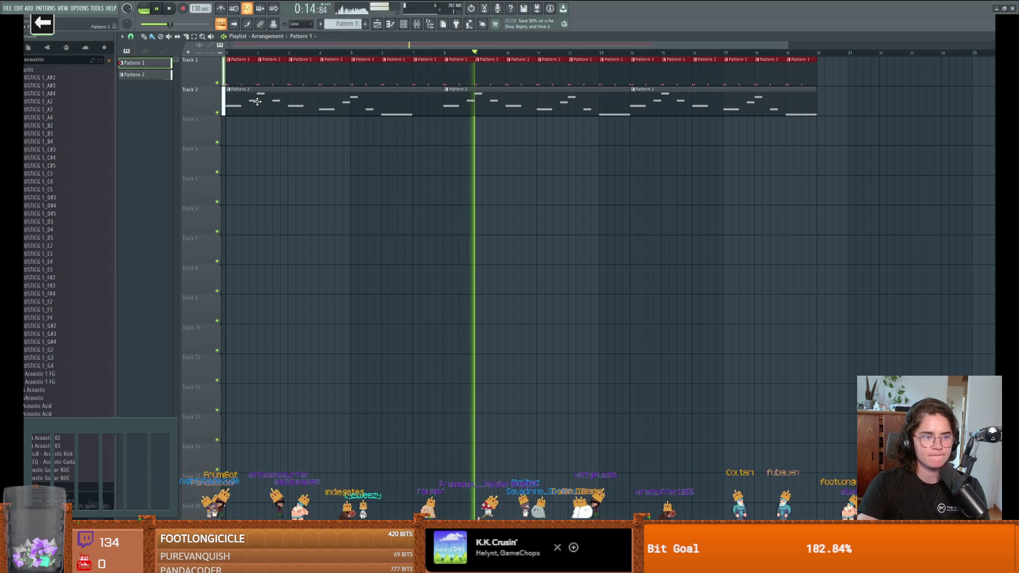
Step: Scroll up the playlist to bring Track 1 back into view
scroll(64, 125, up, 10)
scroll(67, 125, up, 15)
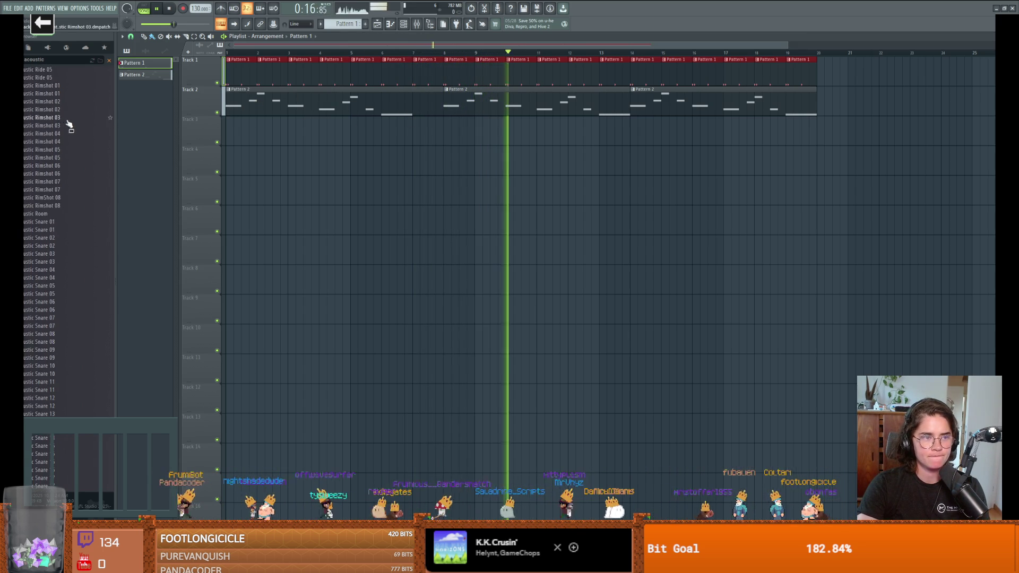
scroll(76, 124, up, 15)
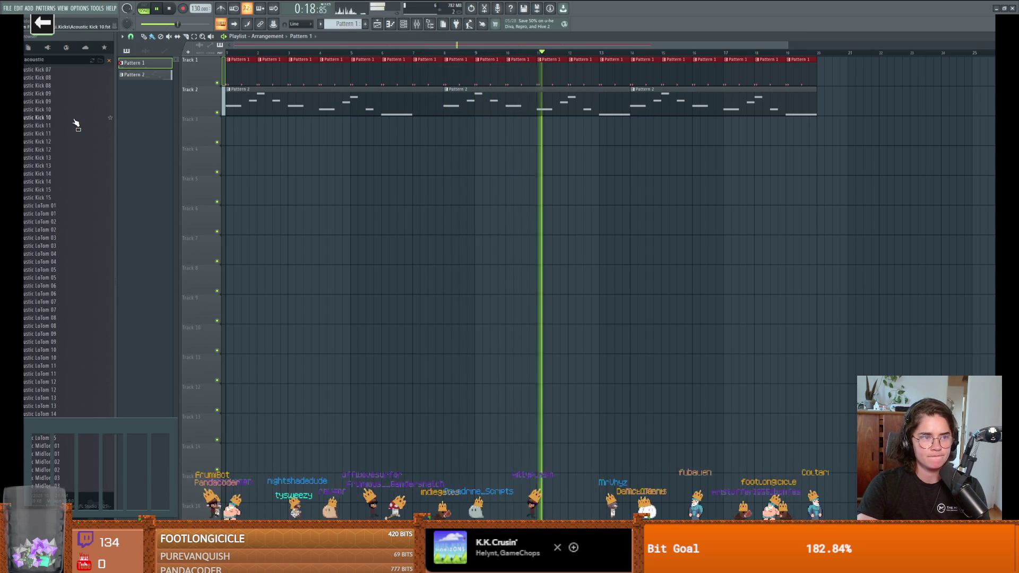
scroll(67, 122, up, 15)
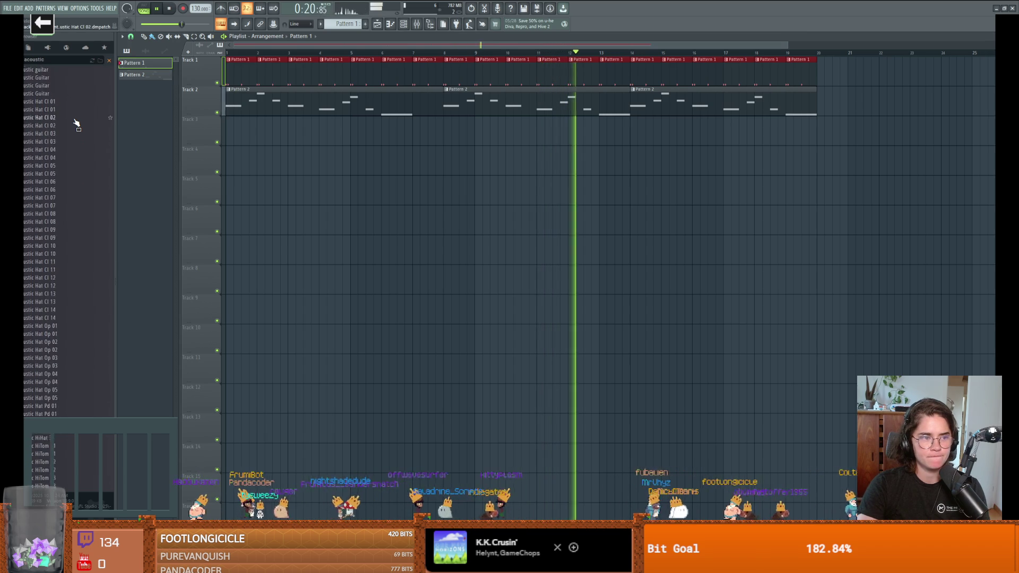
Step: Search the sound browser for violin instead of acoustic
click(55, 62)
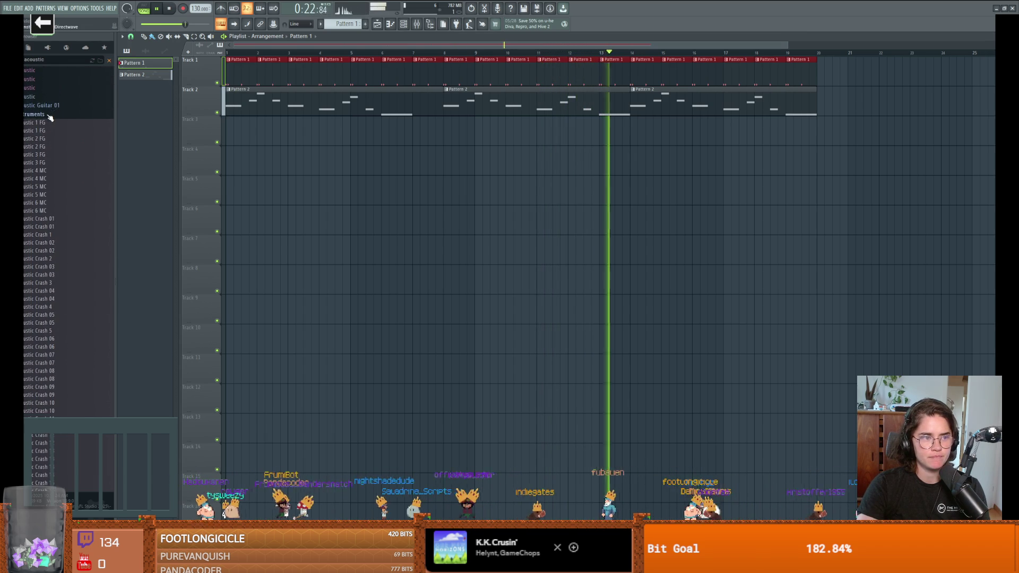
key(Return)
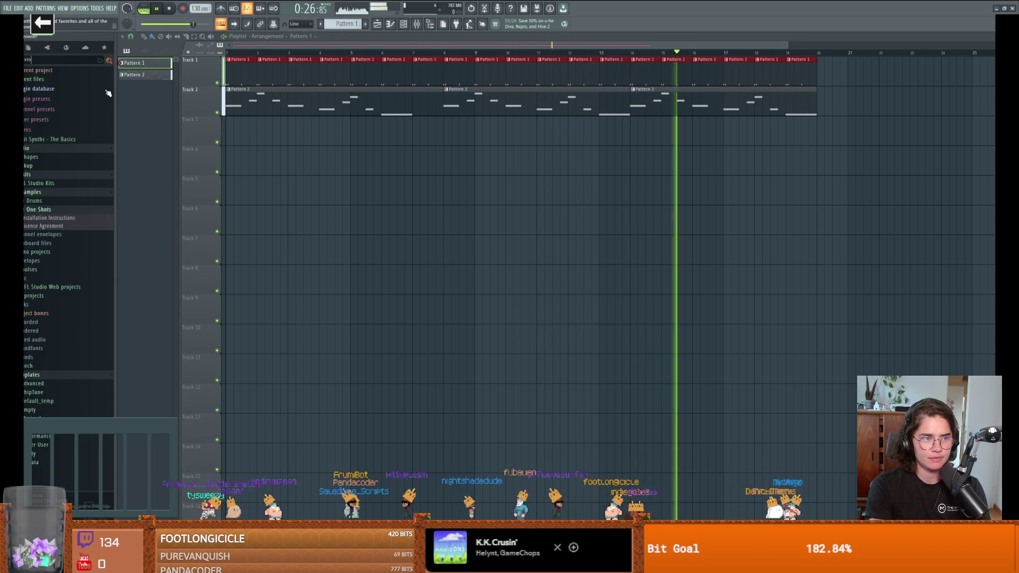
text(iolin)
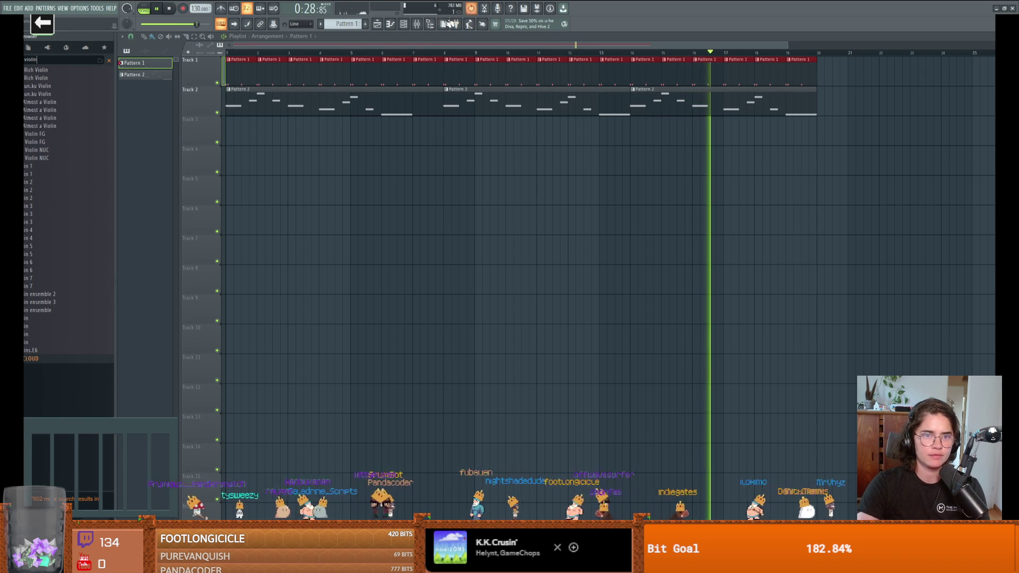
Step: Create a new pattern named 'violin' and return to the playlist
click(365, 24)
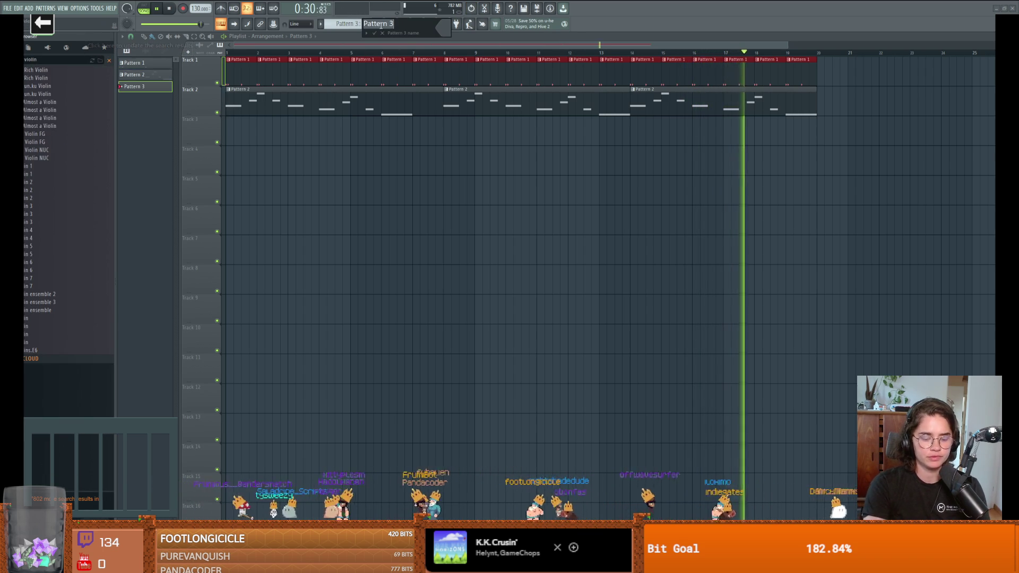
text(violin)
key(Return)
click(389, 25)
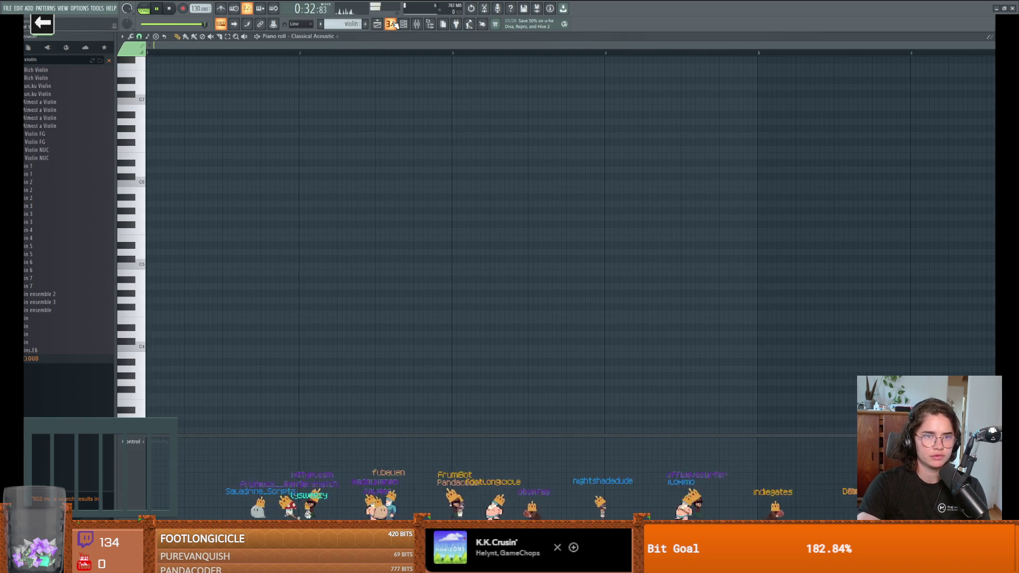
click(390, 25)
Step: Add Violin 1 and Violin 3 as channels, then delete the Violin 3 channel
click(405, 27)
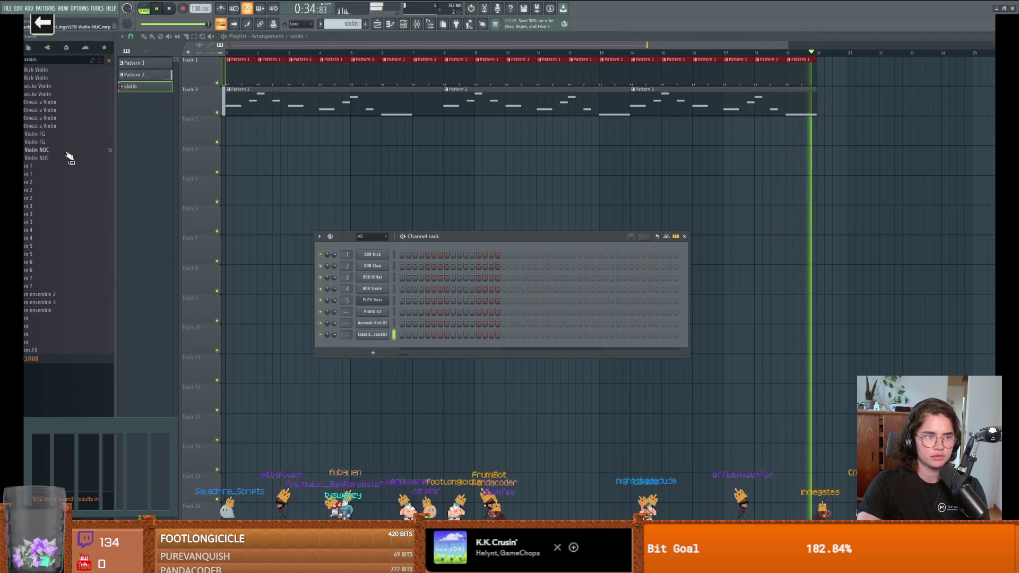
mouse_move(32, 166)
mouse_down()
mouse_move(303, 273)
mouse_move(361, 355)
mouse_move(412, 352)
mouse_up()
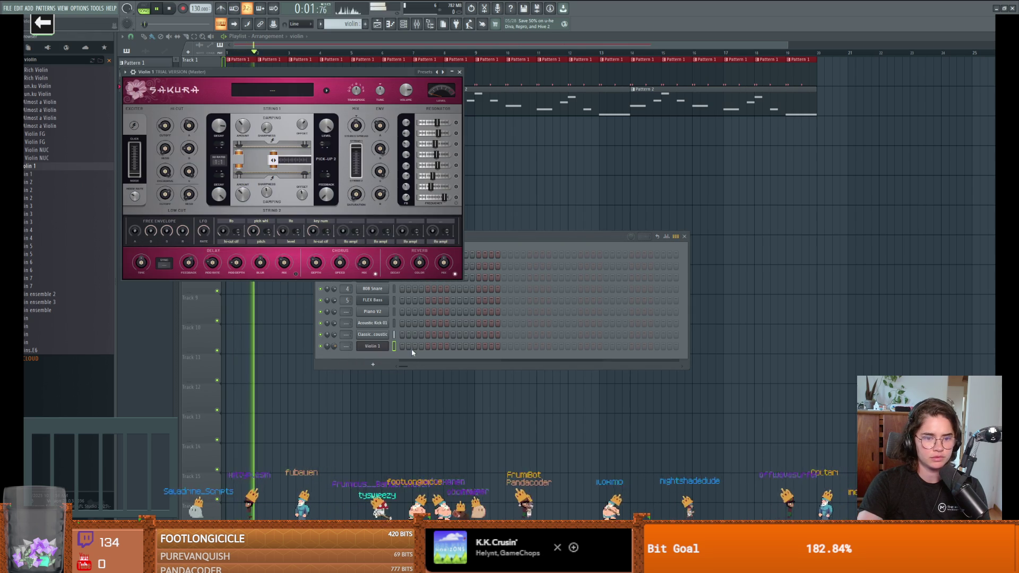
click(459, 72)
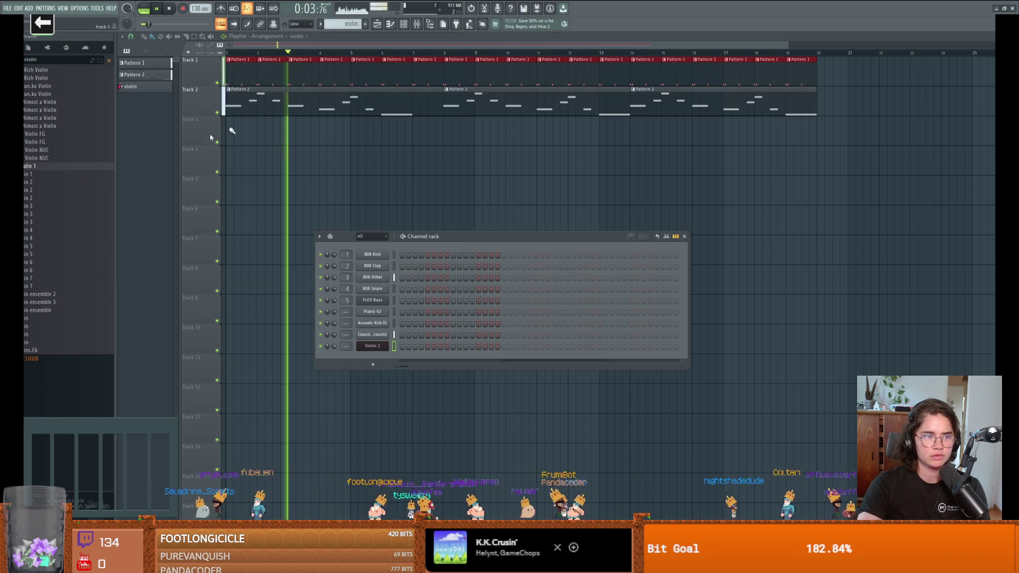
mouse_move(32, 222)
mouse_down()
mouse_move(146, 253)
mouse_move(388, 353)
mouse_up()
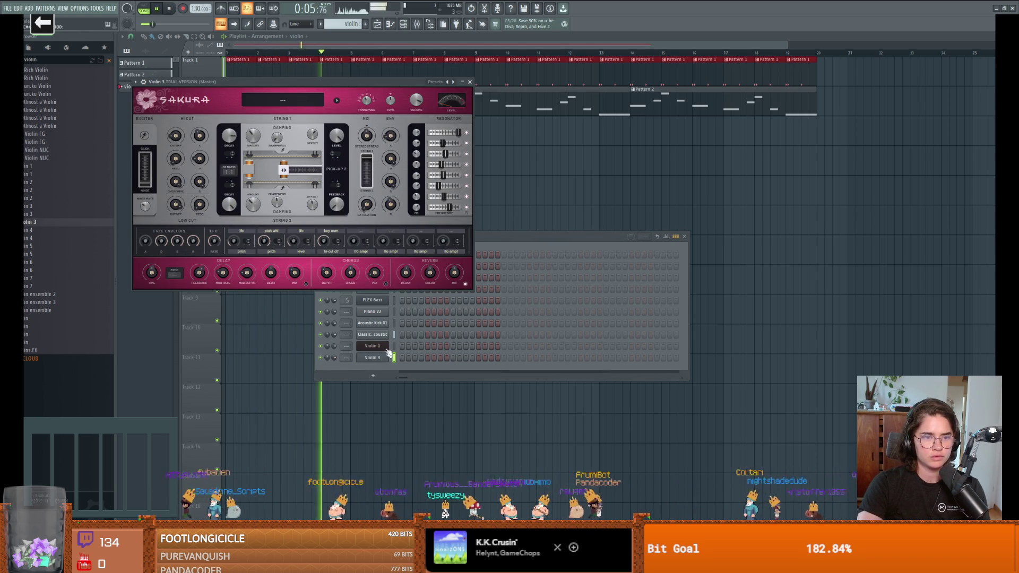
click(470, 82)
right_click(390, 354)
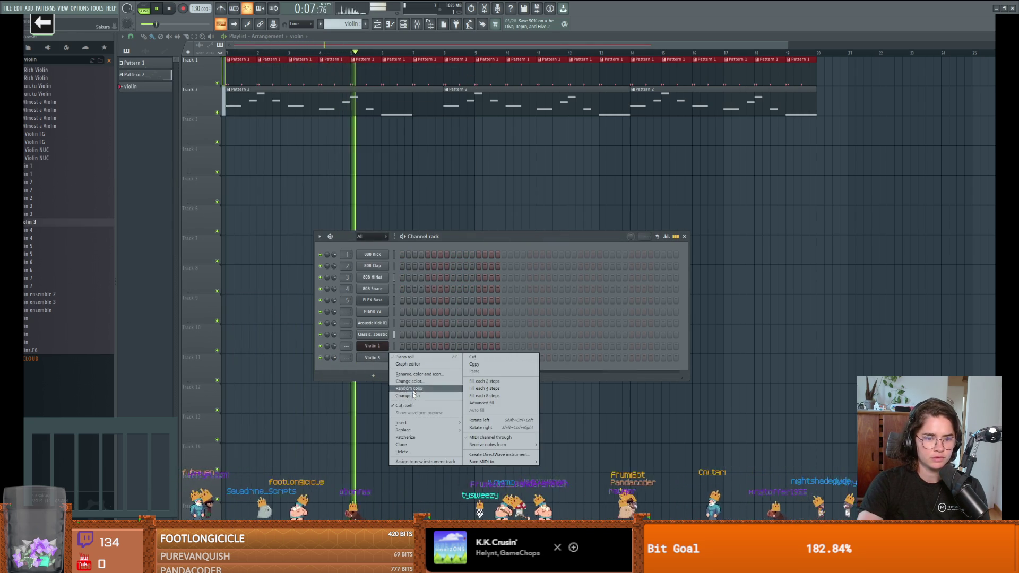
click(403, 452)
click(536, 295)
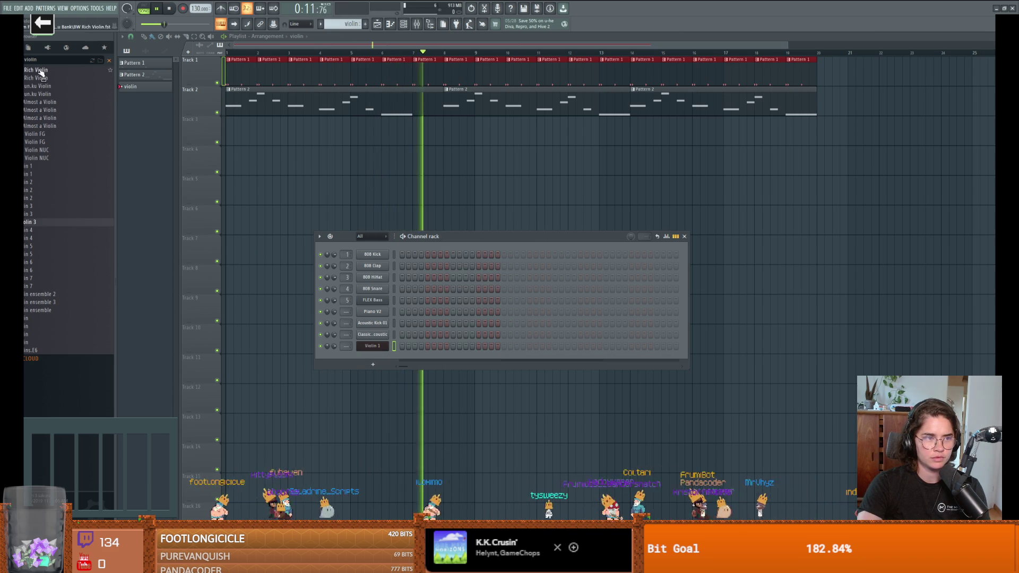
Step: Try BW Rich Violin, Almost a Violin and Violin FG on the last channel
mouse_move(37, 69)
mouse_down()
mouse_move(405, 346)
mouse_move(372, 348)
mouse_up()
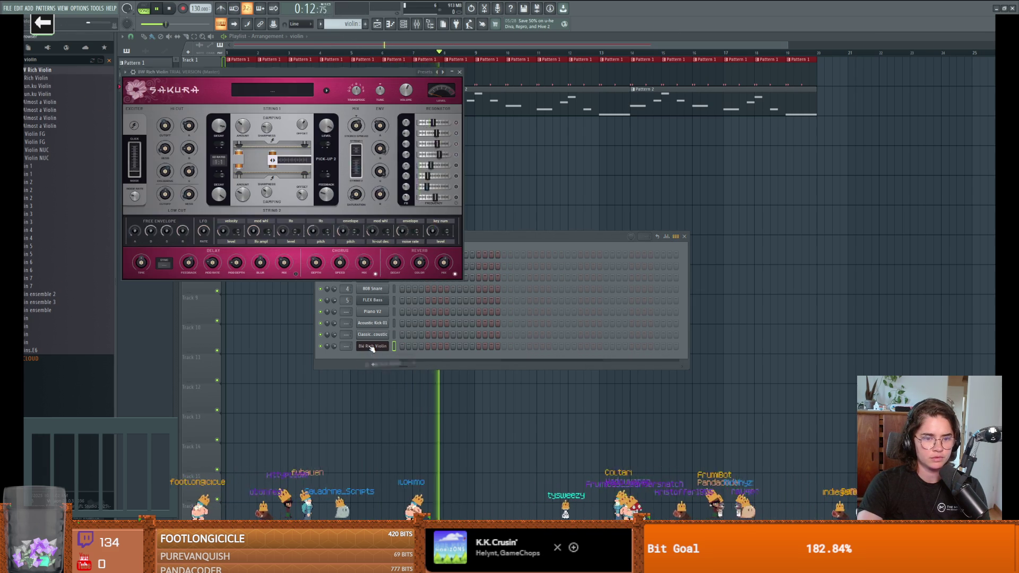
click(459, 72)
mouse_move(38, 102)
mouse_down()
mouse_move(259, 169)
mouse_move(374, 354)
mouse_move(377, 346)
mouse_up()
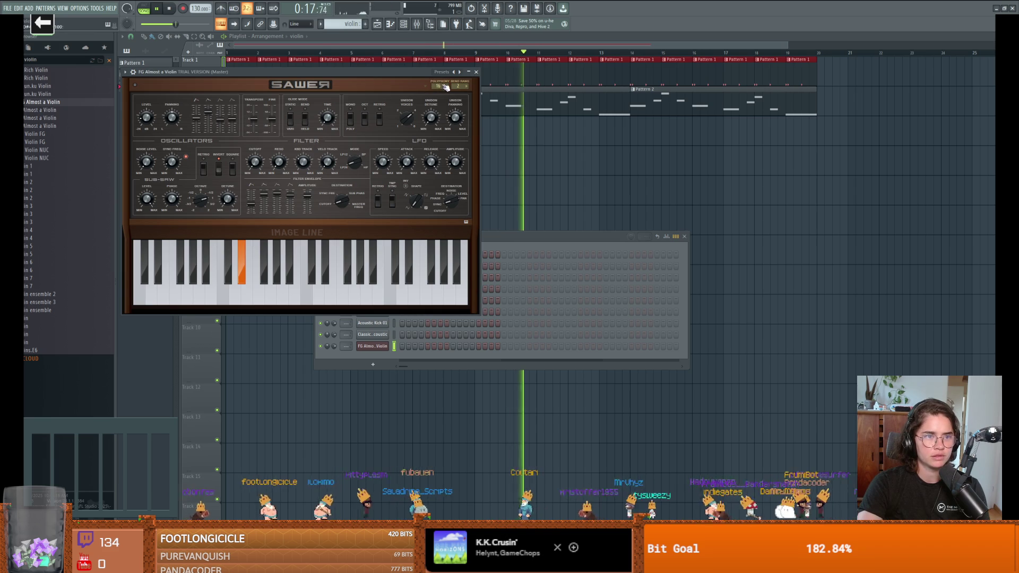
click(475, 72)
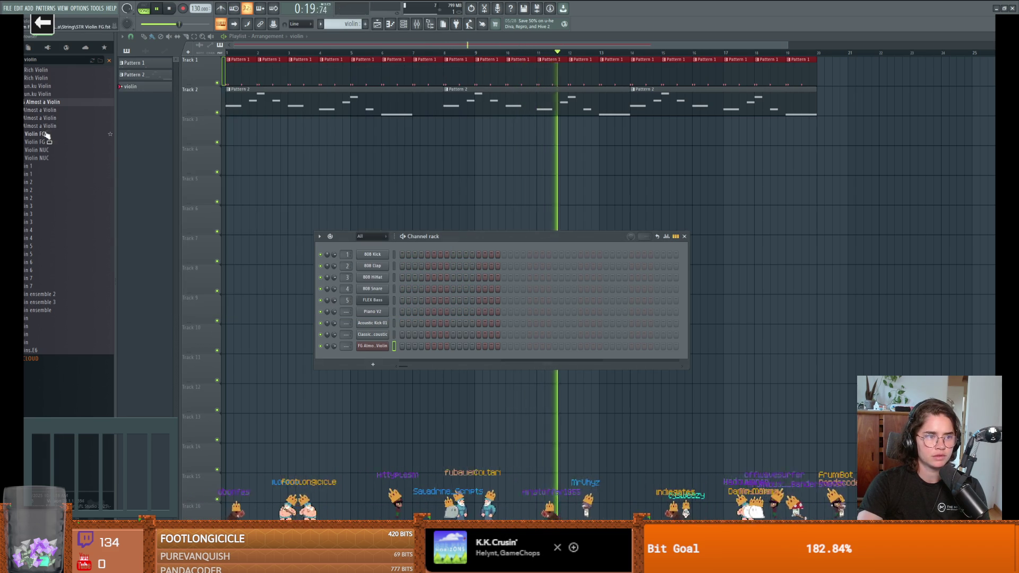
mouse_move(37, 134)
mouse_down()
mouse_move(401, 346)
mouse_move(370, 347)
mouse_up()
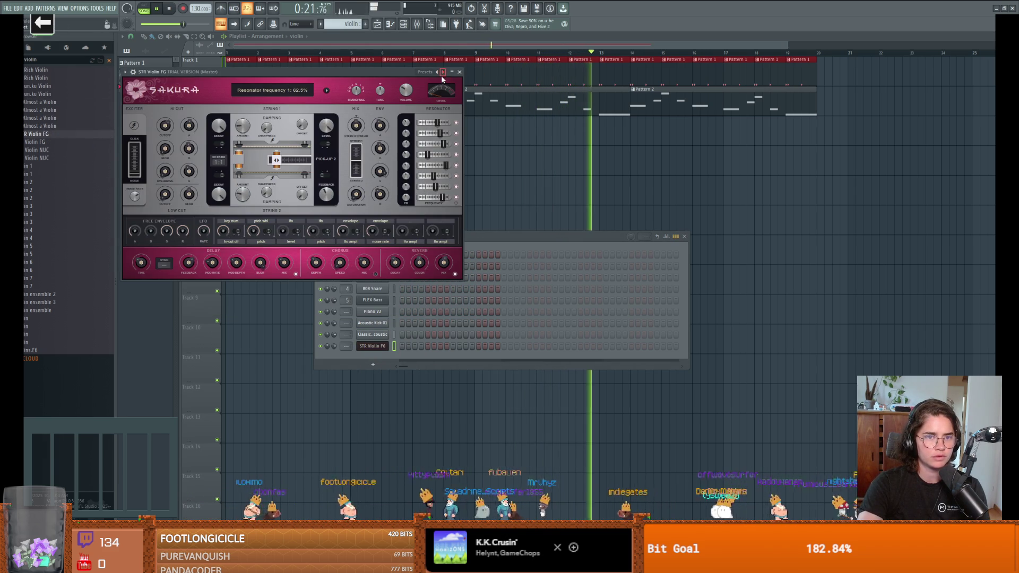
click(459, 72)
Step: Try Violin 5 and Violin ensemble 2, then load the plain Violin preset
mouse_move(37, 255)
mouse_down()
mouse_move(376, 330)
mouse_move(374, 346)
mouse_up()
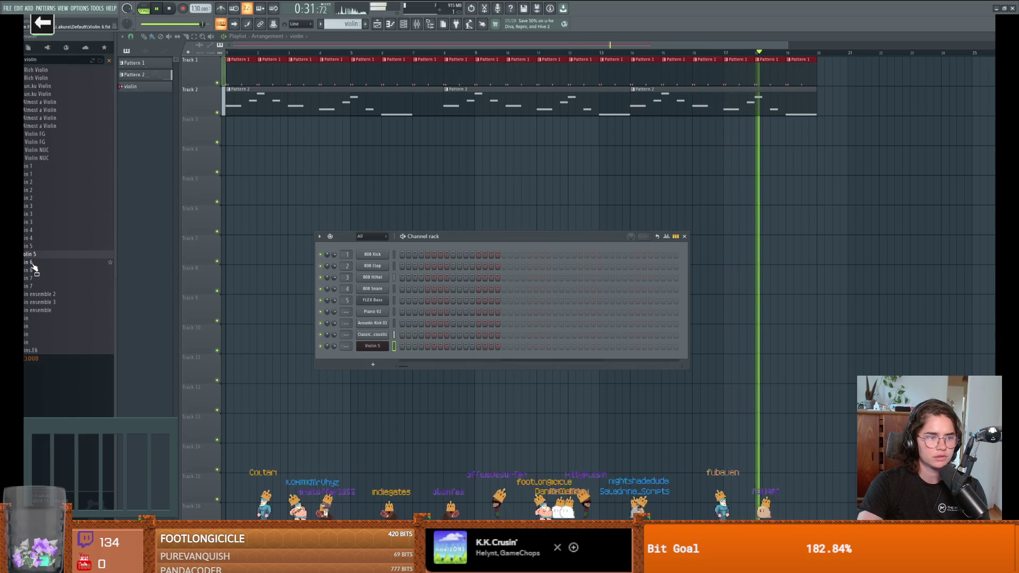
drag(200, 289, 381, 346)
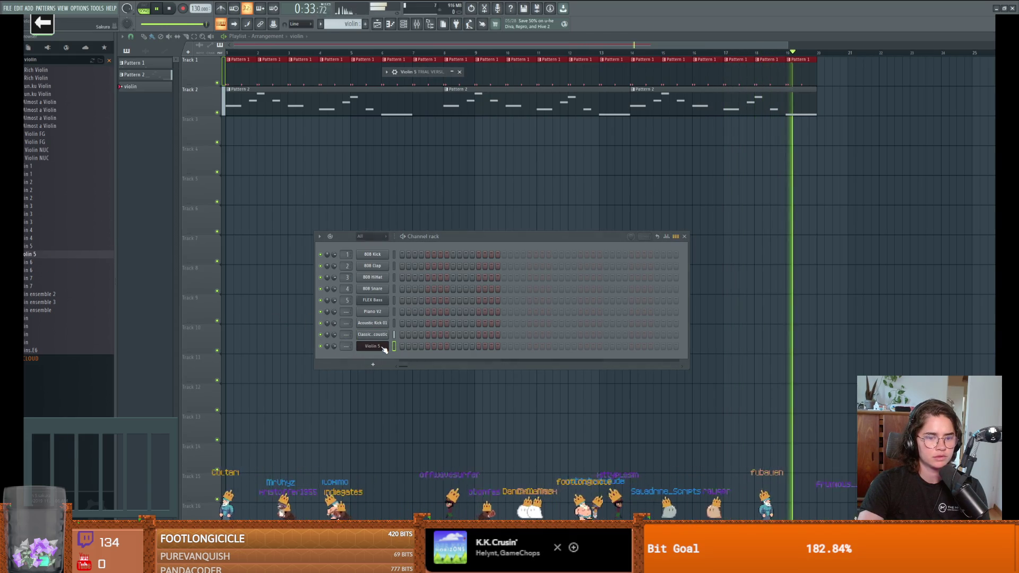
drag(106, 294, 378, 346)
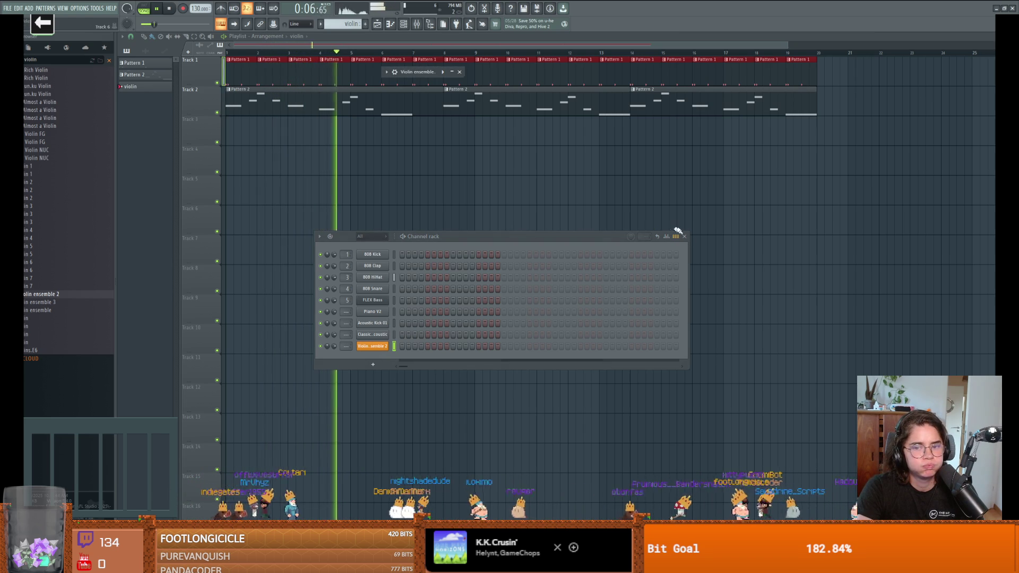
drag(32, 318, 326, 347)
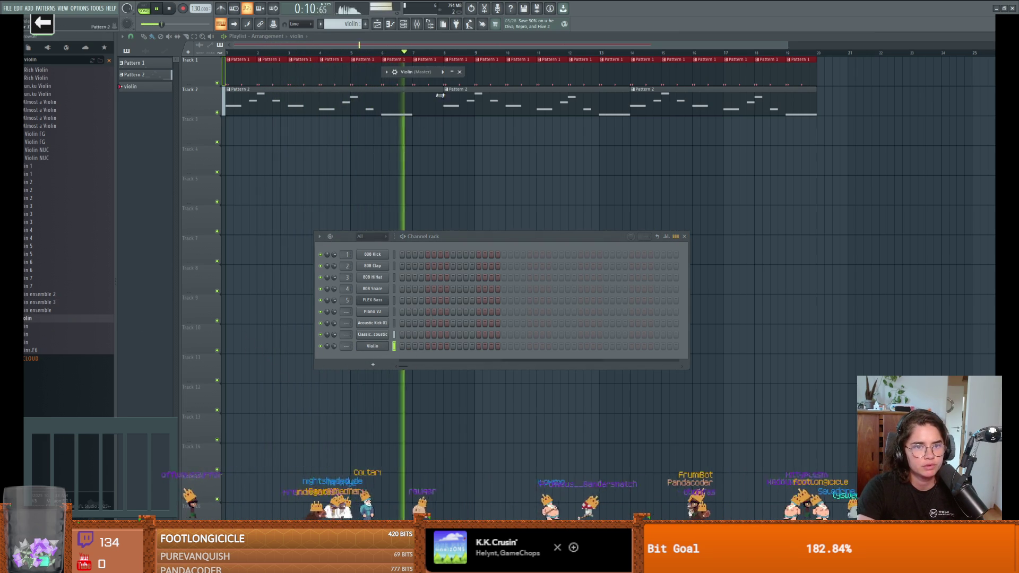
Step: Cycle the violin plugin through the Default and 3o3ish presets, then close it
click(386, 72)
click(412, 75)
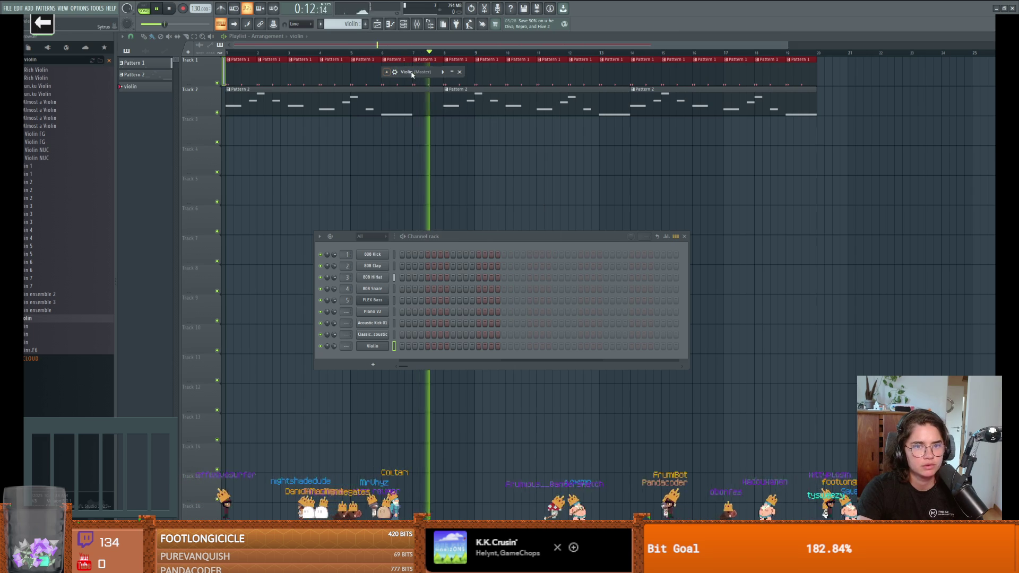
click(443, 73)
click(443, 73)
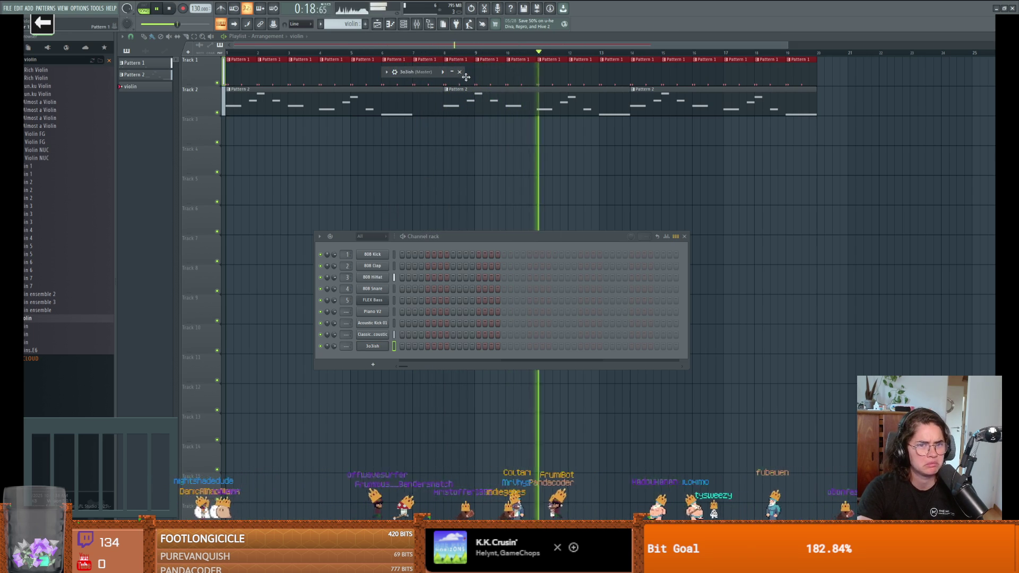
click(460, 71)
Step: Add the Violin preset as a new channel and close the channel rack
drag(69, 329, 380, 361)
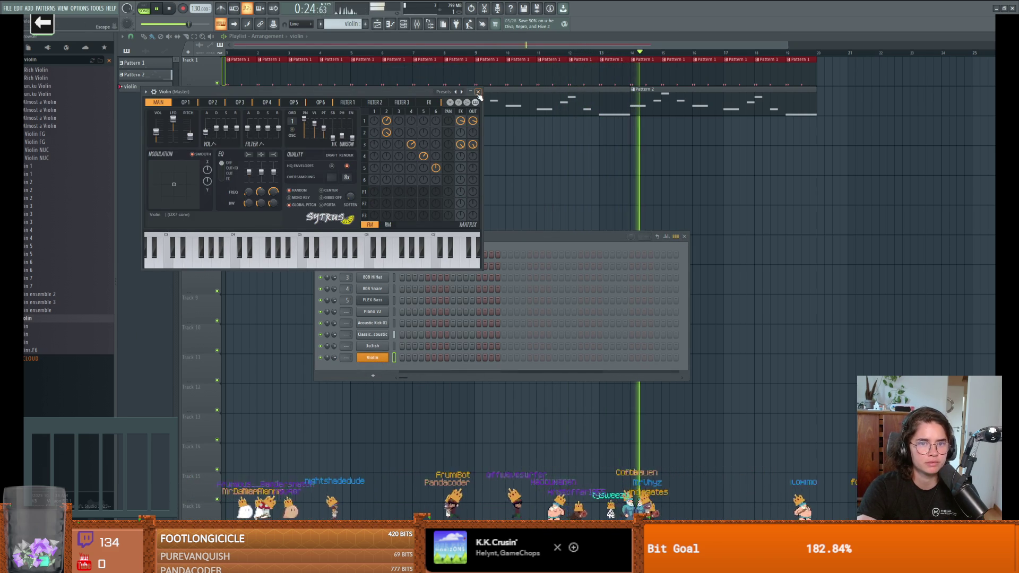
click(477, 92)
click(684, 237)
Step: Place a violin clip on Track 3, stretch it to about bar 10, then shorten it
click(228, 130)
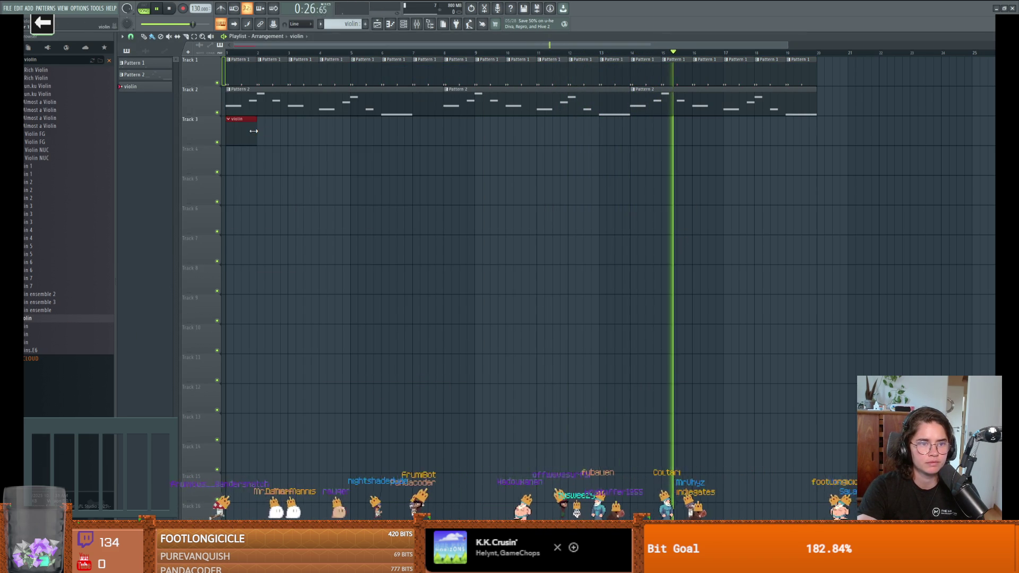
mouse_move(257, 132)
mouse_down()
mouse_move(507, 152)
mouse_move(475, 144)
mouse_up()
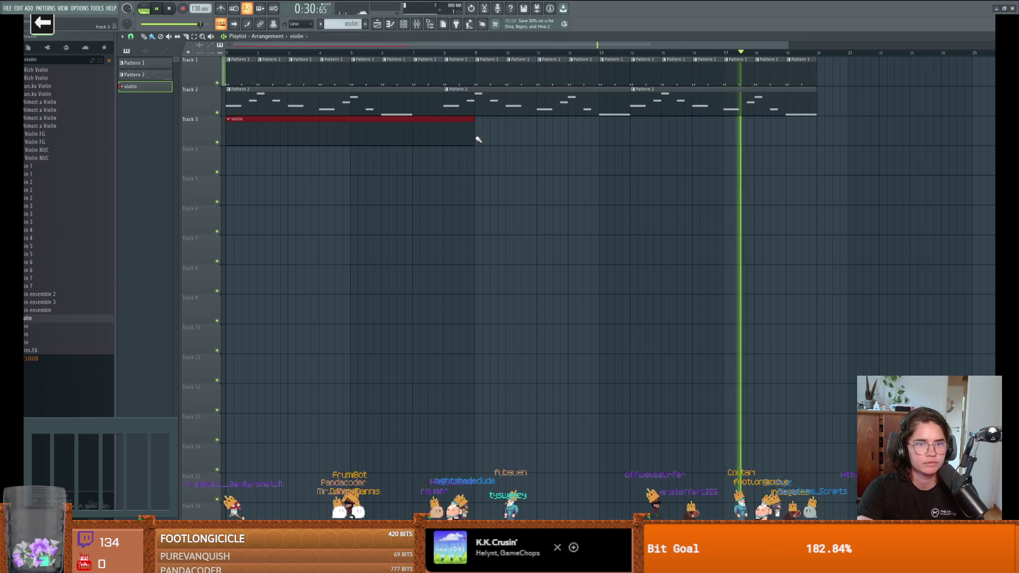
mouse_move(475, 136)
mouse_down()
mouse_move(349, 135)
mouse_move(625, 142)
mouse_up()
Step: In the violin piano roll, try the note at G5 and then A6, previewing each
key(F7)
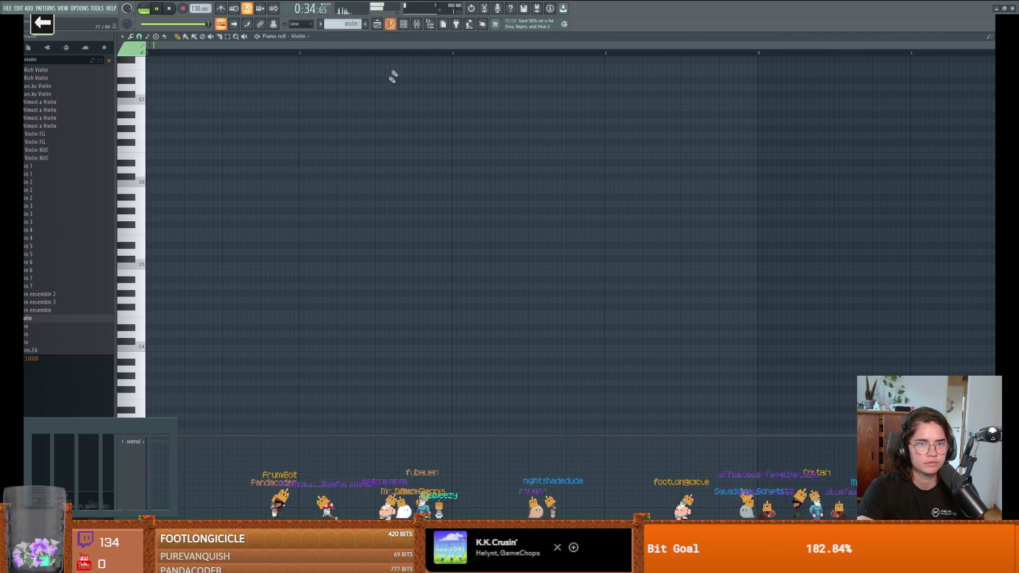
drag(153, 181, 144, 256)
key(space)
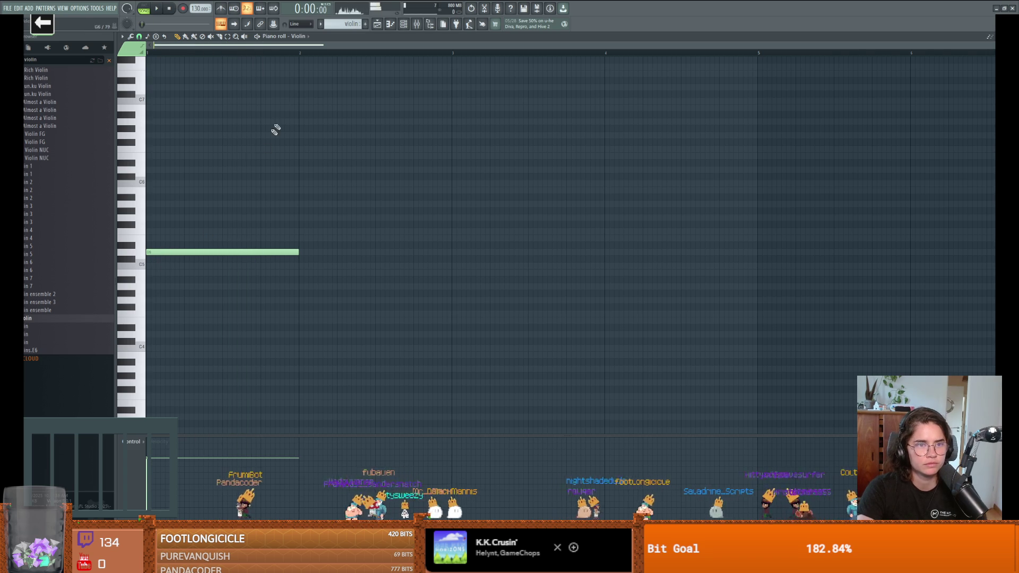
key(space)
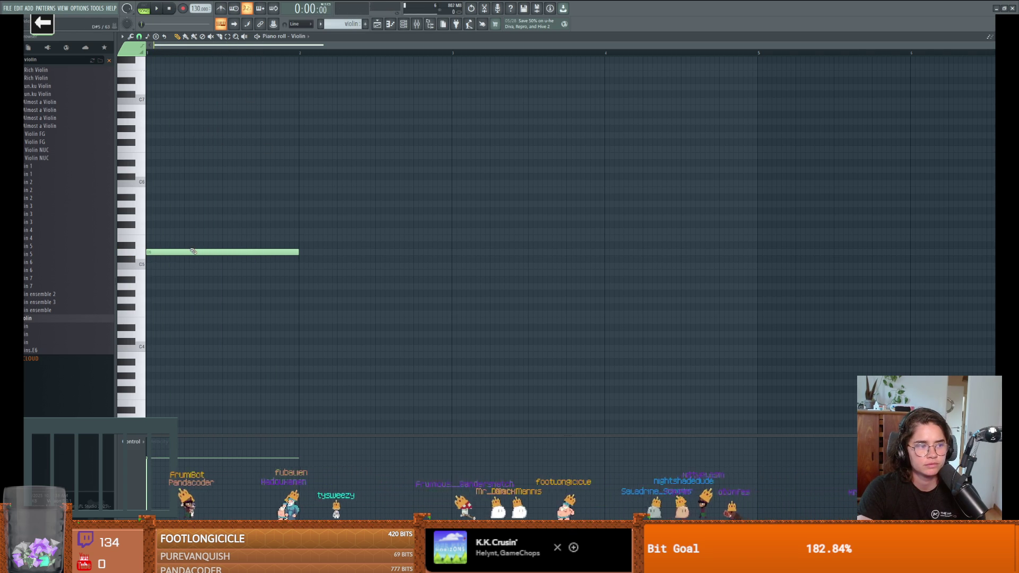
drag(183, 251, 163, 126)
scroll(281, 159, up, 3)
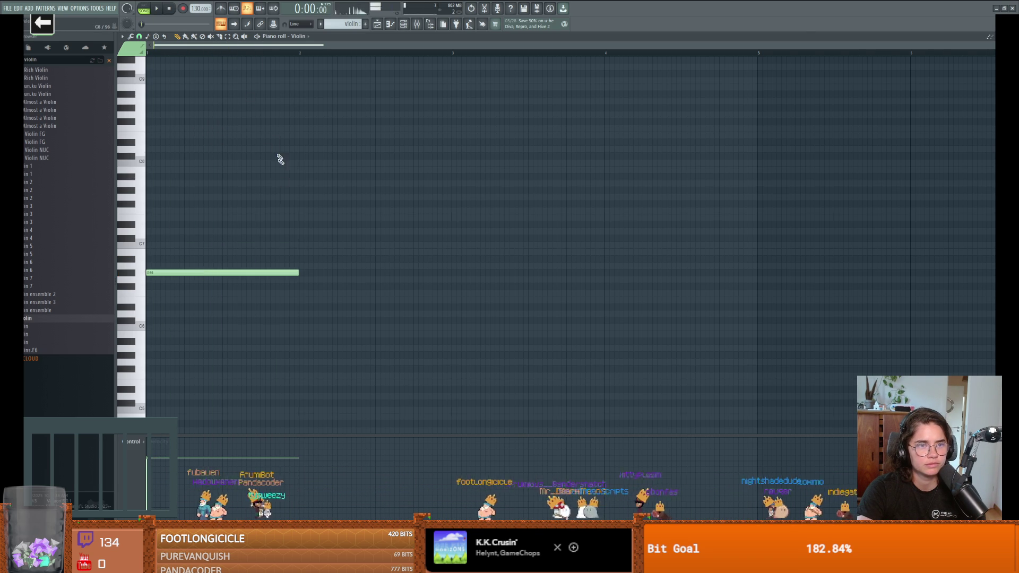
key(space)
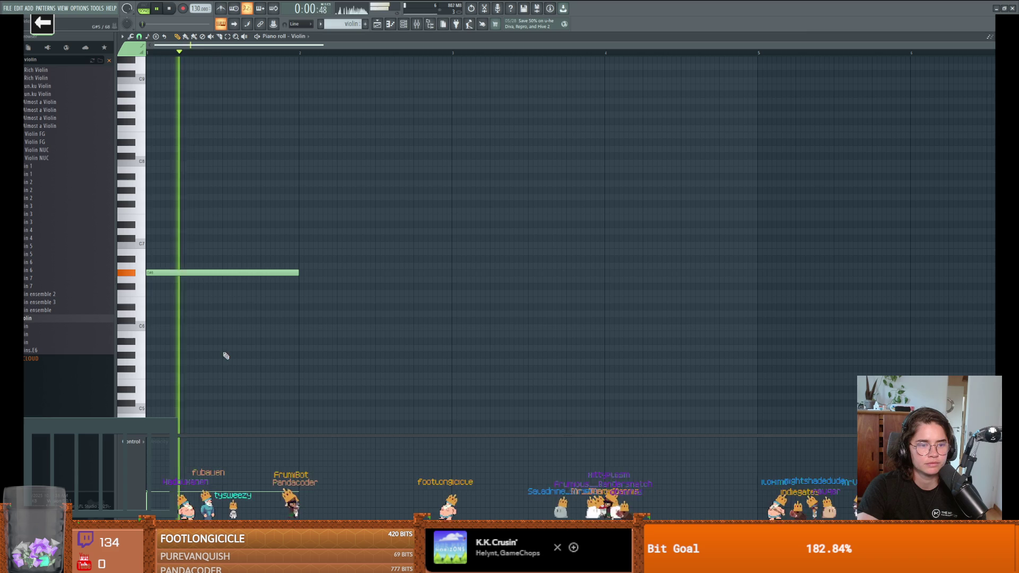
Step: Raise and lengthen the first note, add an F#6 note after it, and lengthen the G#6 note
drag(185, 274, 182, 214)
key(space)
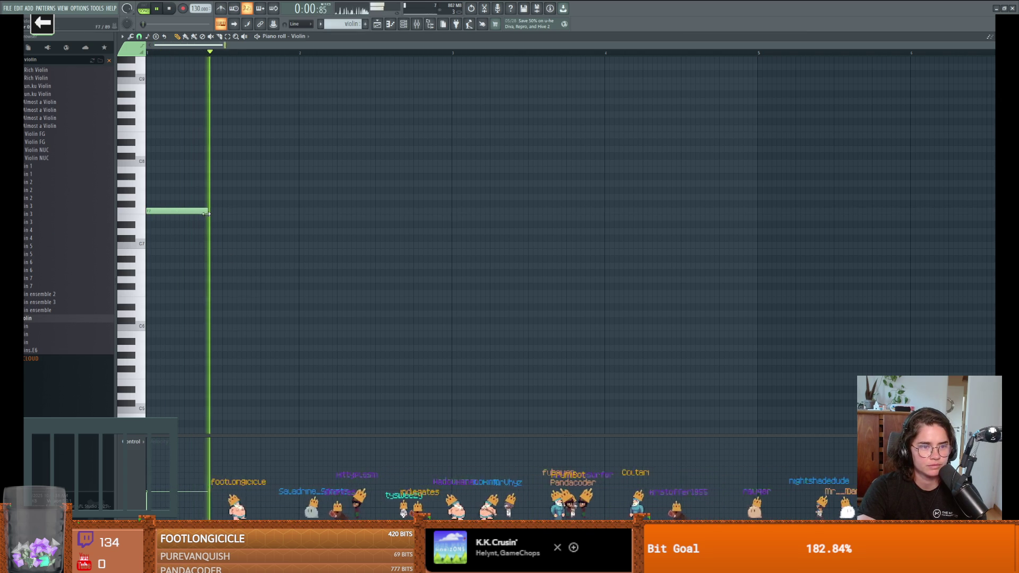
mouse_move(208, 211)
mouse_down()
mouse_move(218, 212)
mouse_move(193, 261)
mouse_move(206, 274)
mouse_up()
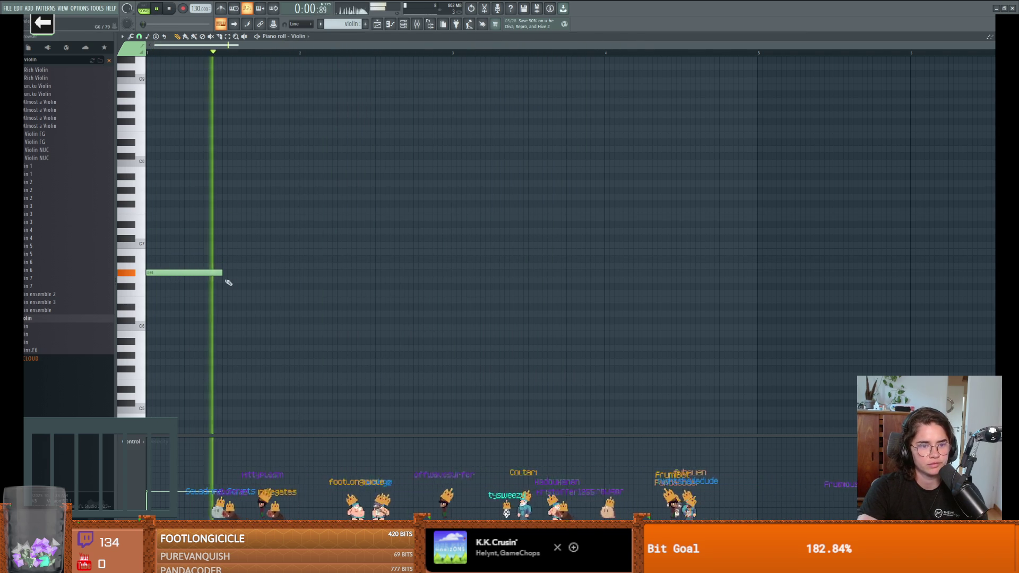
click(236, 287)
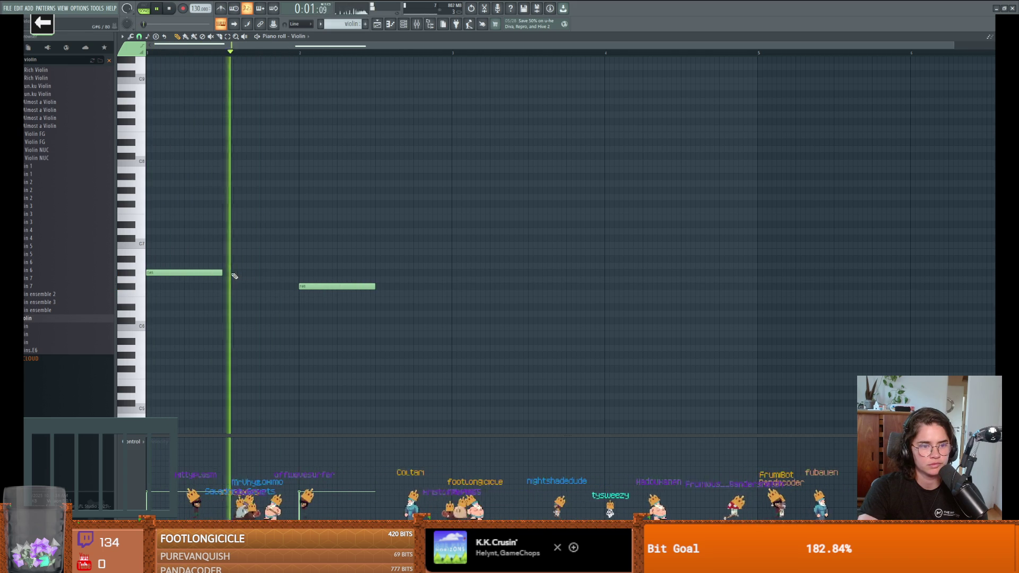
drag(223, 273, 299, 275)
key(space)
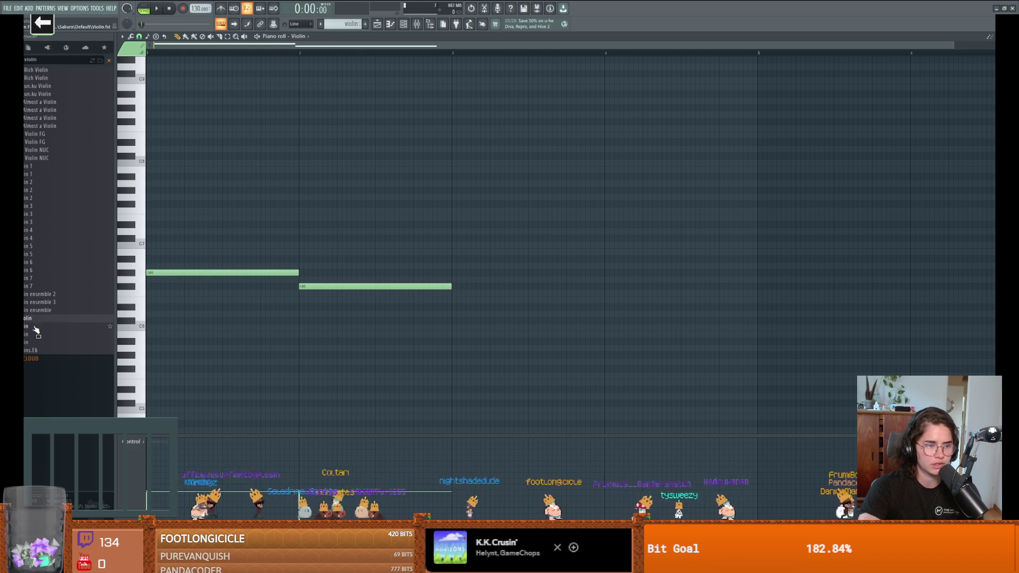
Step: Open the Violins.E6 piano roll, delete its two old notes, and move a note to A5 at bar start
click(390, 24)
key(F6)
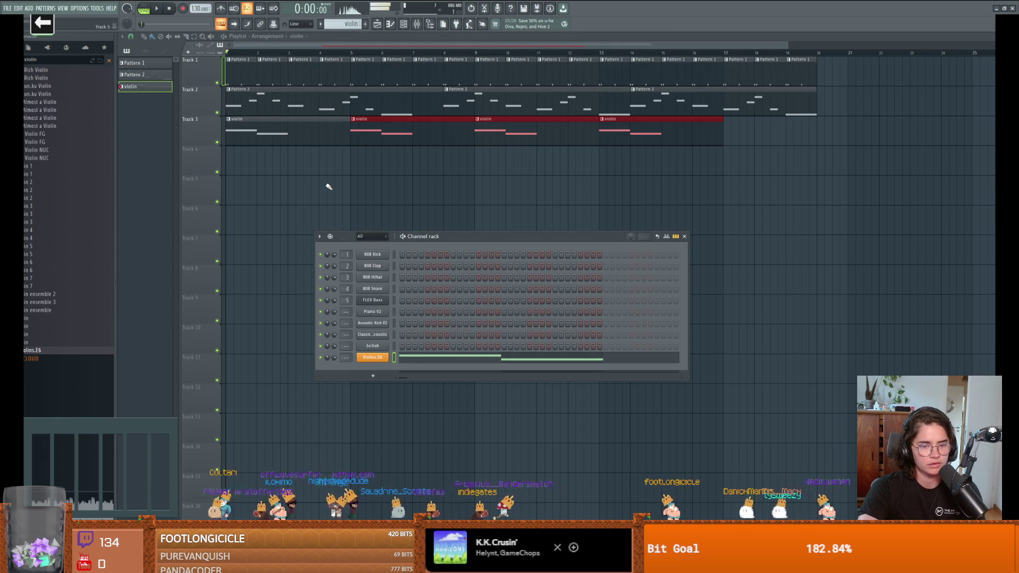
key(F7)
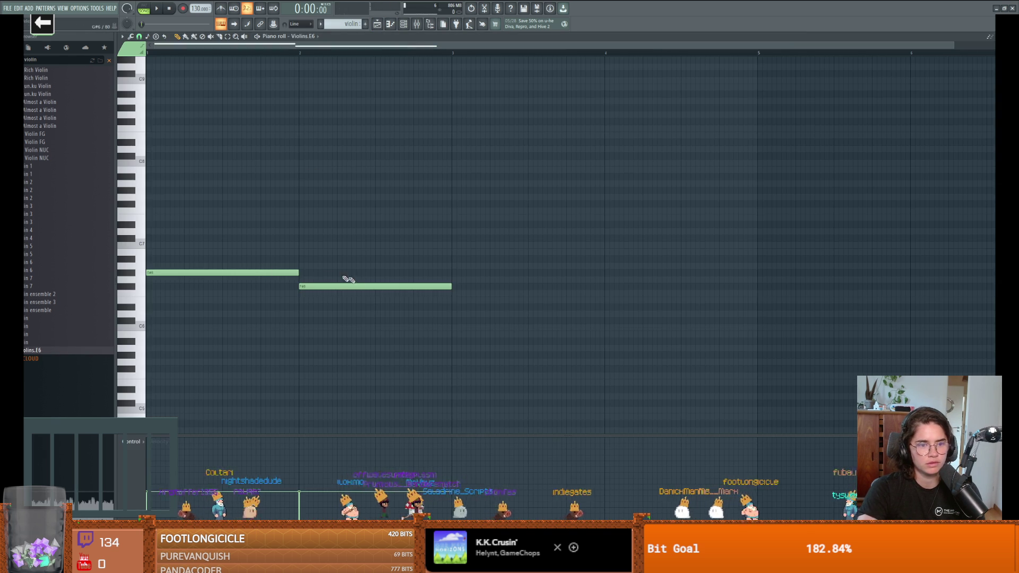
right_click(342, 285)
right_click(237, 273)
mouse_move(147, 344)
mouse_down()
mouse_move(184, 350)
mouse_move(168, 300)
mouse_up()
Step: Add three more melody notes, previewing playback after each, then switch to the Steam library
key(space)
key(space)
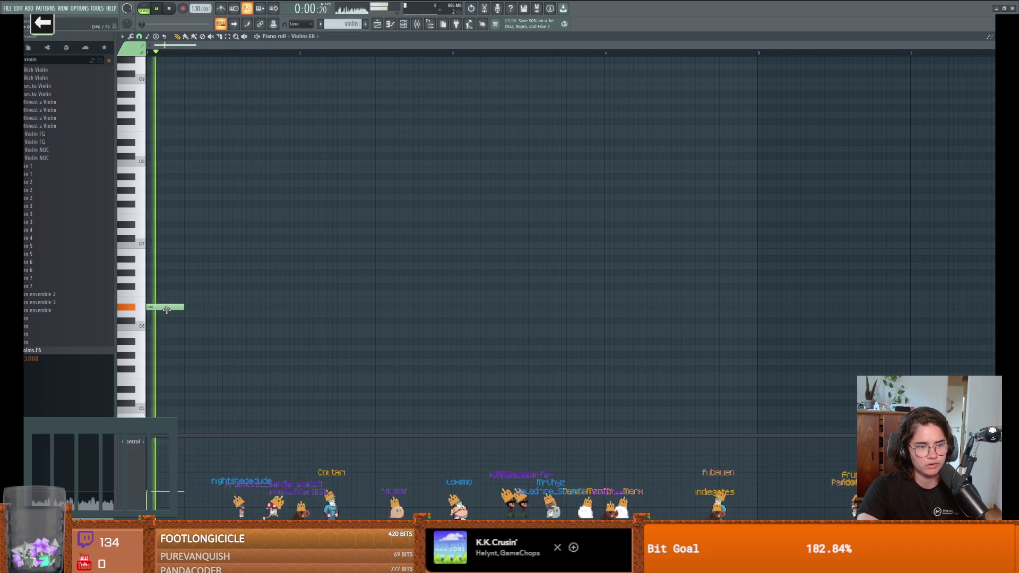
click(224, 286)
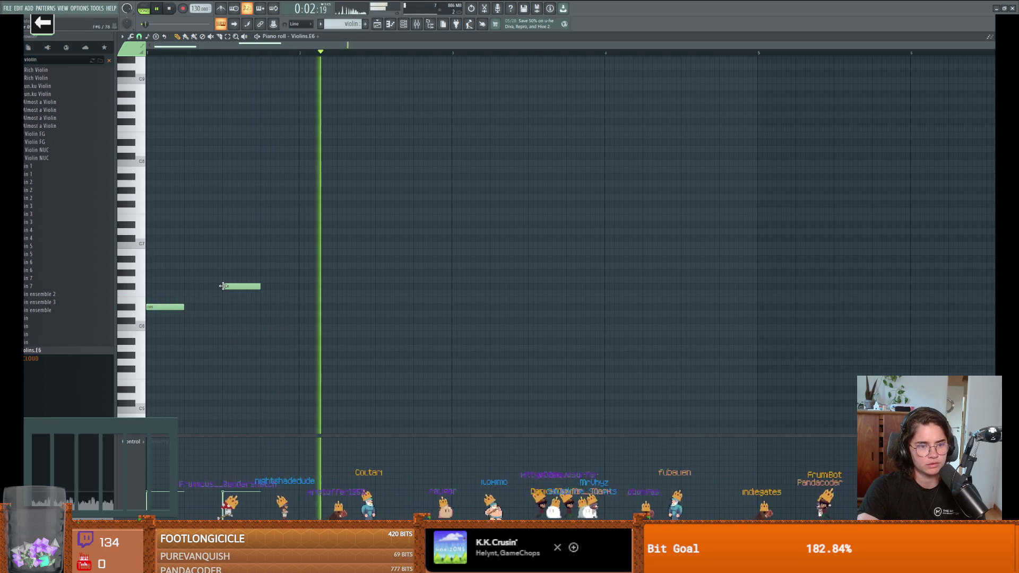
key(space)
key(space)
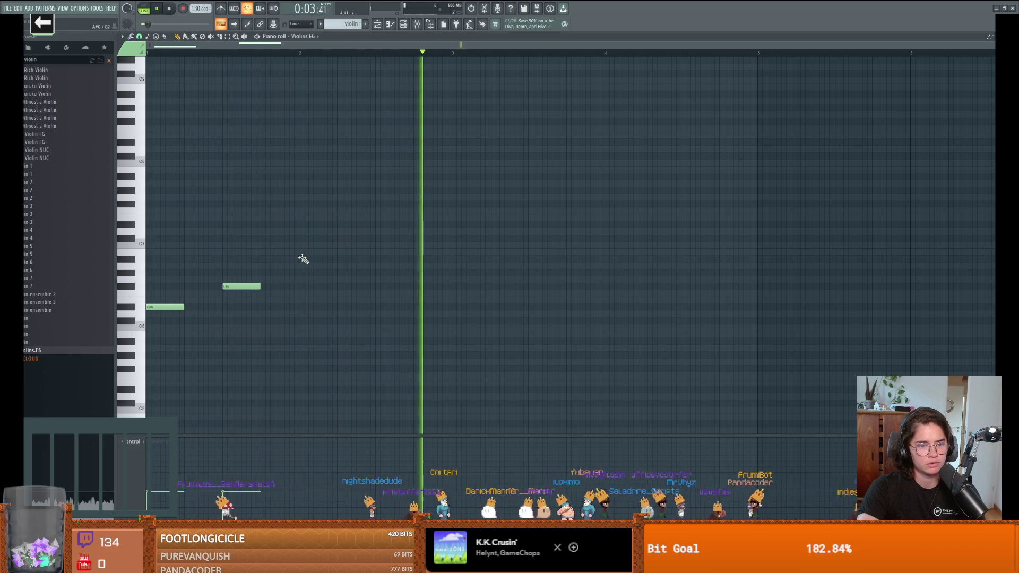
click(301, 259)
key(space)
key(space)
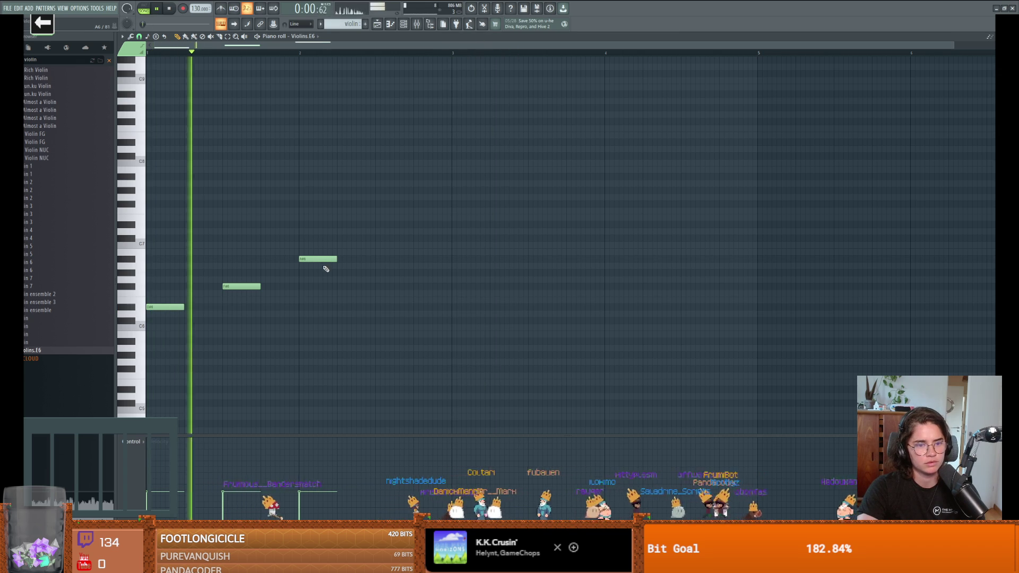
click(340, 266)
key(space)
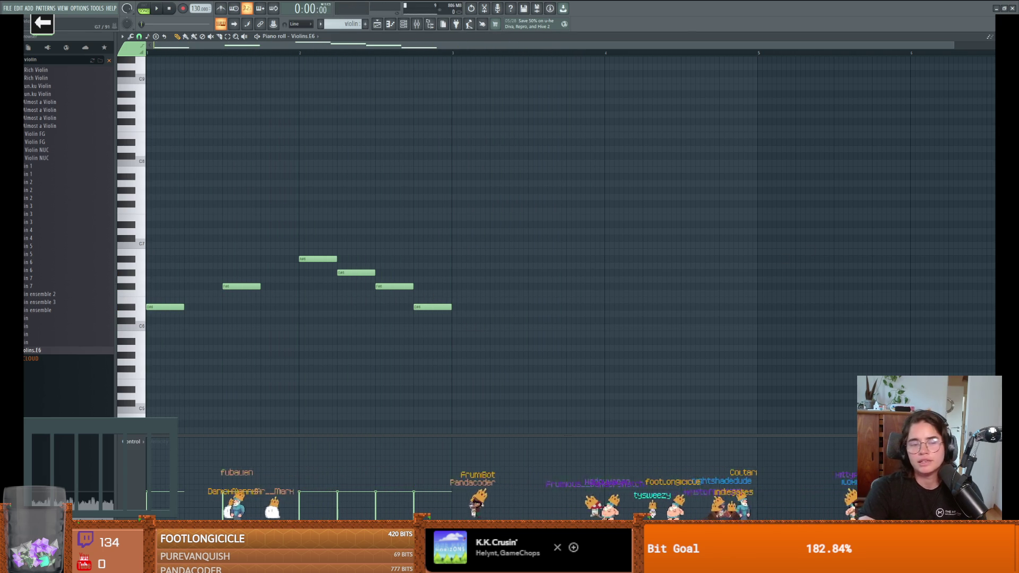
key(alt+Tab)
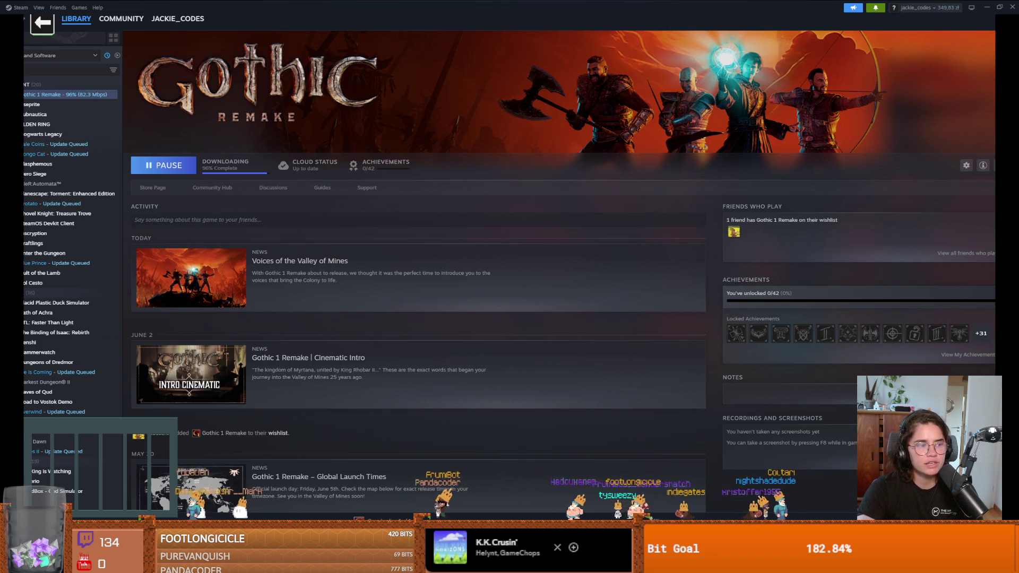
Step: Switch from Steam back to the FL Studio piano roll
key(alt+Tab)
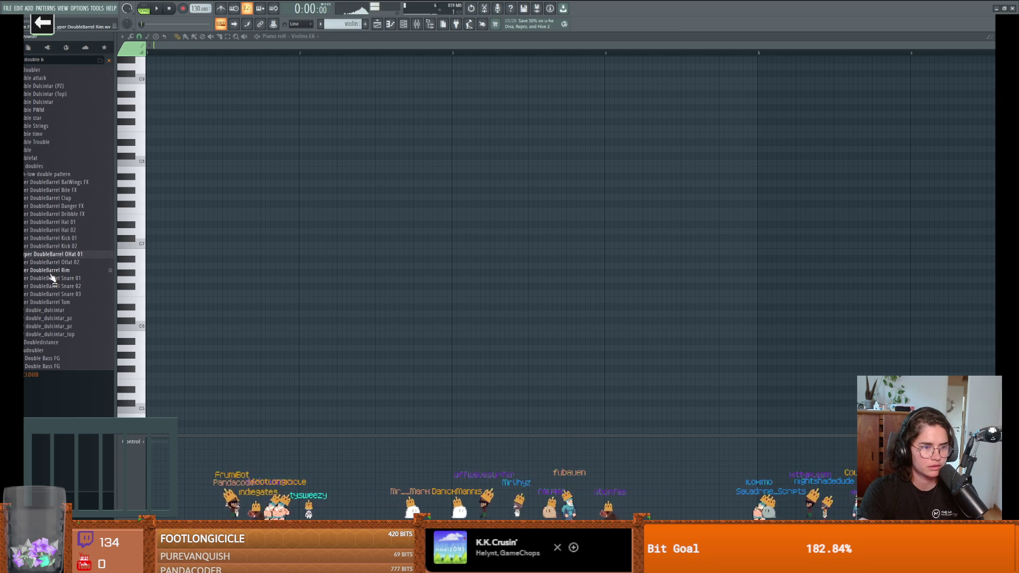
Step: Preview a browser sample, then drop Hyper DoubleBarrel Bite FX onto the 808 Kick channel
click(44, 319)
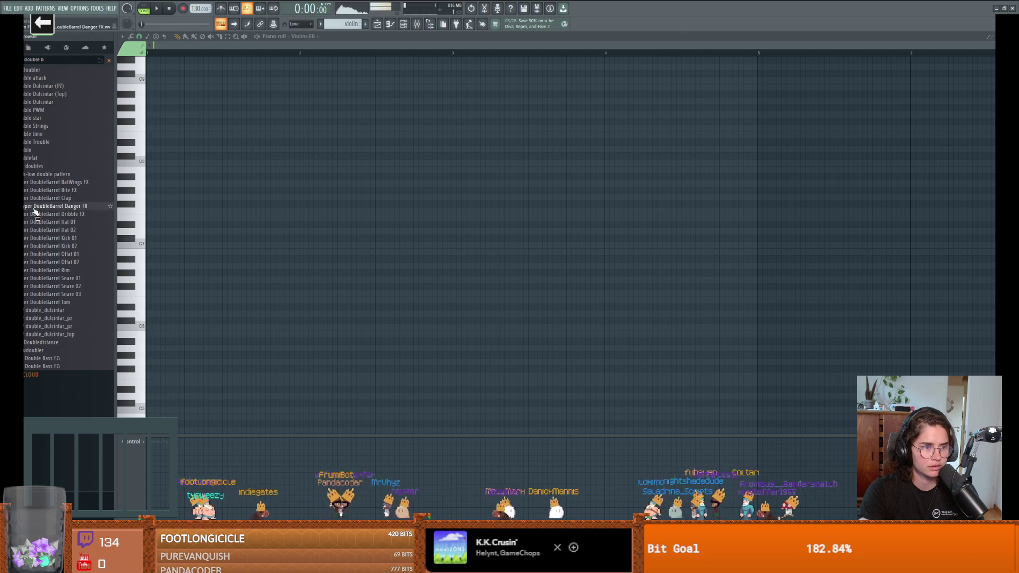
click(403, 27)
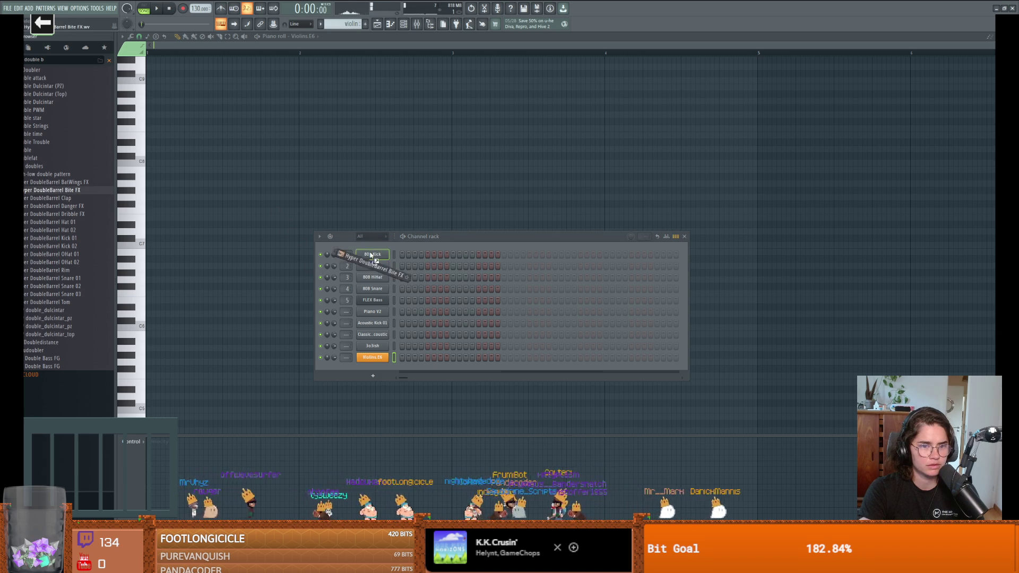
drag(371, 255, 372, 255)
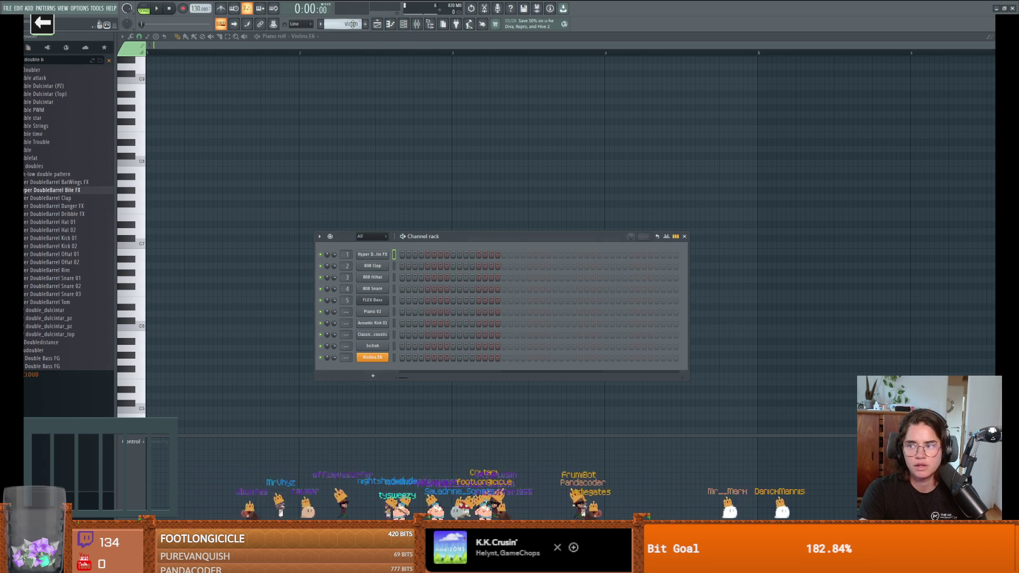
scroll(352, 25, up, 1)
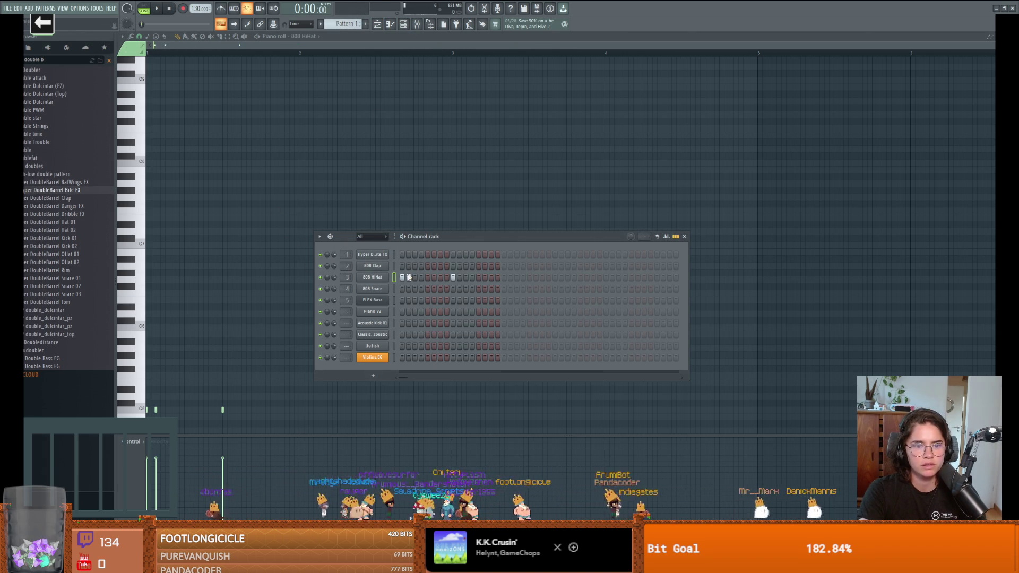
Step: Load Hyper DoubleBarrel Danger FX into channel 2, then replace it with Hyper DoubleBarrel Kick 01
key(space)
key(space)
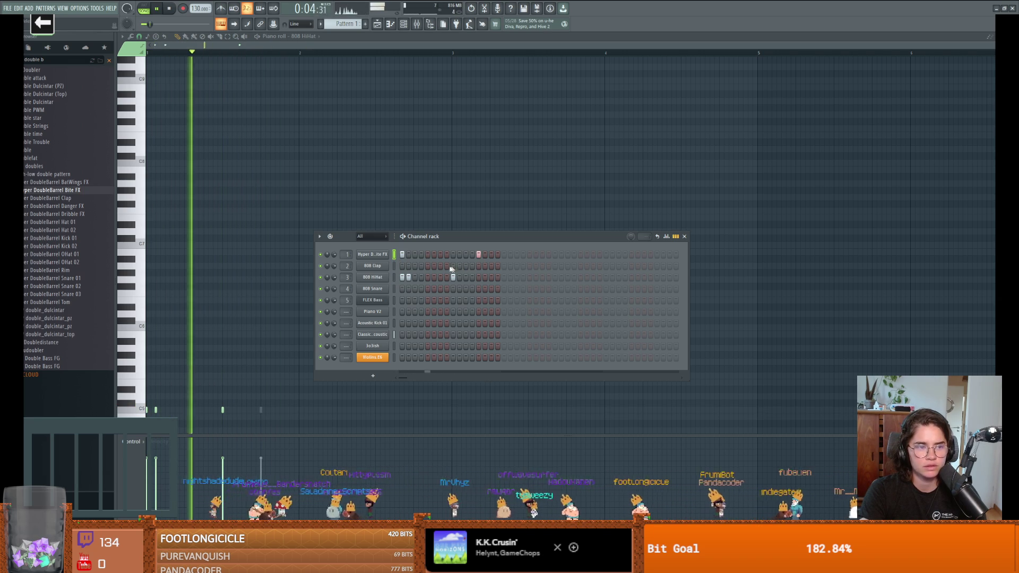
click(53, 206)
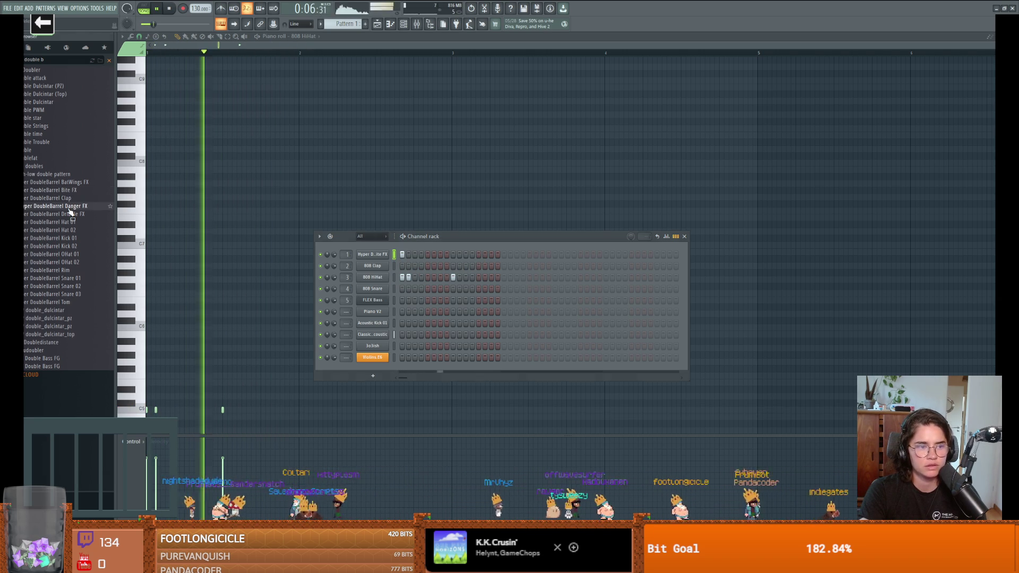
mouse_move(53, 206)
mouse_down()
mouse_move(372, 245)
mouse_move(373, 265)
mouse_up()
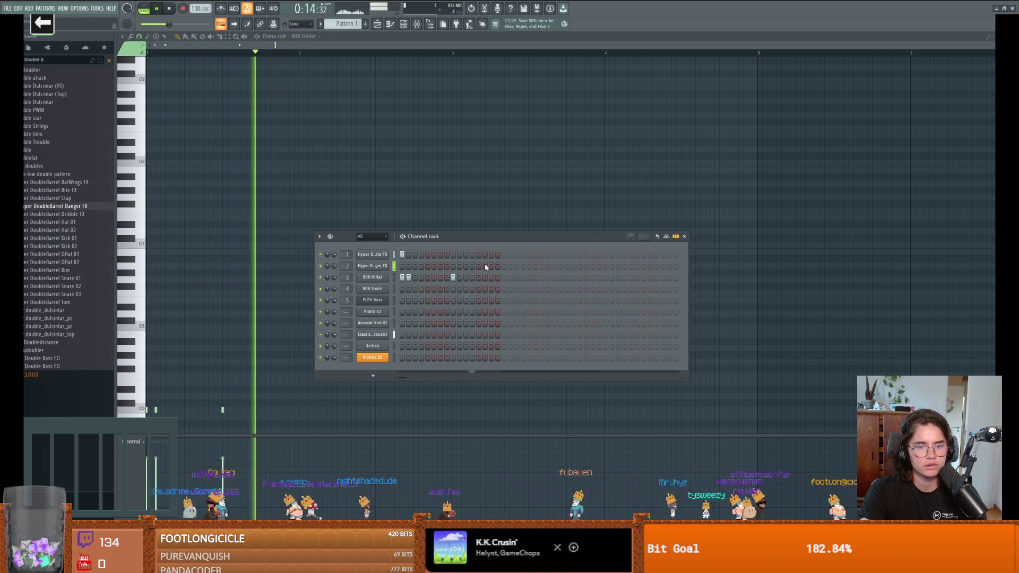
key(space)
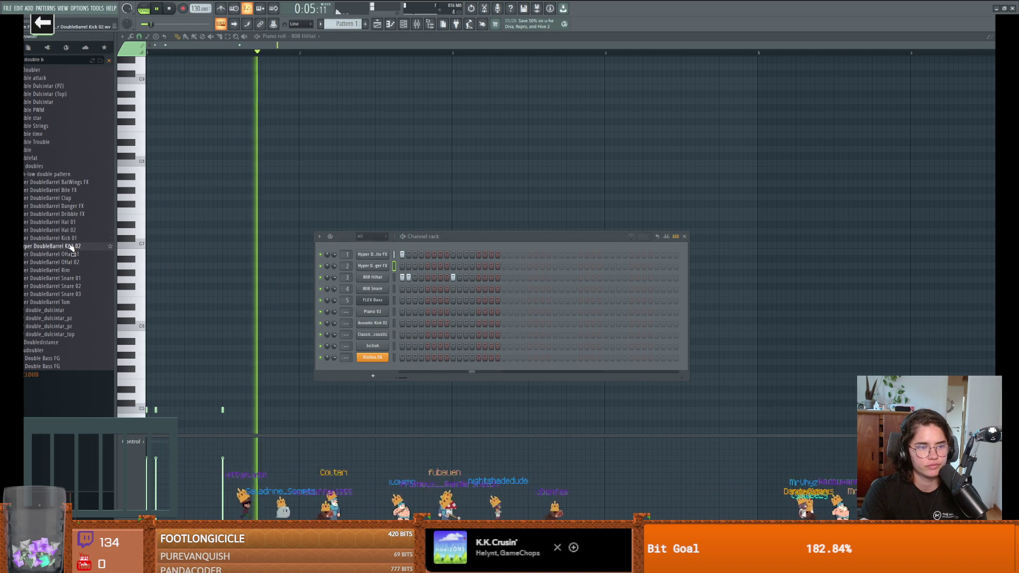
mouse_move(73, 239)
mouse_down()
mouse_move(394, 256)
mouse_move(364, 268)
mouse_move(380, 266)
mouse_up()
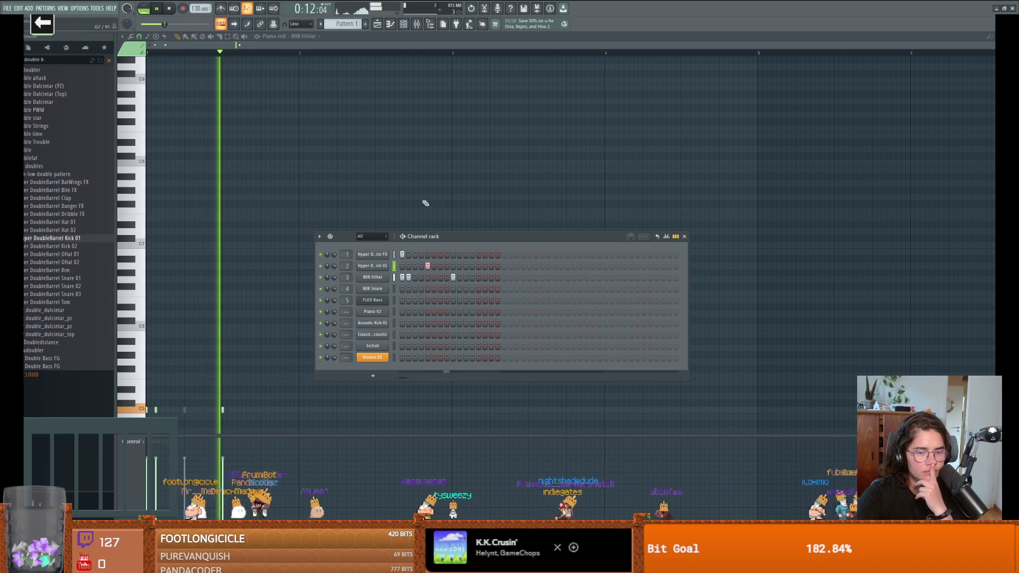
Step: Close the channel rack and save the project as 'real'
click(684, 237)
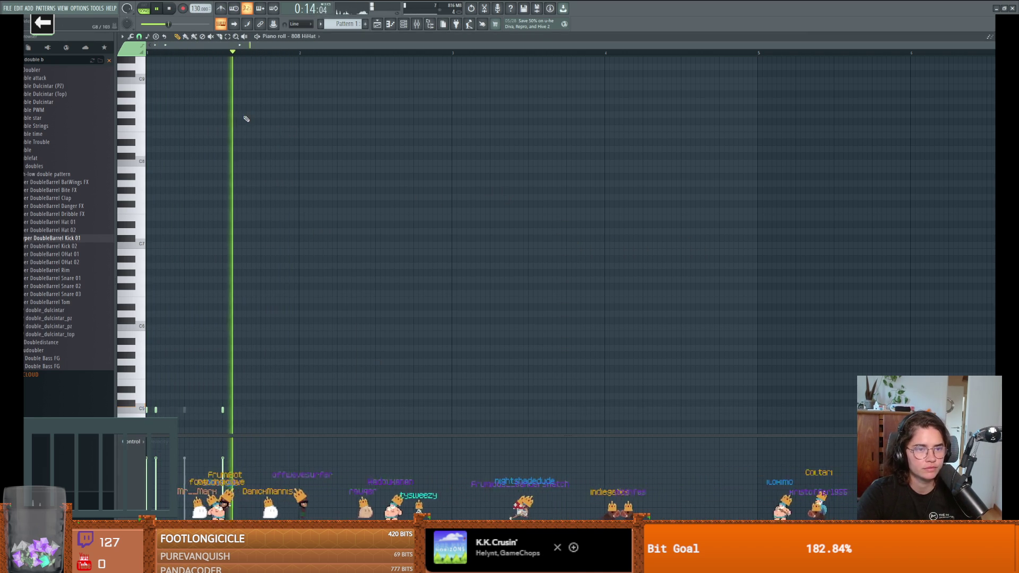
key(ctrl+s)
text(real so)
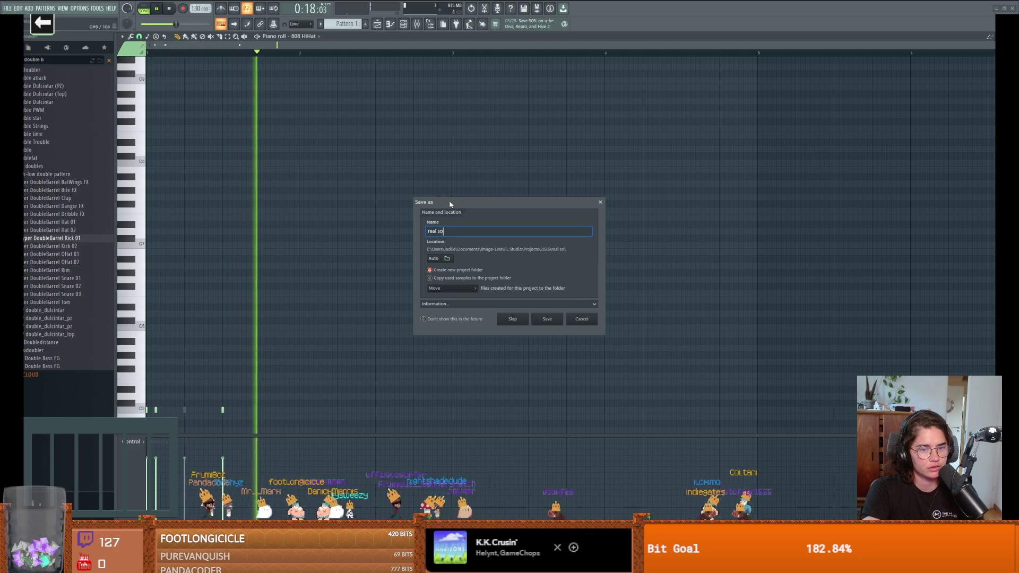
key(Return)
Step: Open recent project DungeonRollTheme_3, play it in song mode, then quit FL Studio without saving
click(6, 8)
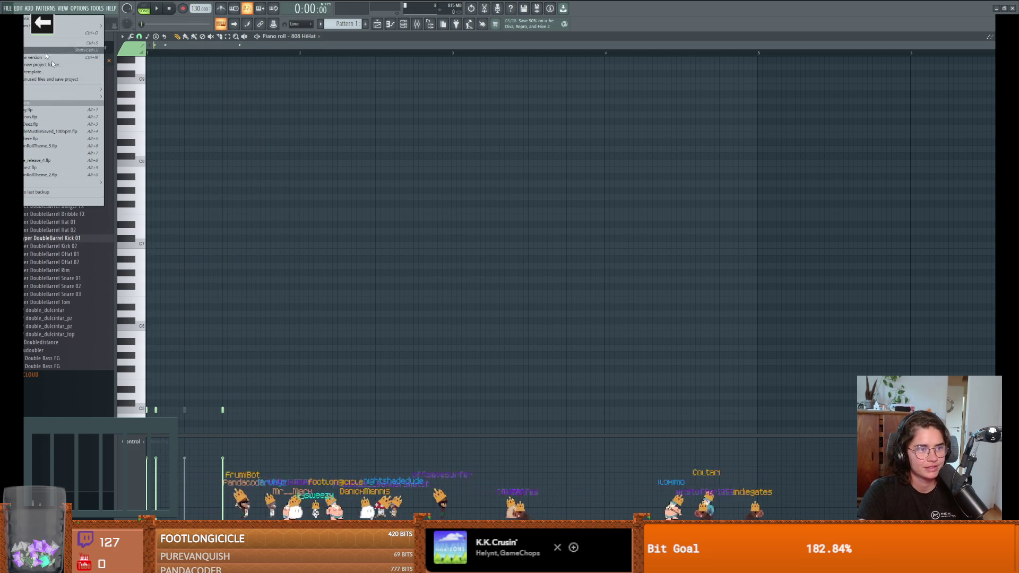
click(58, 145)
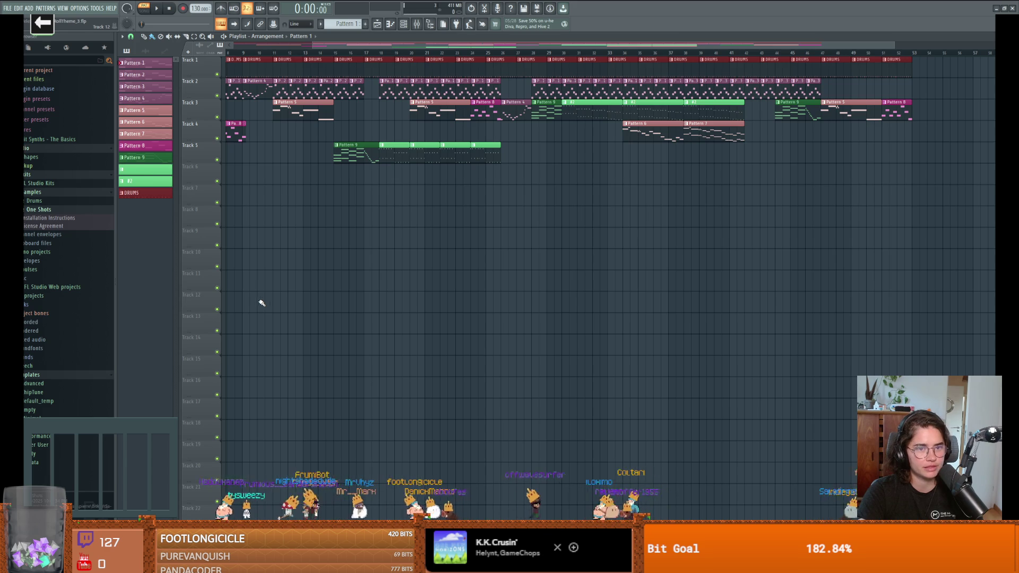
scroll(260, 119, up, 5)
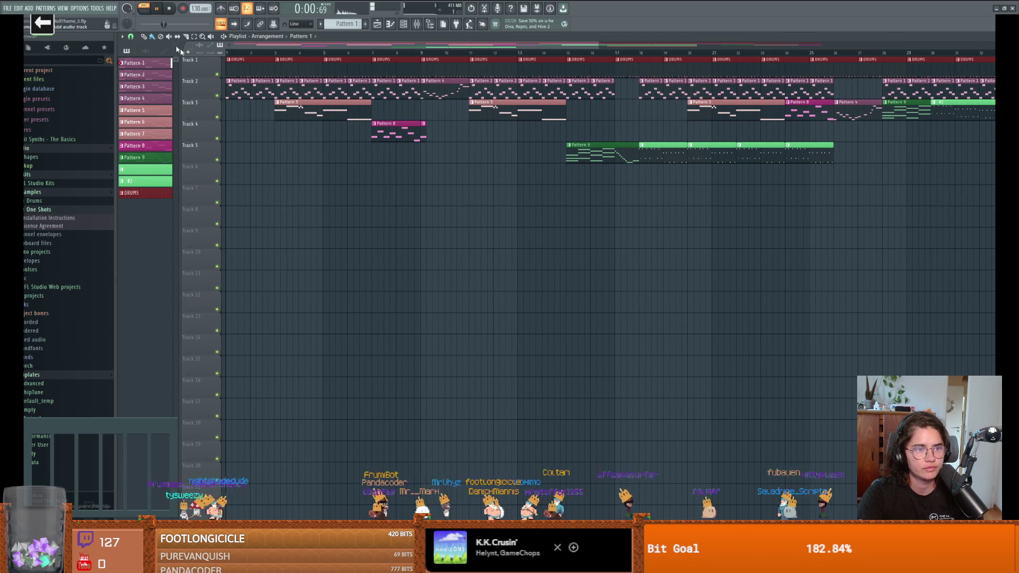
click(144, 9)
click(157, 8)
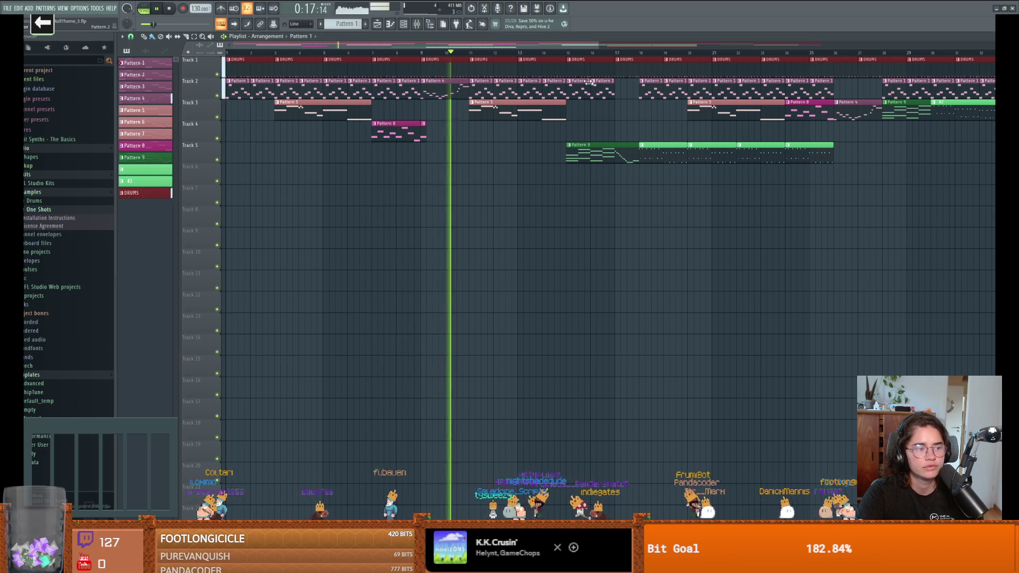
key(space)
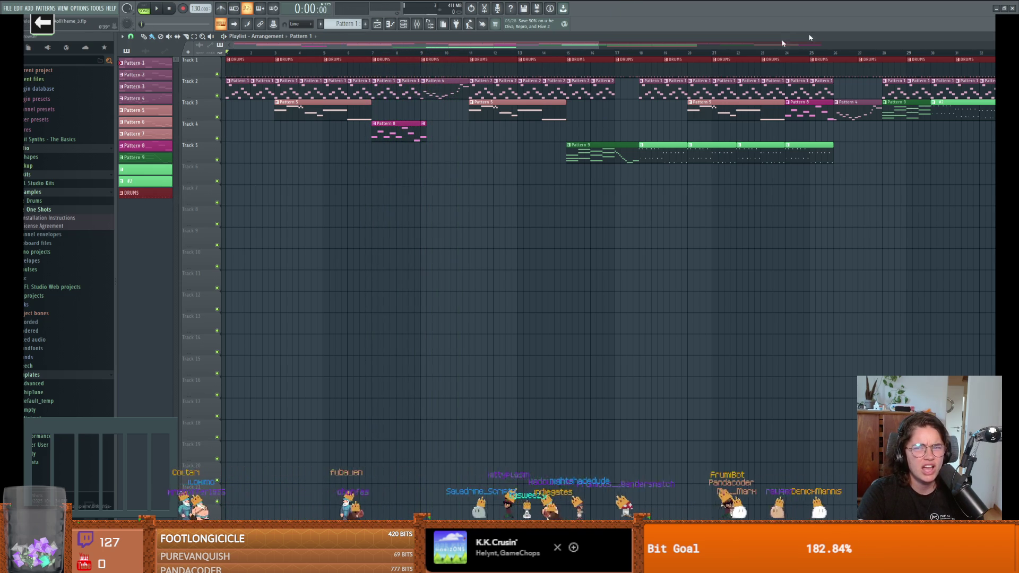
click(1012, 9)
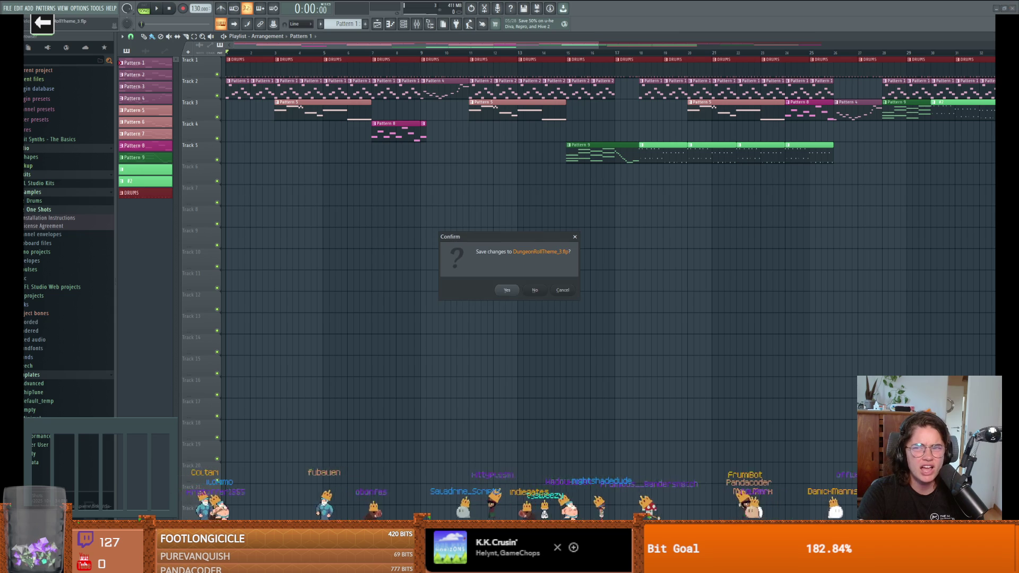
click(536, 291)
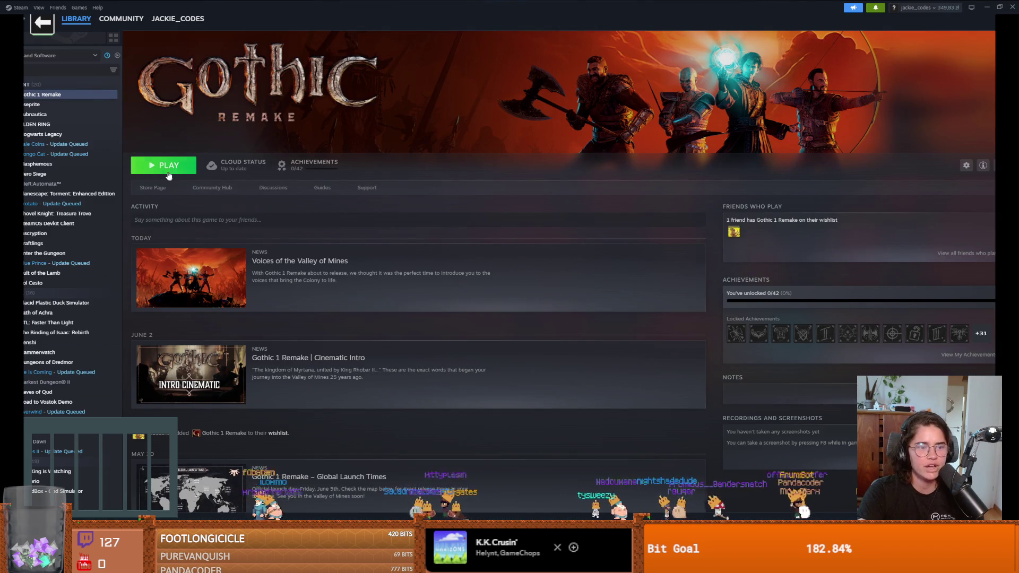
Step: Launch Gothic 1 Remake from Steam and highlight Settings on its main menu
click(168, 175)
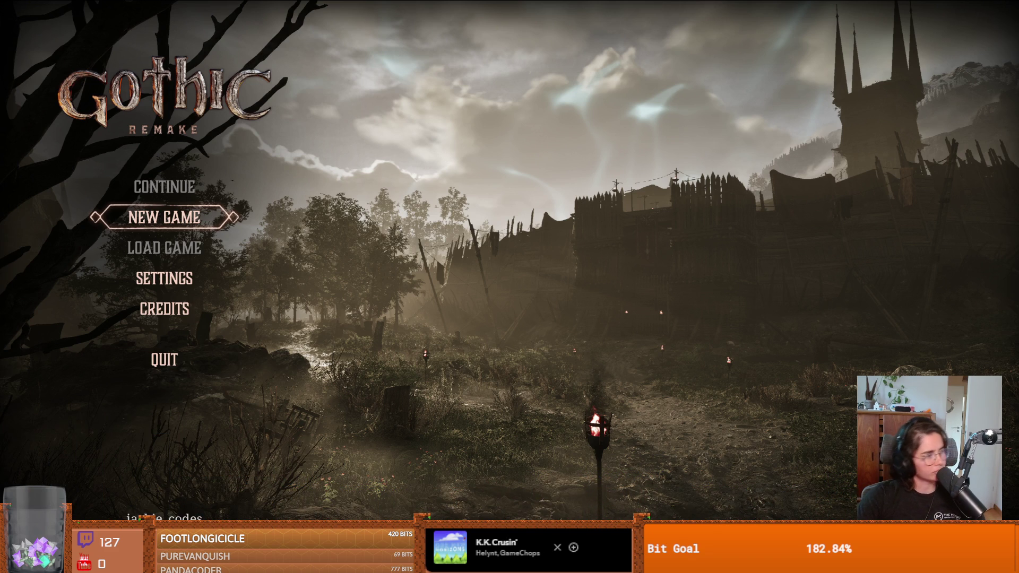
key(Down)
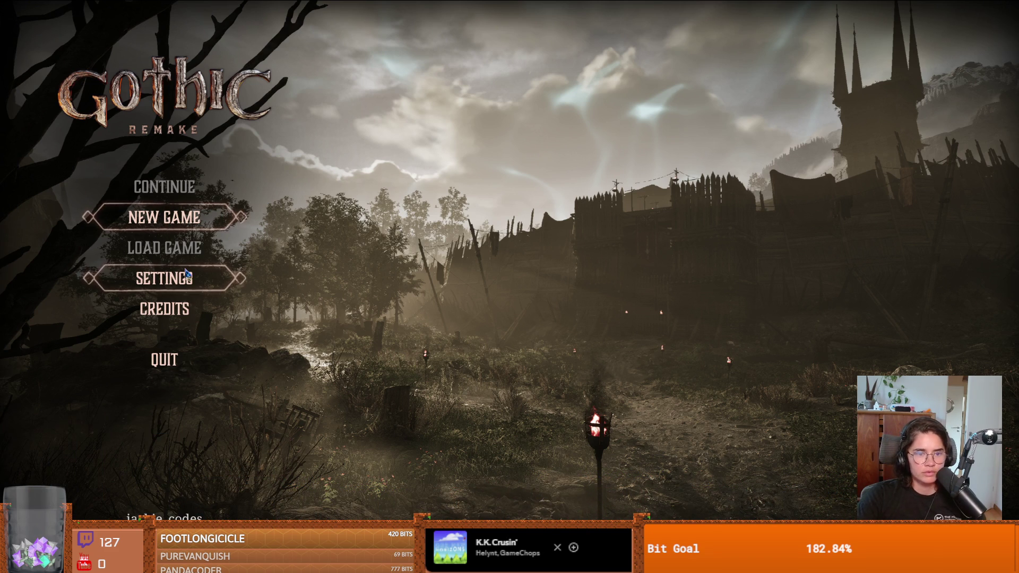
Step: Drop the master volume to 40 in Sound settings, view Game settings, and back out to the menu
key(Return)
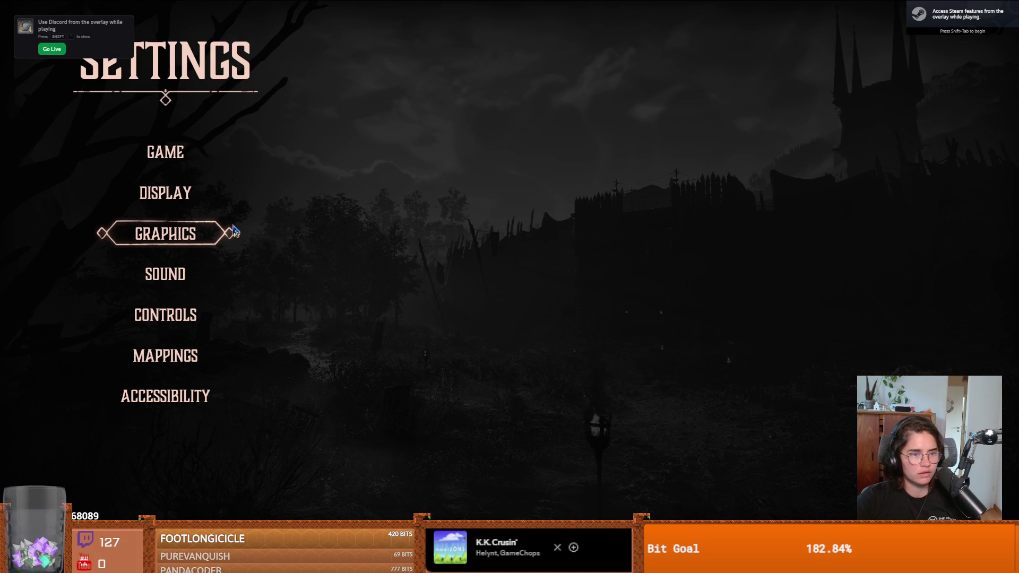
click(204, 277)
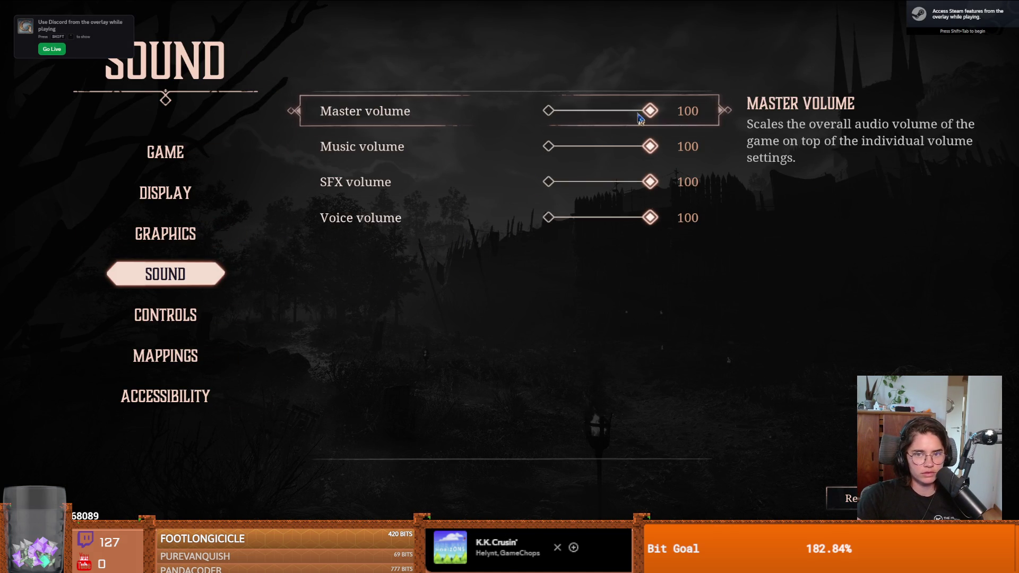
drag(641, 118, 591, 115)
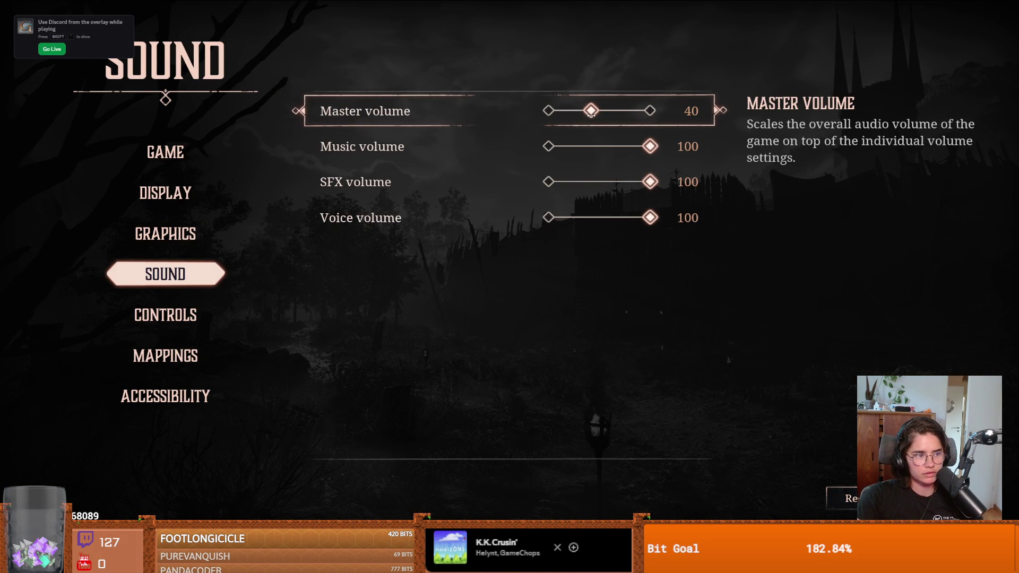
click(209, 158)
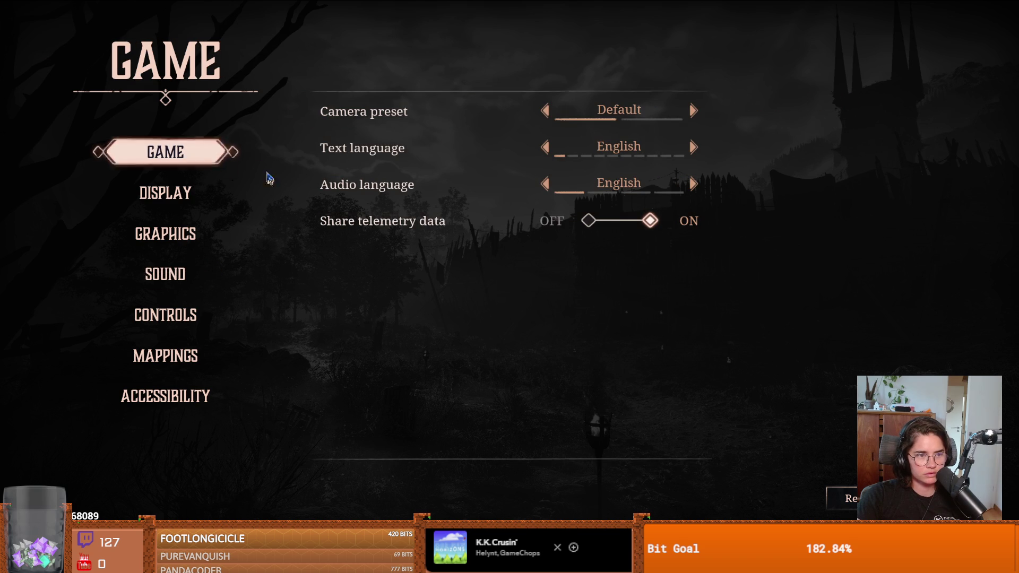
key(Escape)
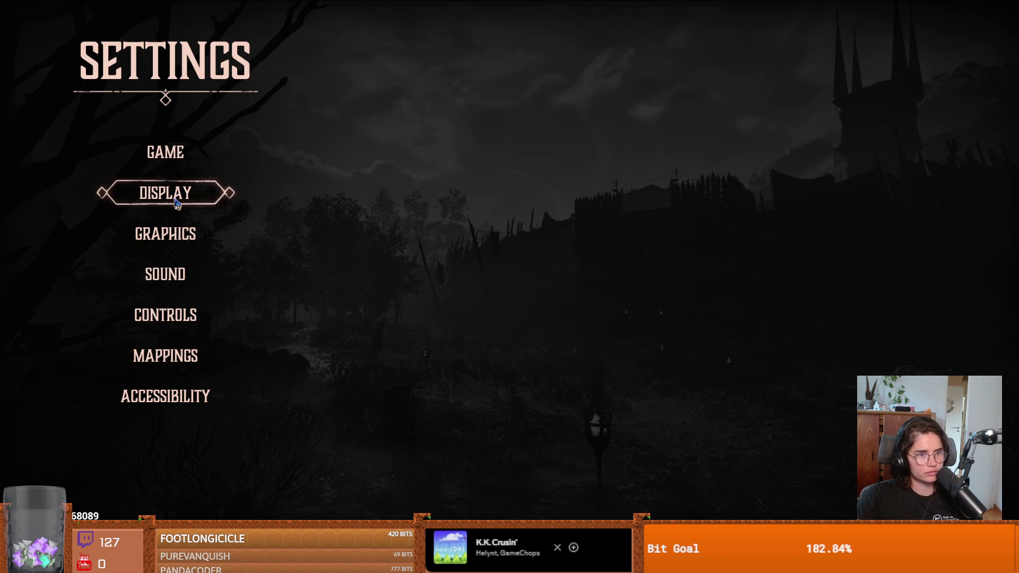
key(Escape)
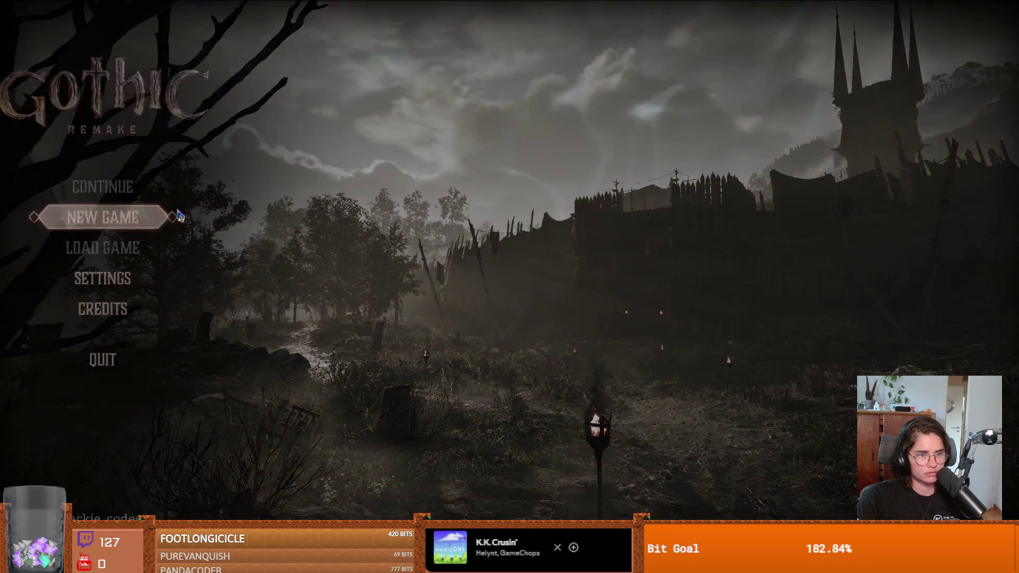
Step: Choose New Game to reach the Select Difficulty screen
click(180, 216)
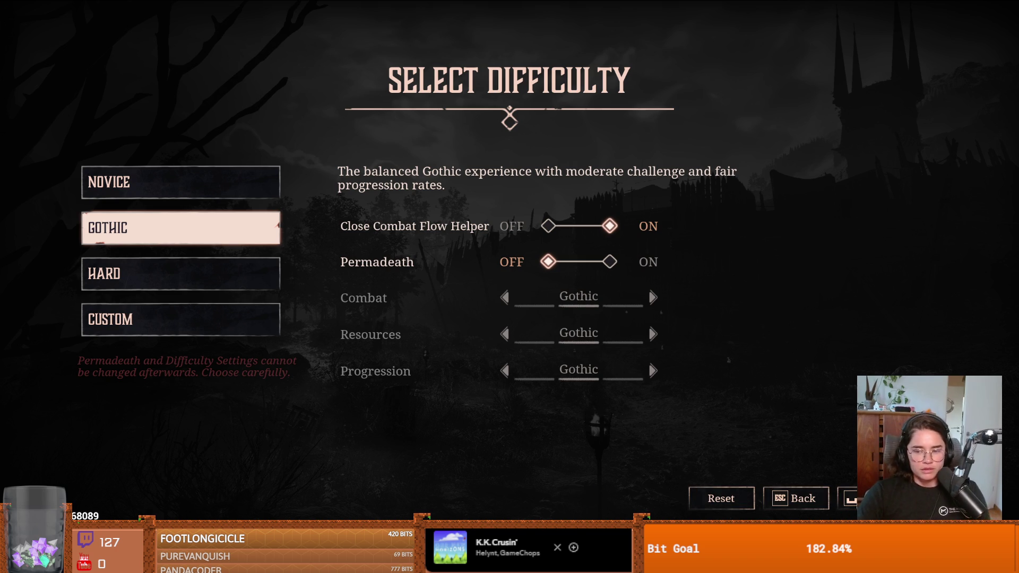
Step: Confirm the Gothic difficulty and start the narrated intro
key(space)
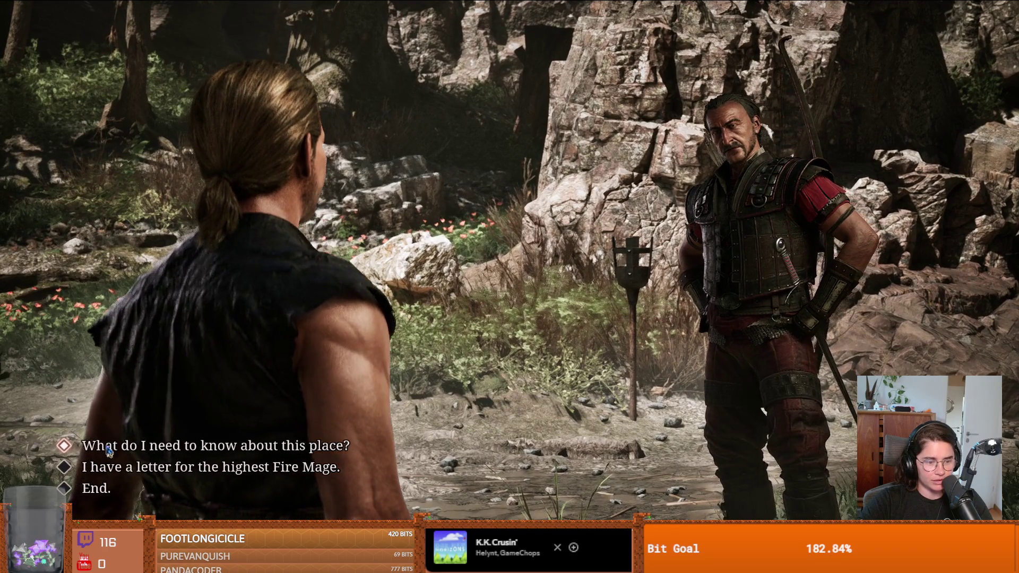
Step: Tell Diego about the letter for the highest Fire Mage, ask about the other camps, then go back
click(102, 466)
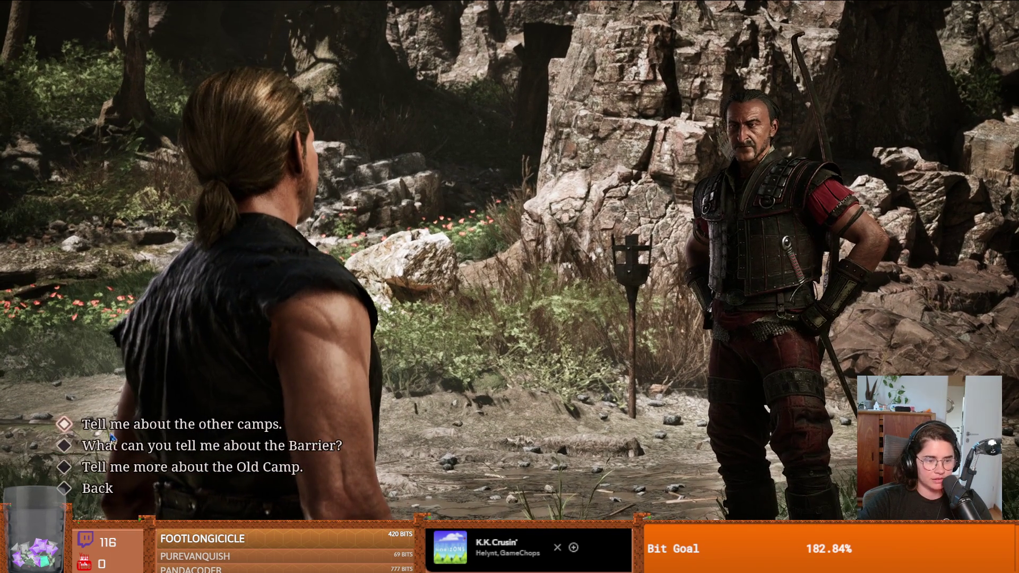
click(112, 433)
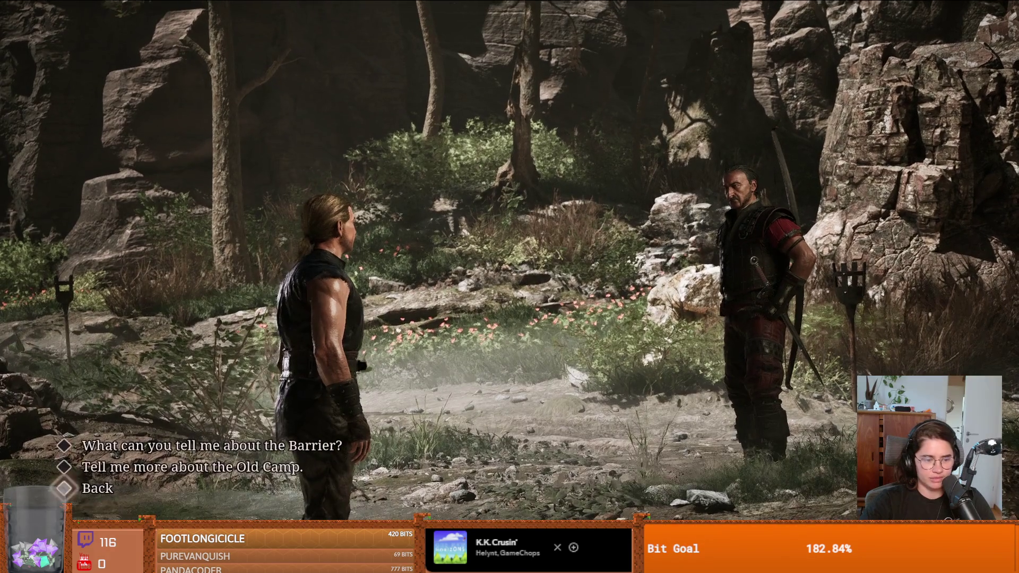
click(95, 491)
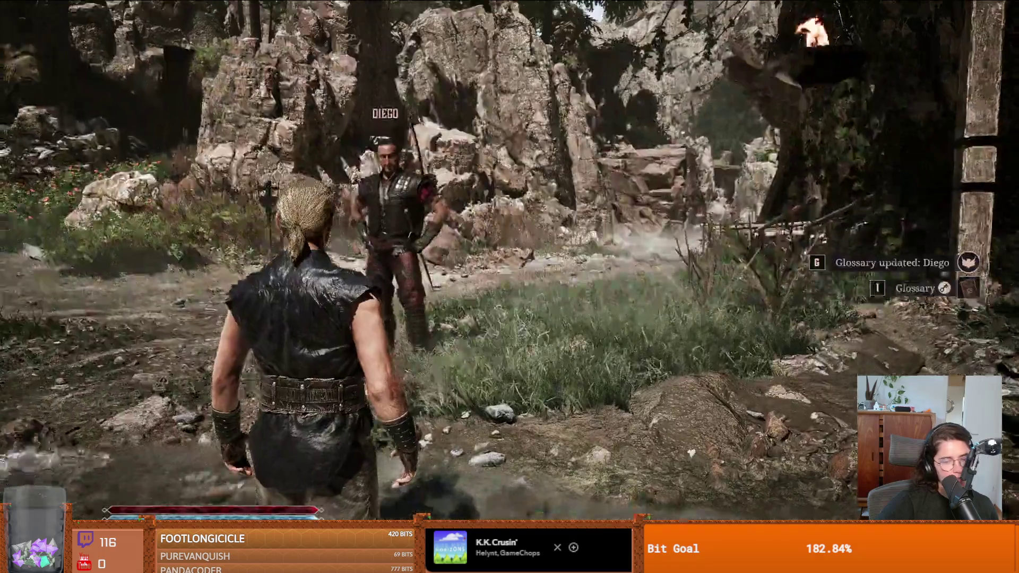
Step: In the graphics settings, lower motion blur to 0 and bloom to 55
key(Escape)
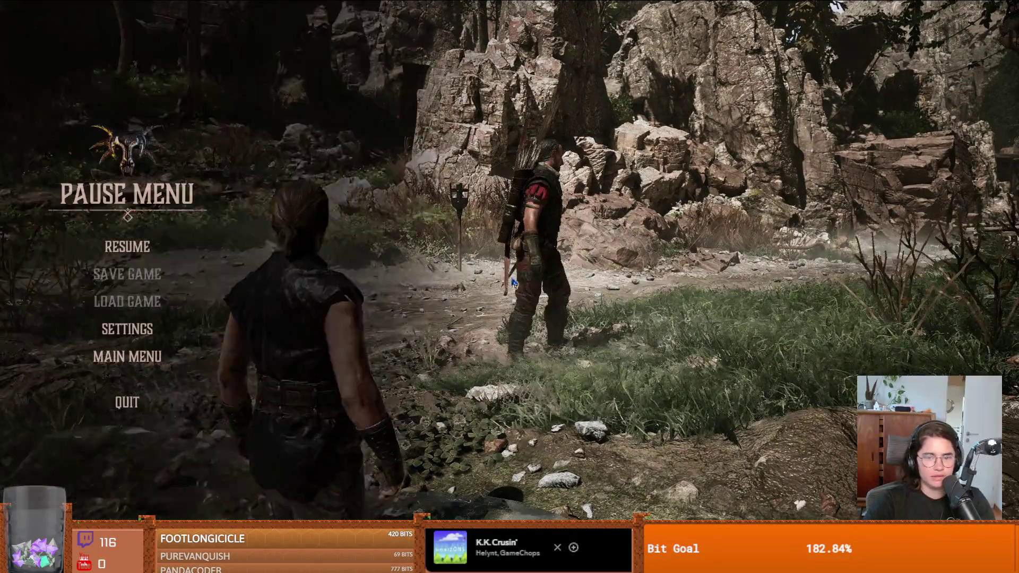
click(158, 332)
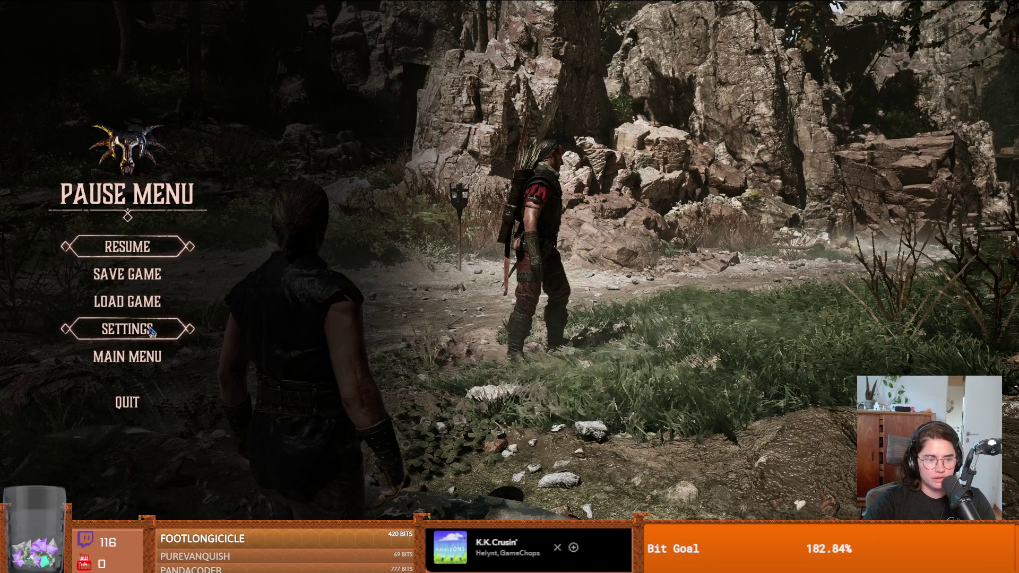
click(196, 234)
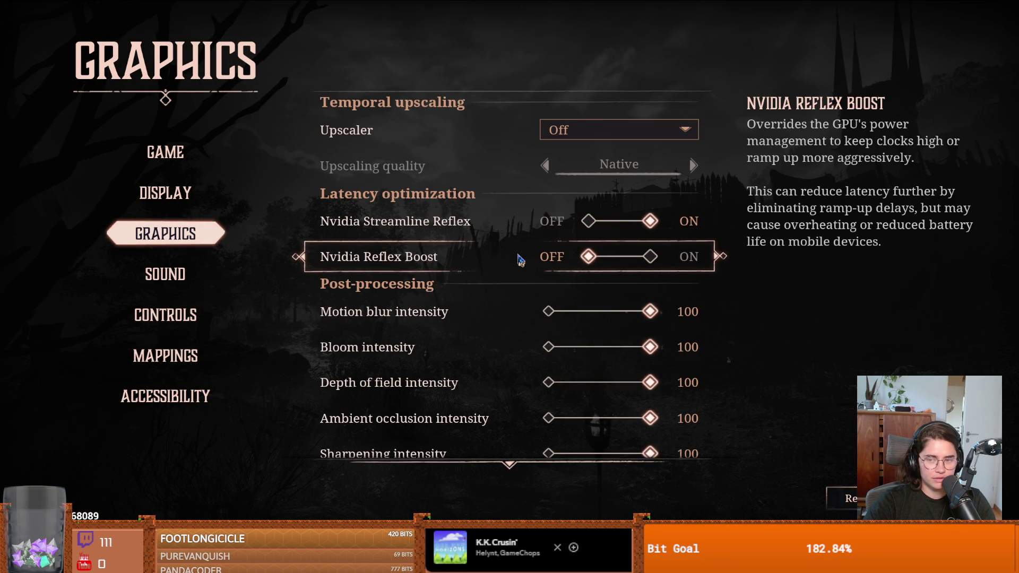
scroll(518, 317, down, 1)
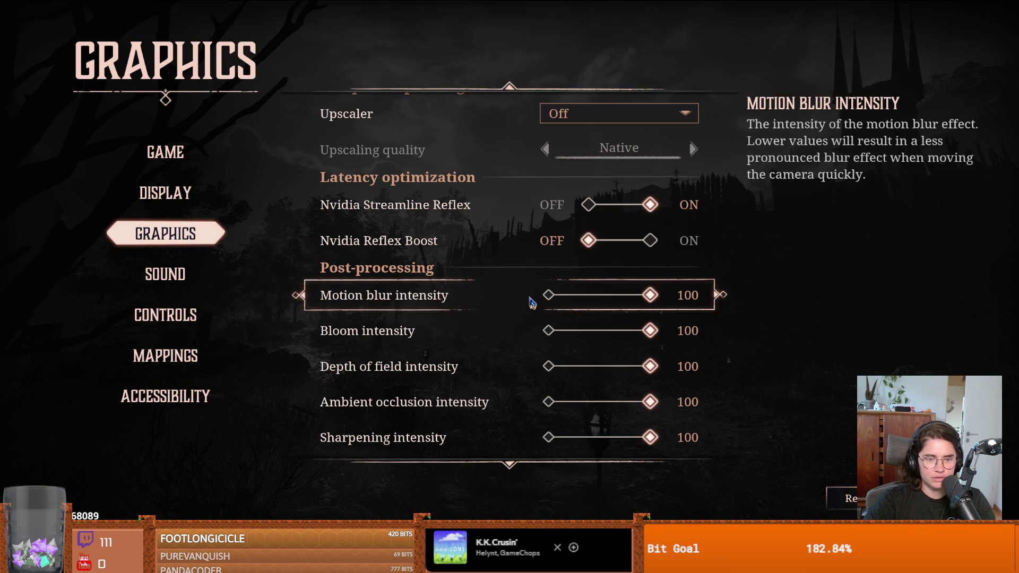
drag(647, 296, 549, 296)
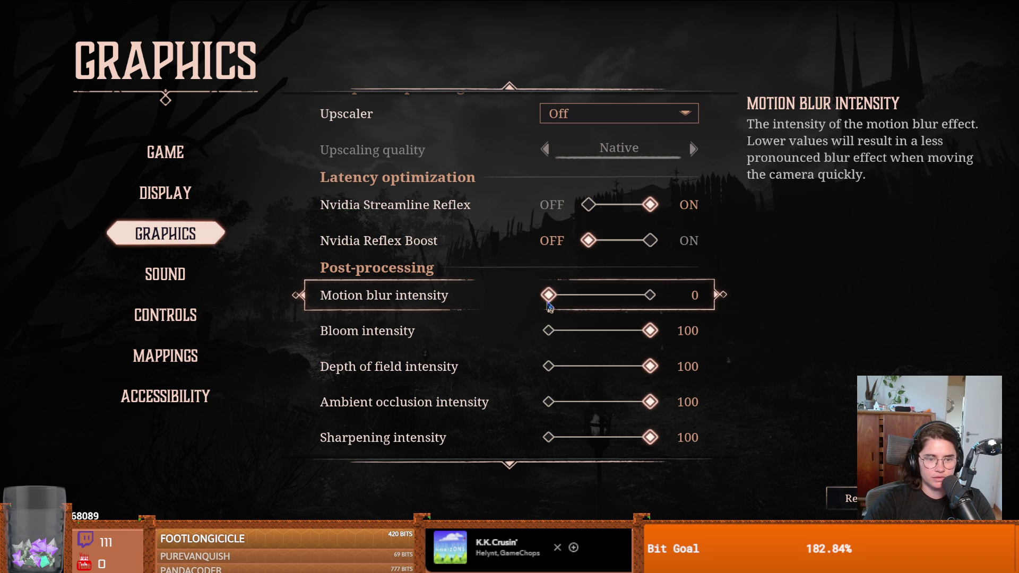
drag(630, 328, 605, 330)
Step: Review the upscaler choices and leave upscaling Off
scroll(583, 170, up, 1)
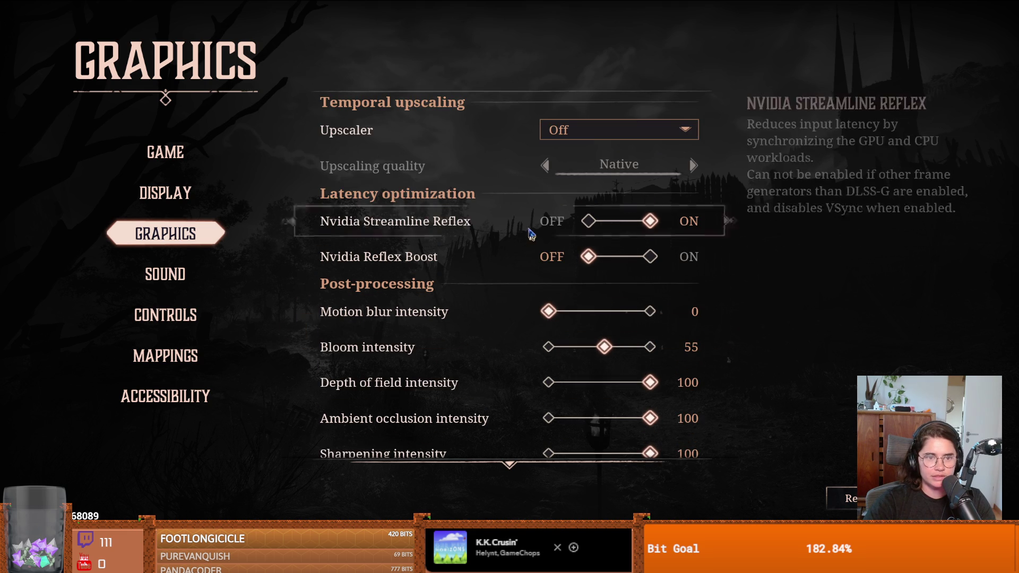
click(573, 140)
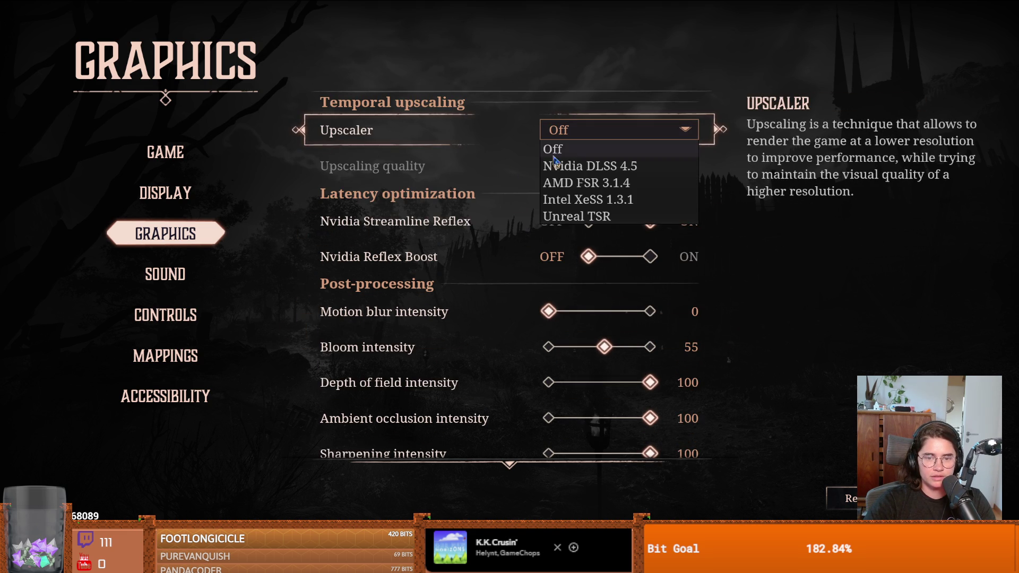
click(557, 149)
click(553, 136)
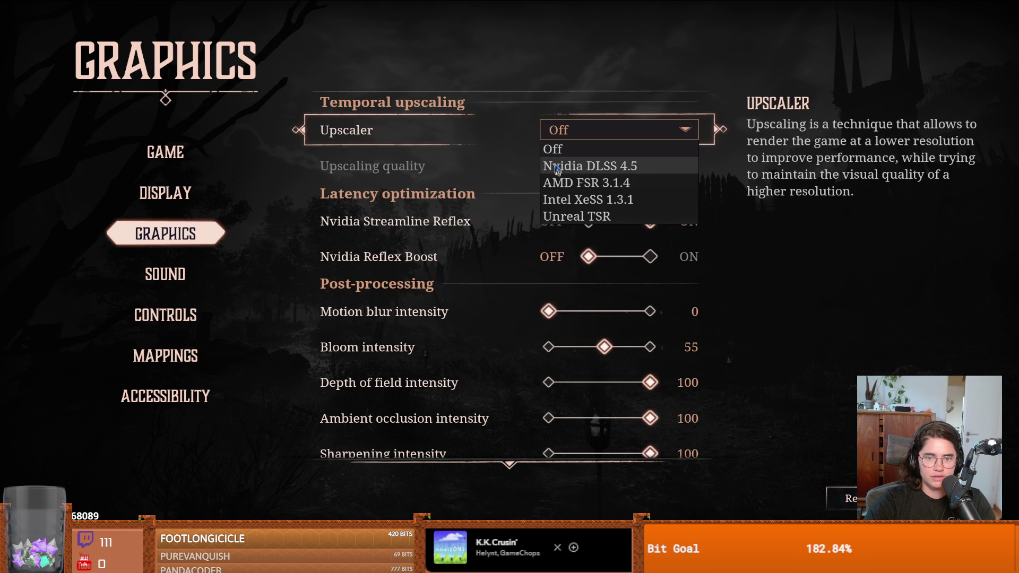
click(494, 159)
Step: Switch the quality preset to Medium
scroll(499, 201, down, 7)
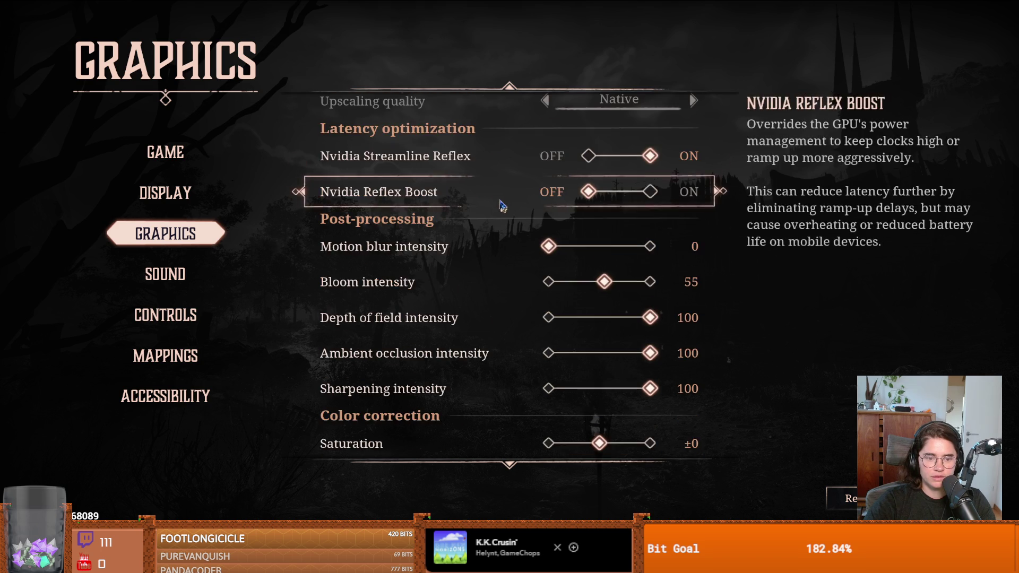
scroll(424, 265, down, 5)
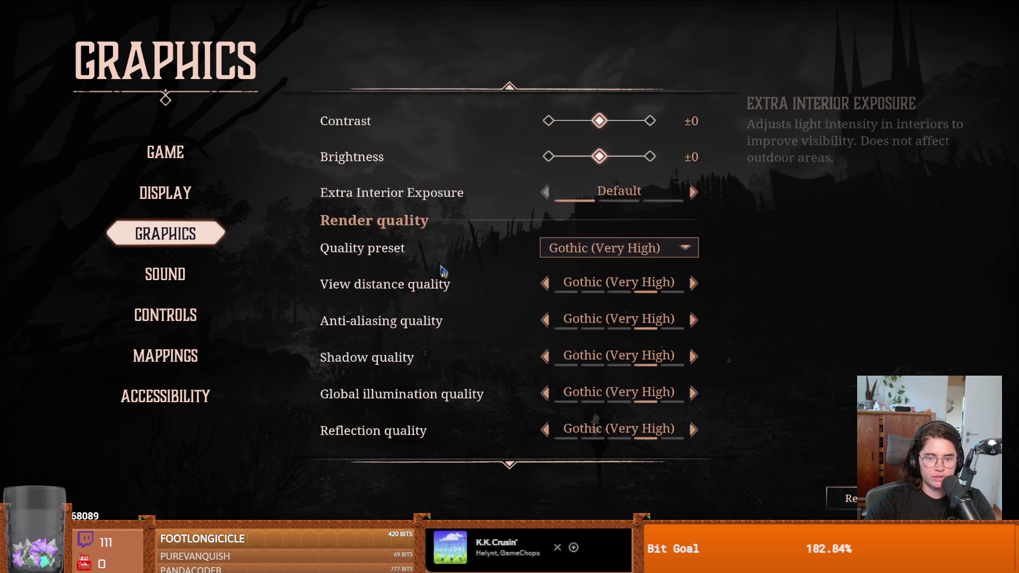
click(615, 199)
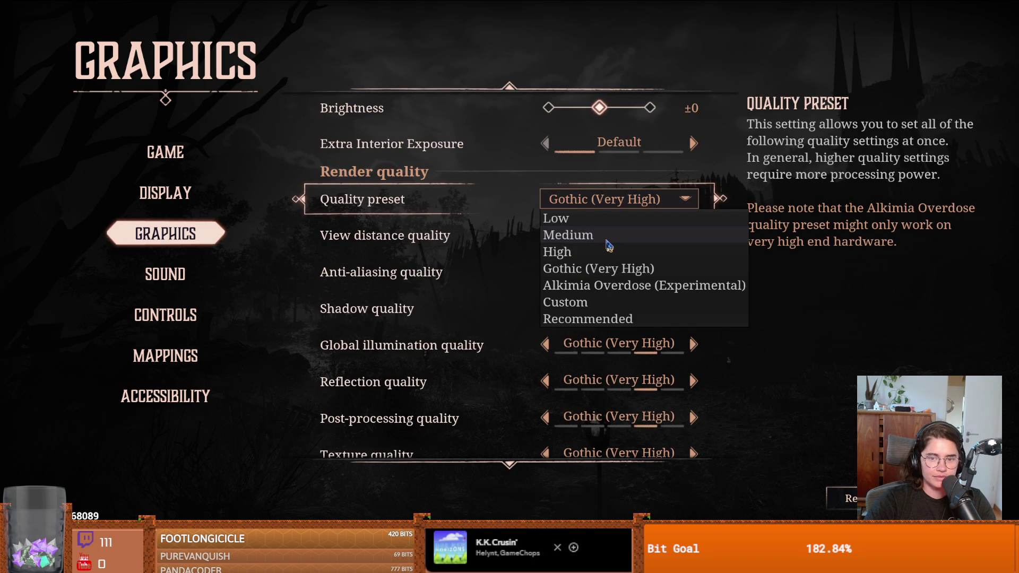
click(607, 240)
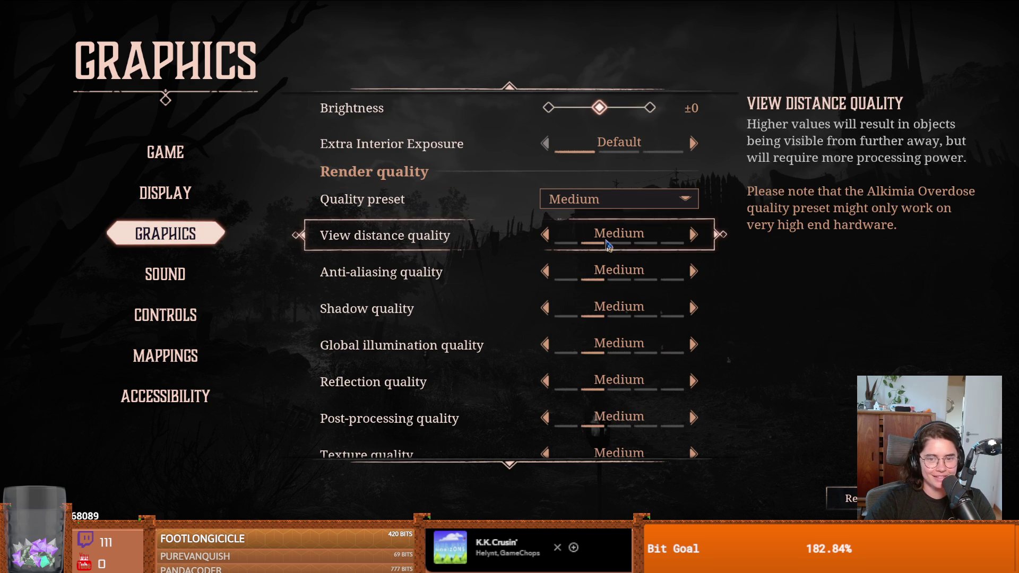
Step: Set depth of field to 60, ambient occlusion to 60 and sharpening to 57
scroll(552, 236, up, 5)
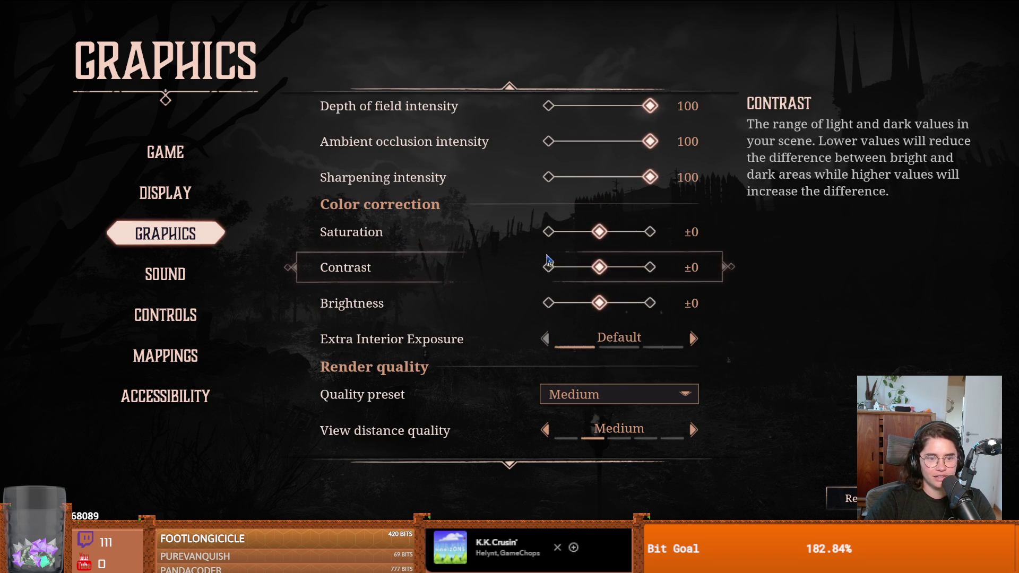
scroll(584, 250, up, 3)
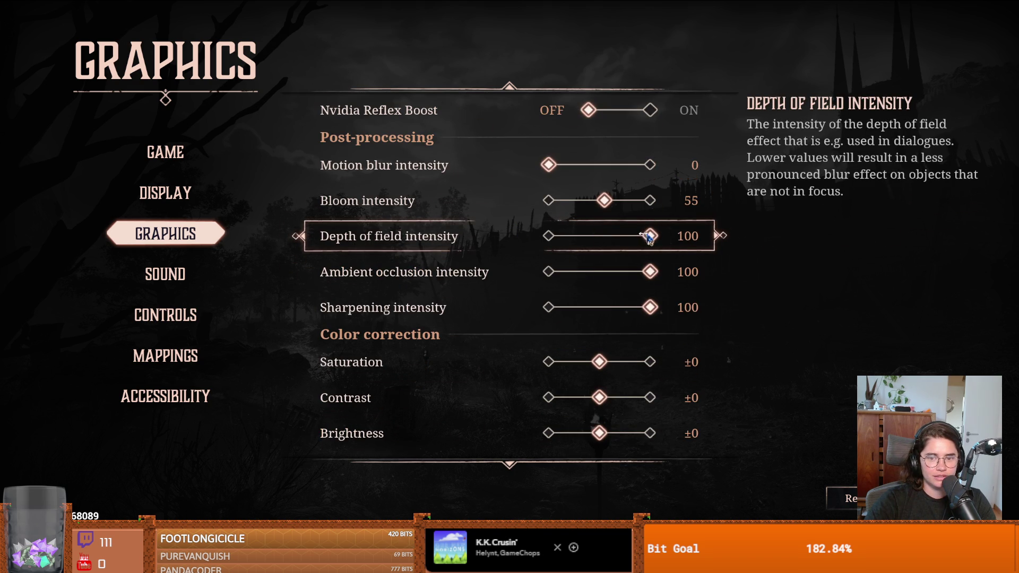
drag(648, 236, 610, 236)
click(611, 272)
drag(610, 273, 609, 273)
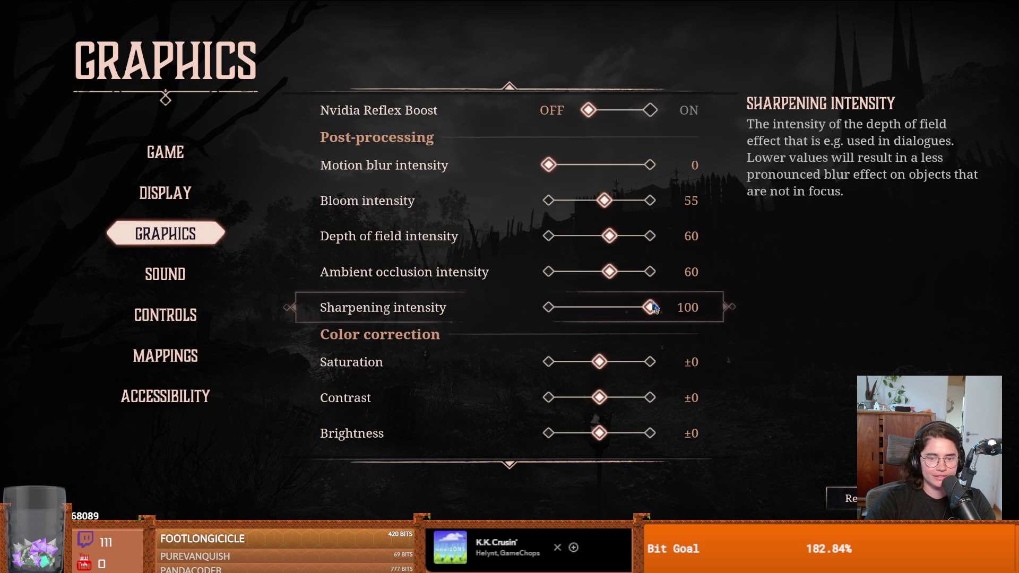
drag(650, 308, 606, 308)
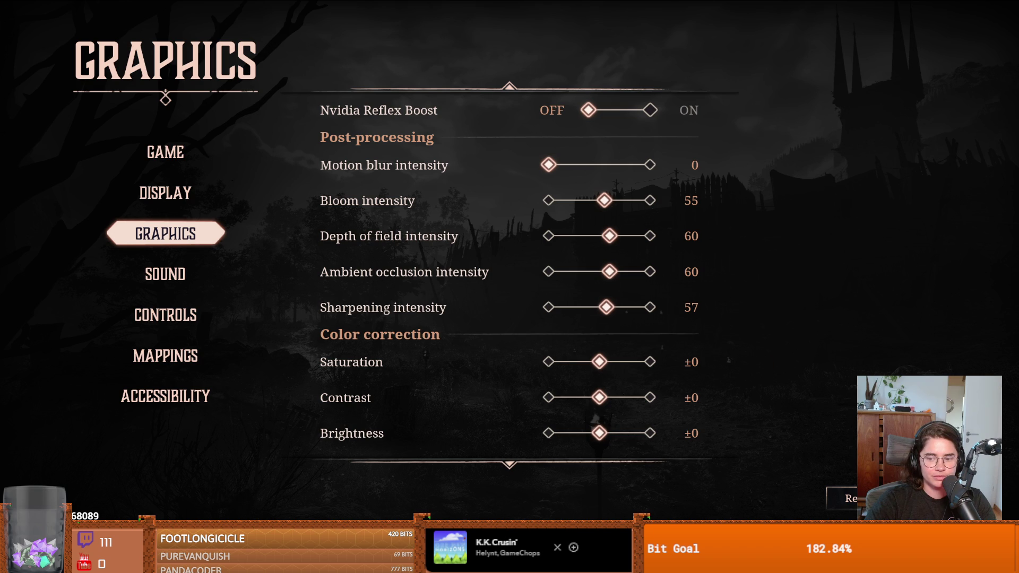
key(Escape)
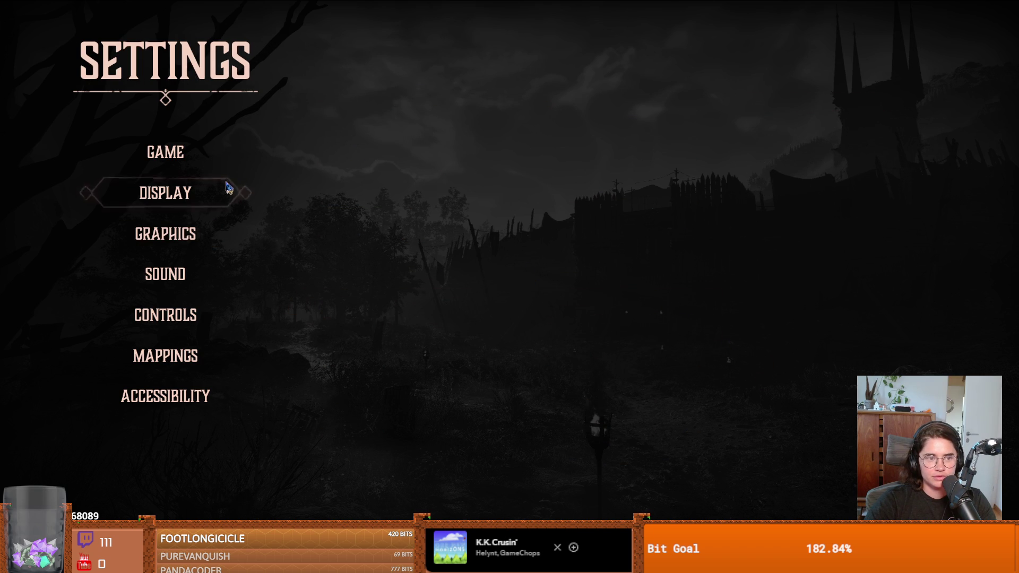
Step: Leave the settings menus and return to the game
click(217, 154)
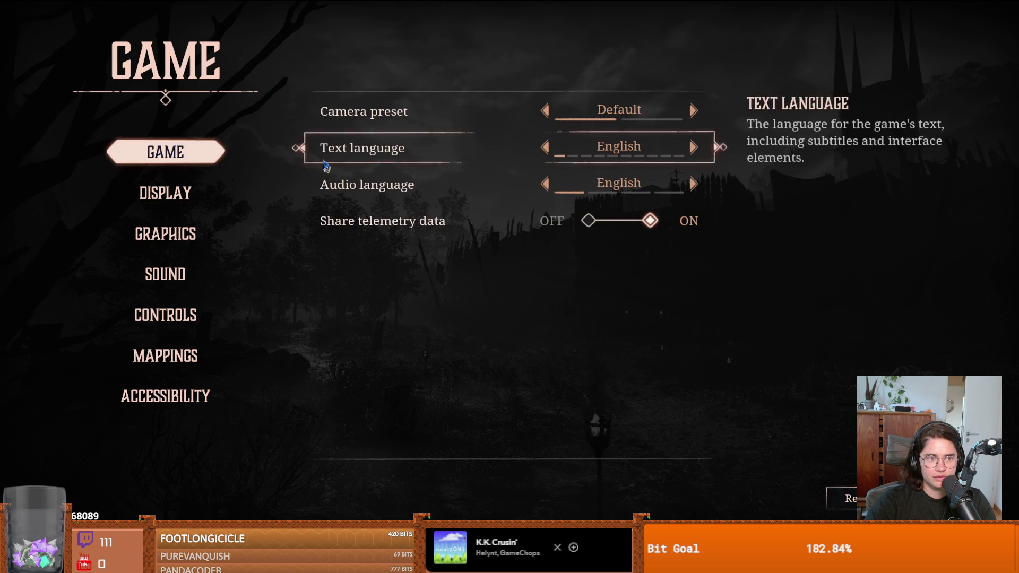
key(Escape)
key(Escape)
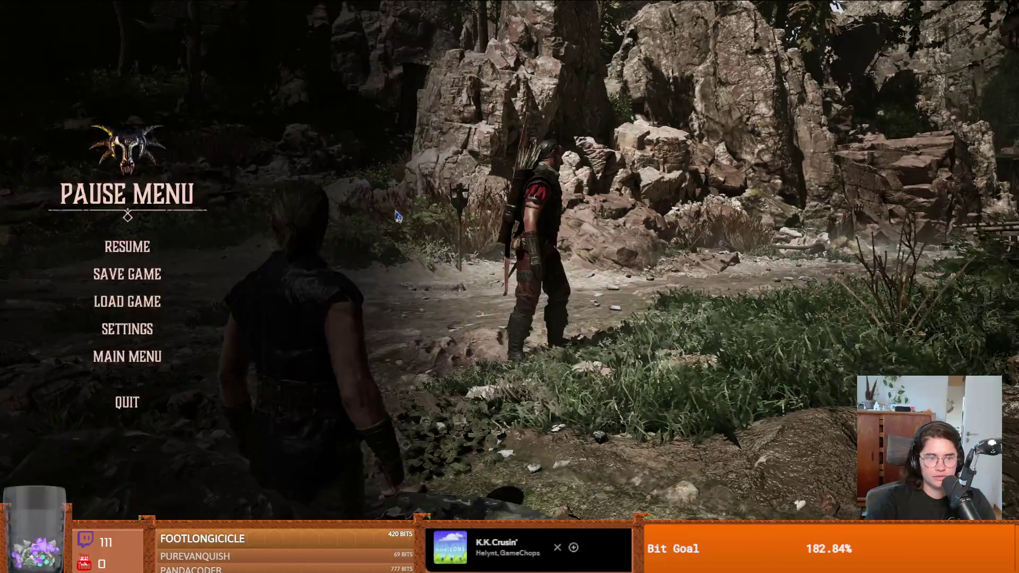
key(Escape)
Step: Walk to Diego and ask 'What do I need to know about this place?'
key(w)
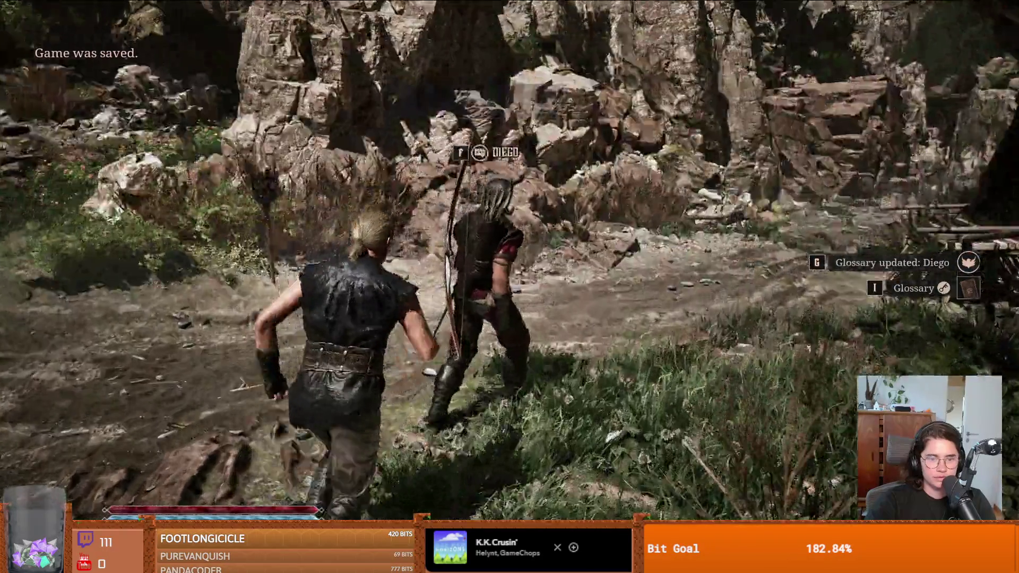
key(f)
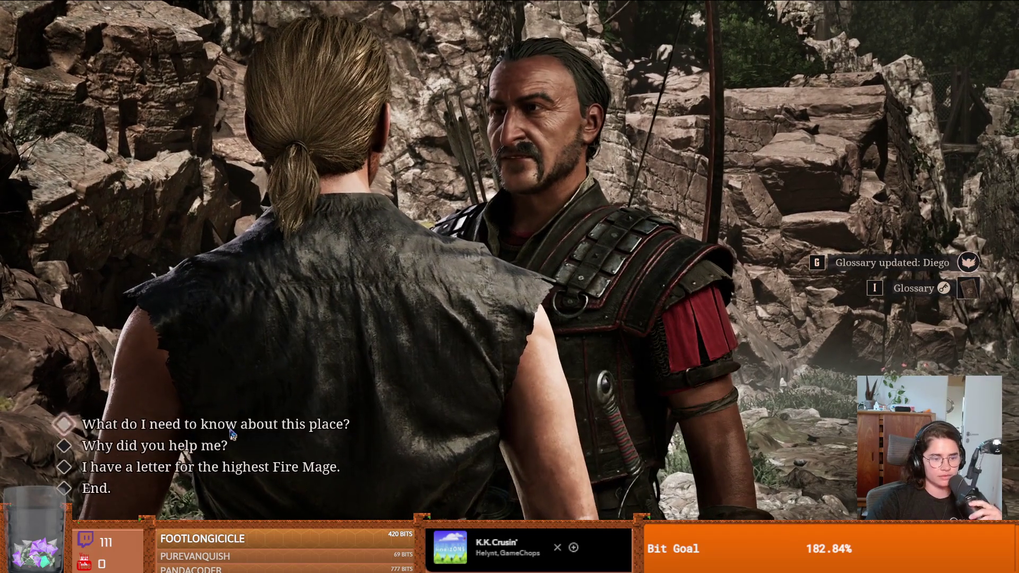
click(228, 423)
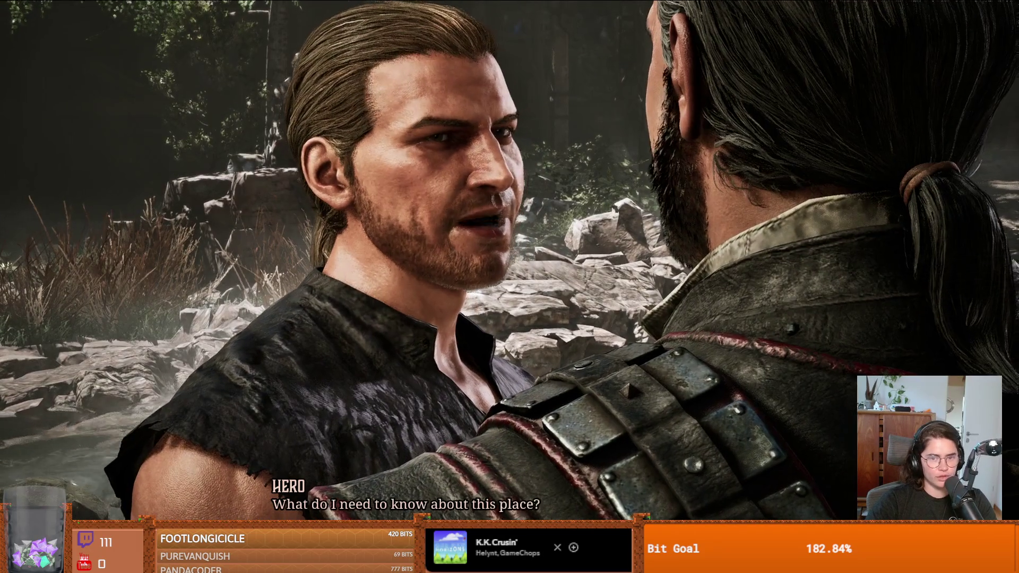